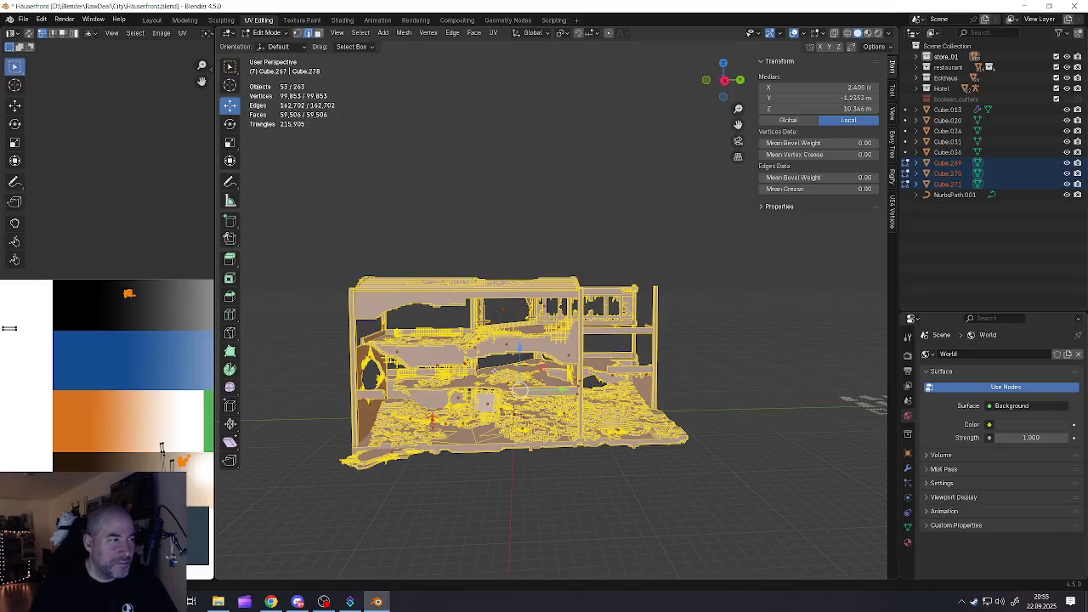
Return the building scene from Edit Mode to Object Mode and deselect everything
scroll(518, 374, up, 5)
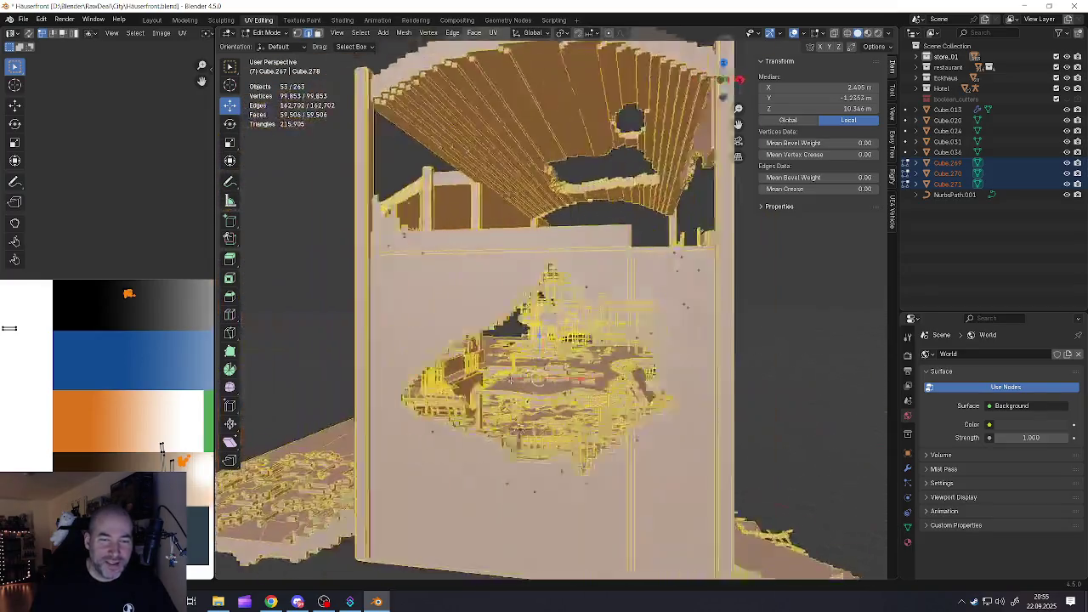
middle_drag(518, 374, 476, 357)
key(Tab)
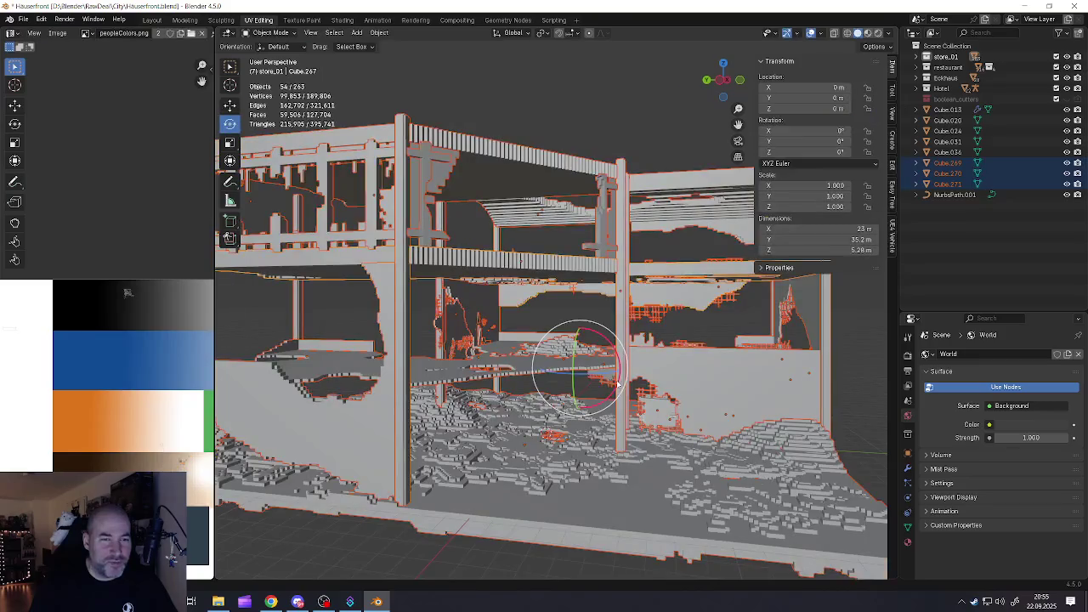
middle_drag(539, 379, 418, 378)
key(alt+a)
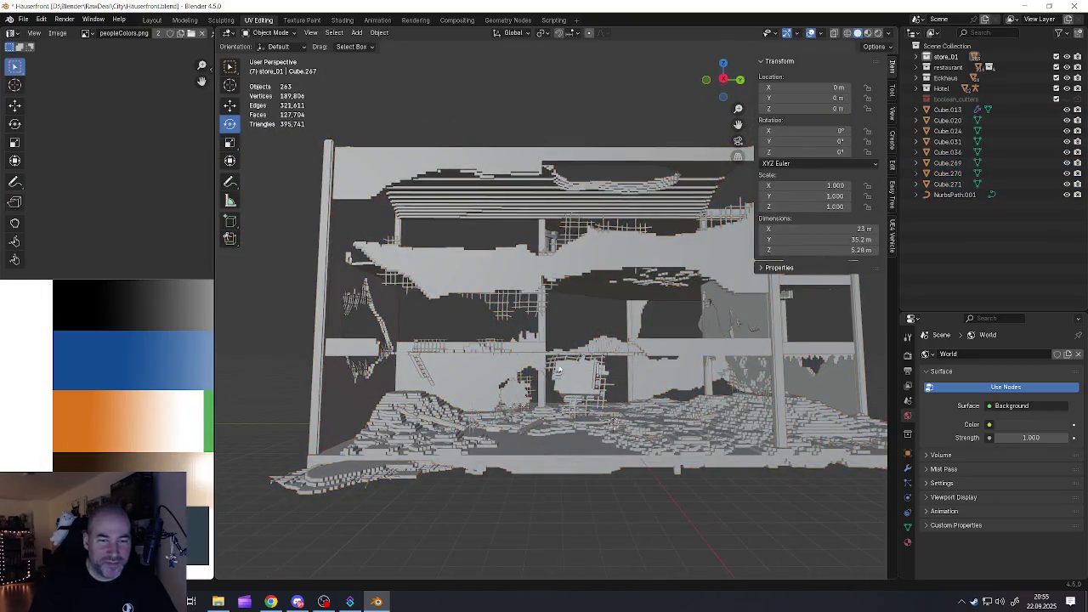
mouse_move(583, 388)
middle_down()
mouse_move(621, 390)
mouse_move(531, 363)
middle_up()
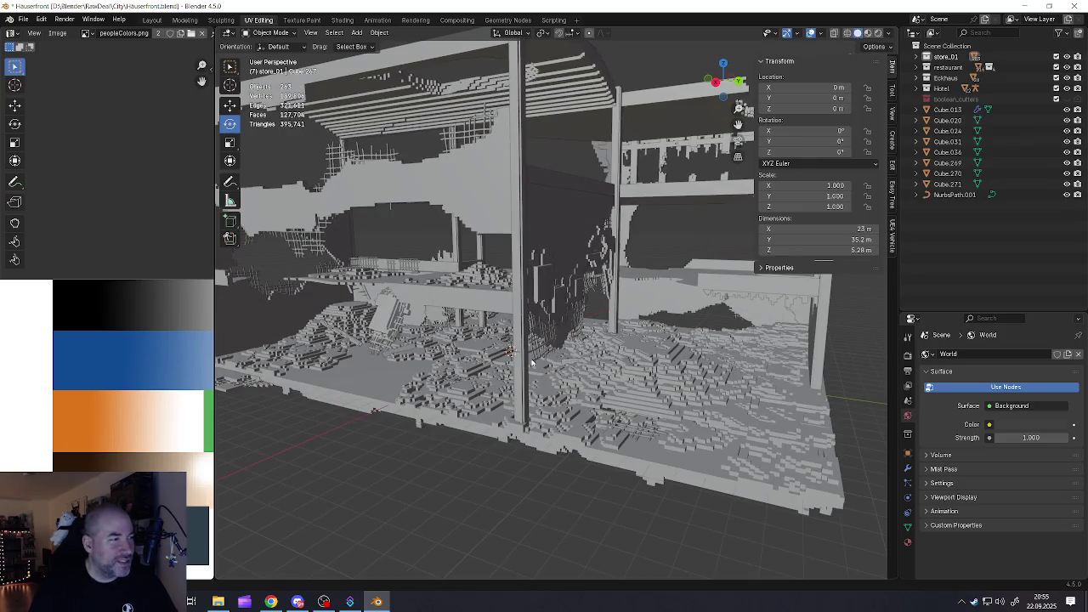
Orbit and zoom around the building to view its floor and front
middle_drag(456, 367, 462, 384)
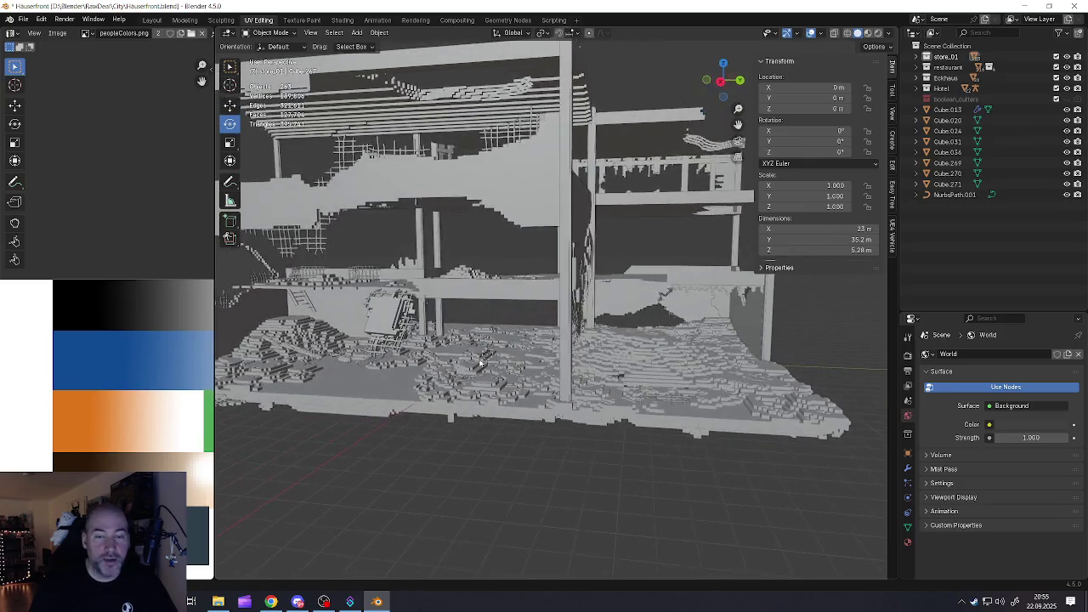
scroll(463, 384, up, 3)
scroll(463, 384, up, 3)
scroll(513, 345, up, 3)
scroll(512, 345, down, 3)
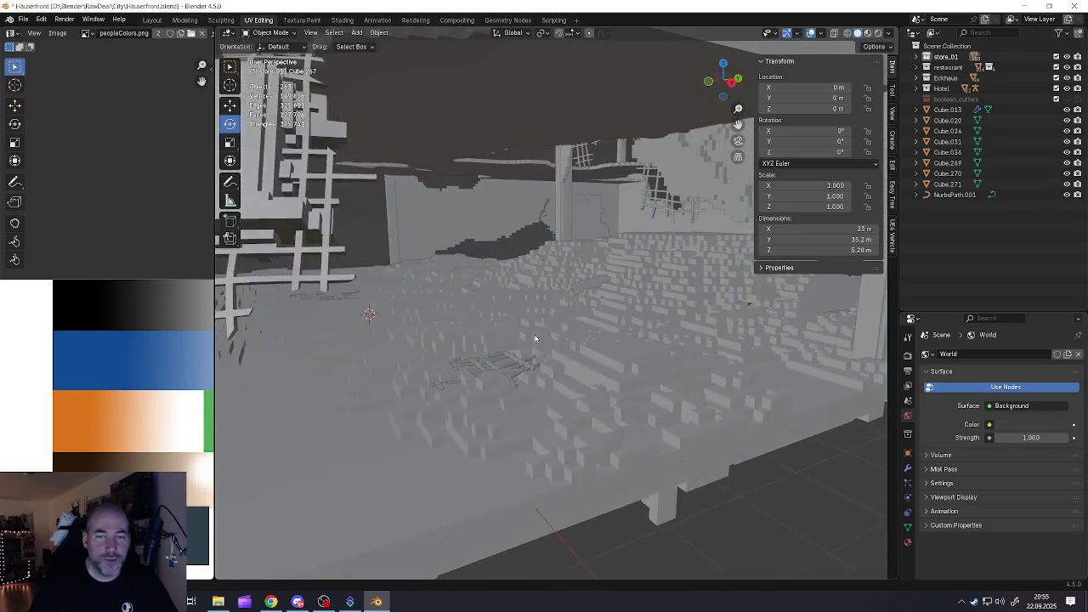
scroll(492, 348, down, 3)
mouse_move(476, 353)
middle_down()
mouse_move(434, 361)
mouse_move(503, 326)
mouse_move(473, 305)
middle_up()
scroll(510, 330, down, 4)
scroll(503, 326, up, 4)
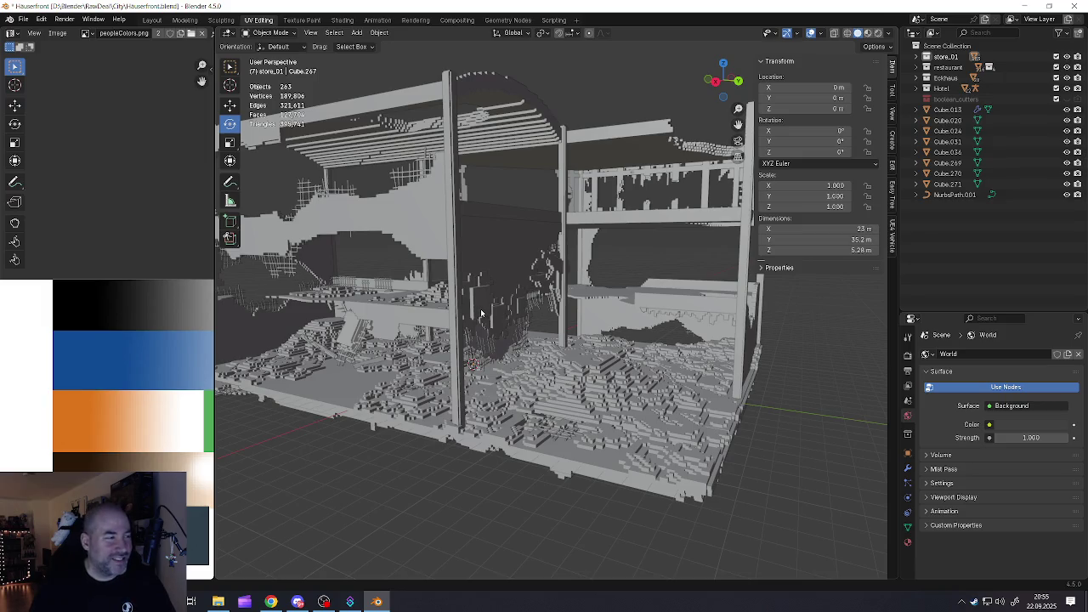
mouse_move(480, 314)
middle_down()
mouse_move(562, 318)
mouse_move(569, 335)
mouse_move(460, 260)
mouse_move(526, 290)
mouse_move(430, 266)
mouse_move(493, 304)
mouse_move(475, 311)
mouse_move(532, 315)
mouse_move(491, 364)
mouse_move(444, 363)
mouse_move(302, 256)
mouse_move(332, 246)
middle_up()
Select the ground Plane.003 and upper railing, then switch shading to Material Preview
click(491, 364)
scroll(302, 256, up, 3)
scroll(344, 240, down, 2)
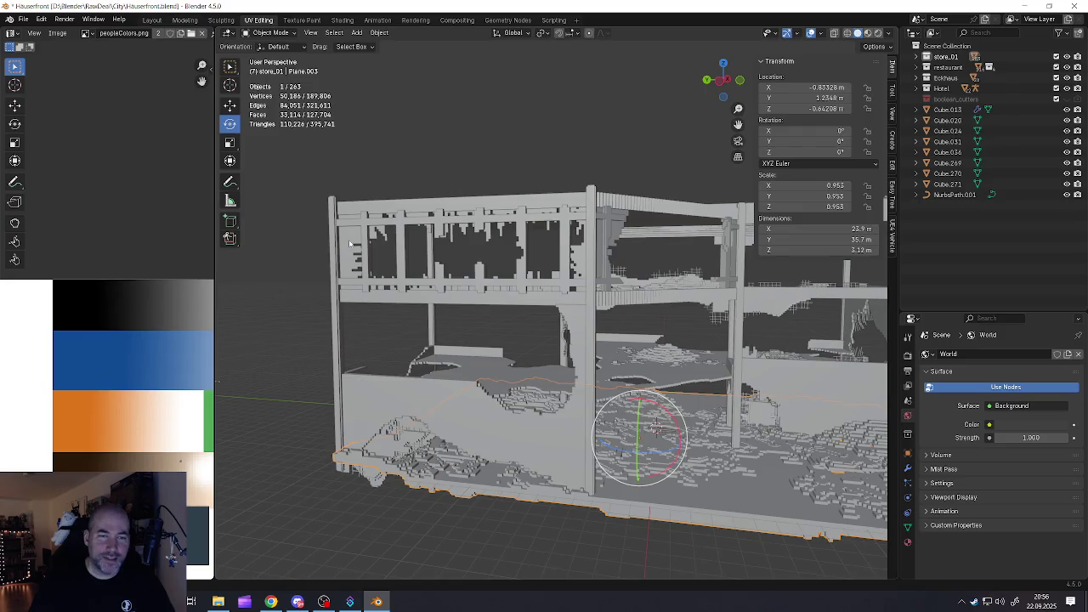
click(349, 244)
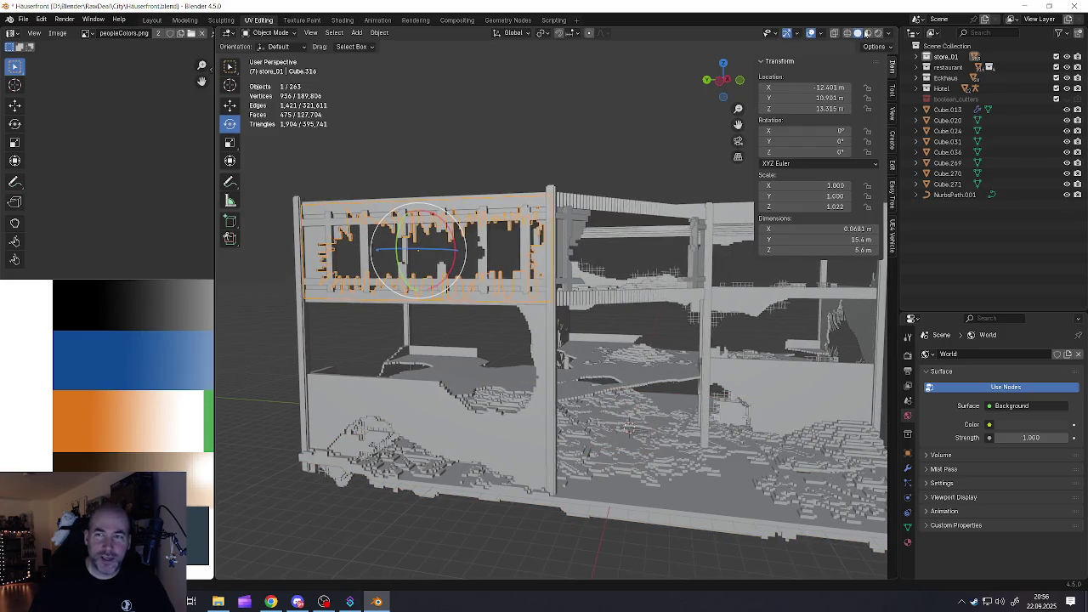
click(868, 33)
mouse_move(637, 216)
middle_down()
mouse_move(629, 313)
mouse_move(390, 372)
mouse_move(521, 350)
middle_up()
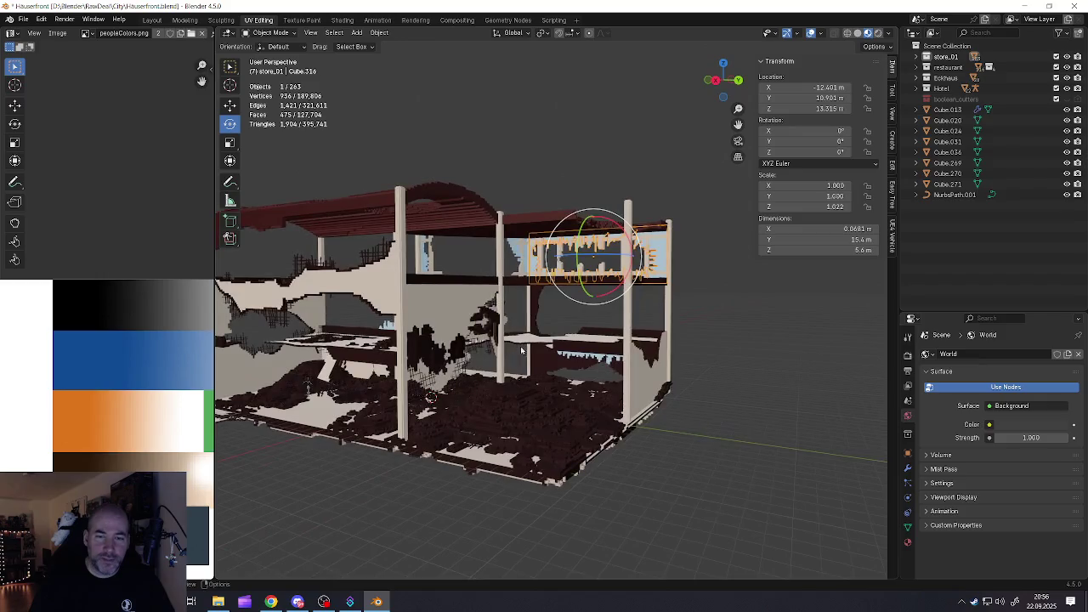
scroll(522, 350, up, 5)
click(586, 323)
mouse_move(586, 323)
middle_down()
mouse_move(436, 319)
mouse_move(533, 302)
mouse_move(523, 314)
mouse_move(554, 289)
middle_up()
key(a)
key(KP_Decimal)
key(alt+a)
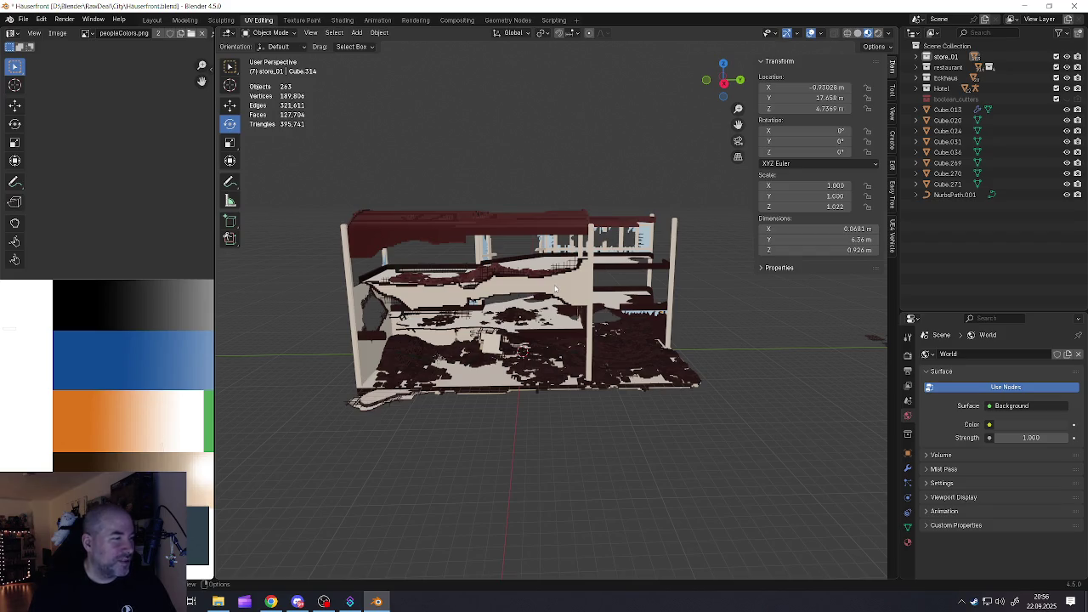
mouse_move(562, 292)
middle_down()
mouse_move(547, 354)
mouse_move(505, 357)
middle_up()
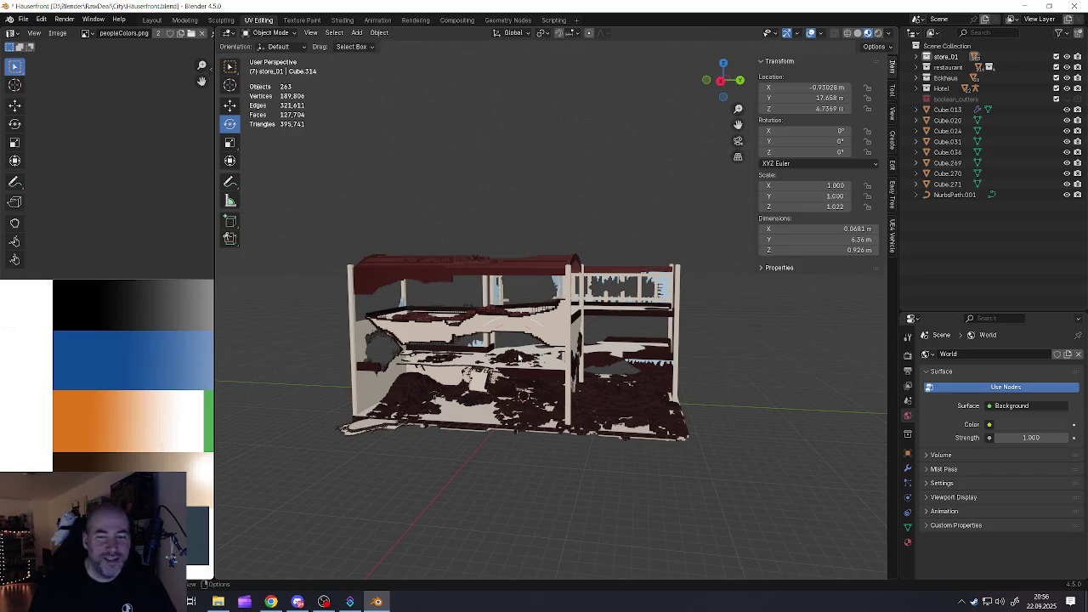
Select Plane.005, Cube.266 and ground Plane.003 with the Move tool active
click(519, 357)
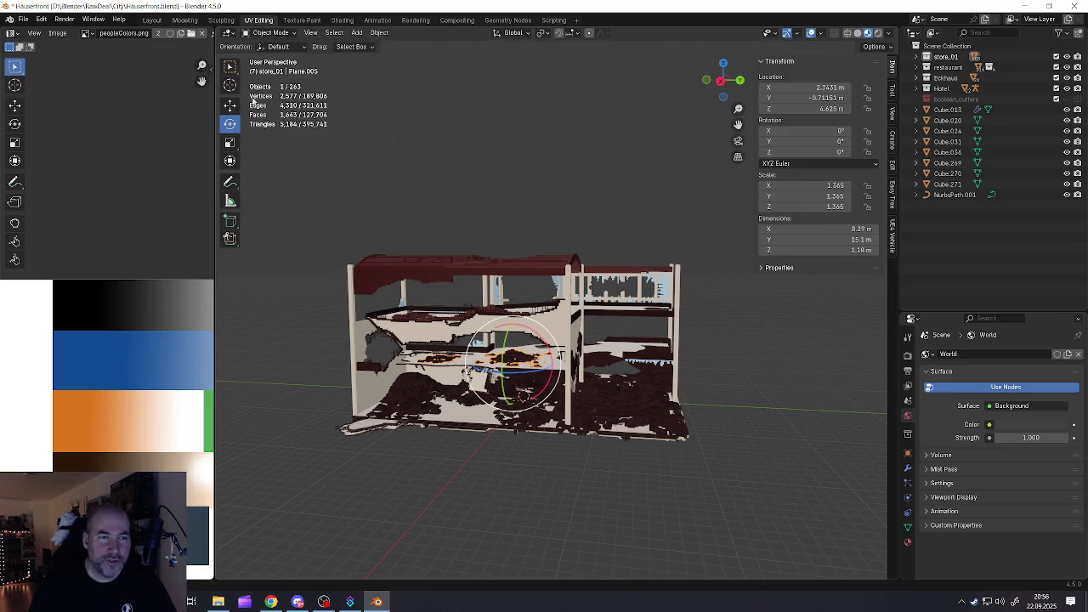
click(229, 104)
click(459, 359)
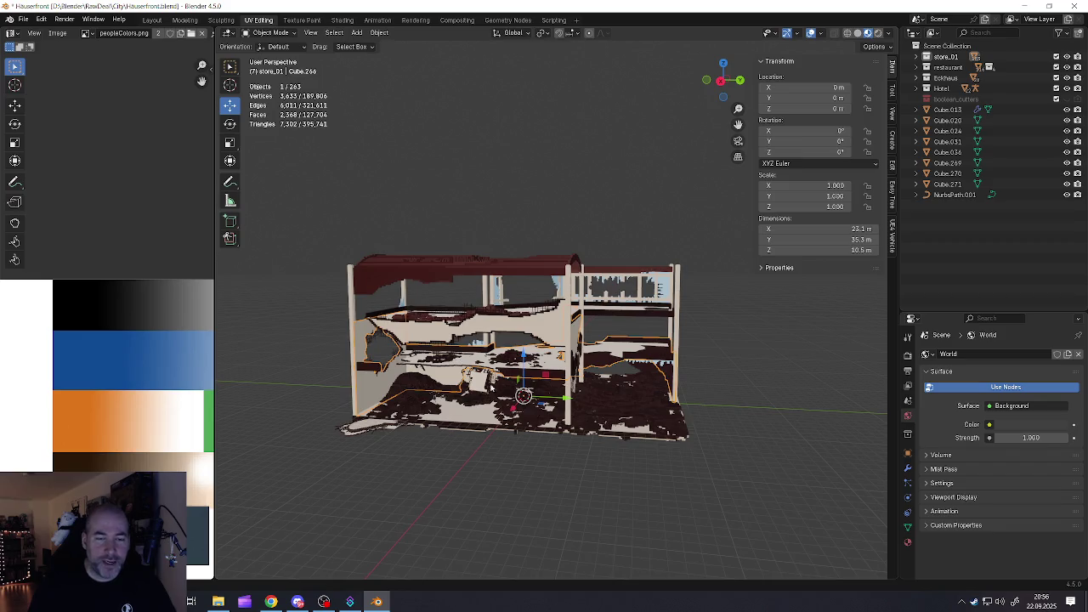
click(476, 415)
middle_drag(476, 416, 484, 395)
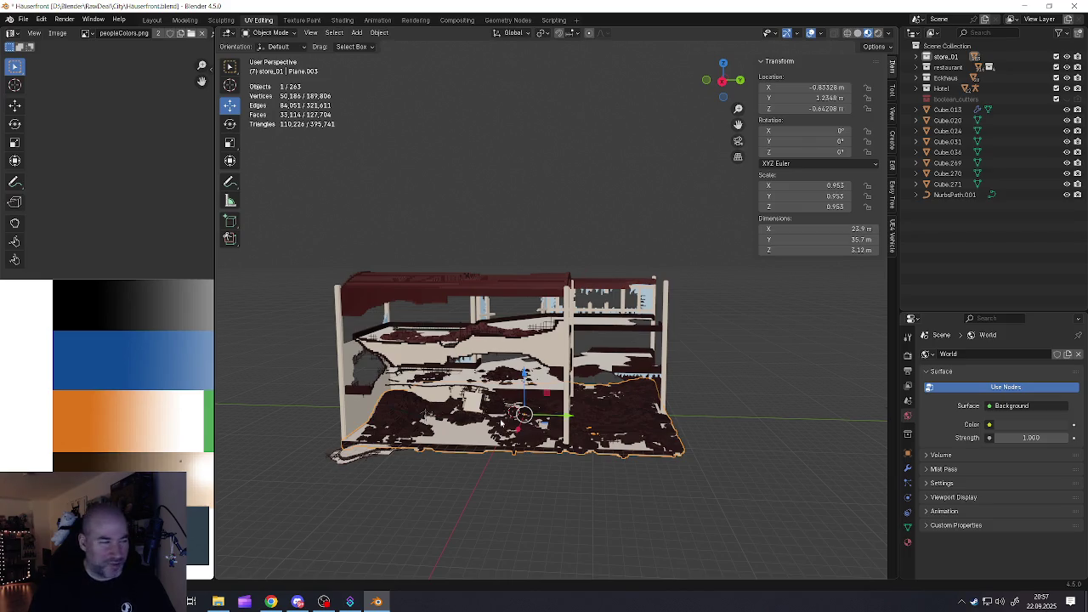
scroll(496, 416, down, 2)
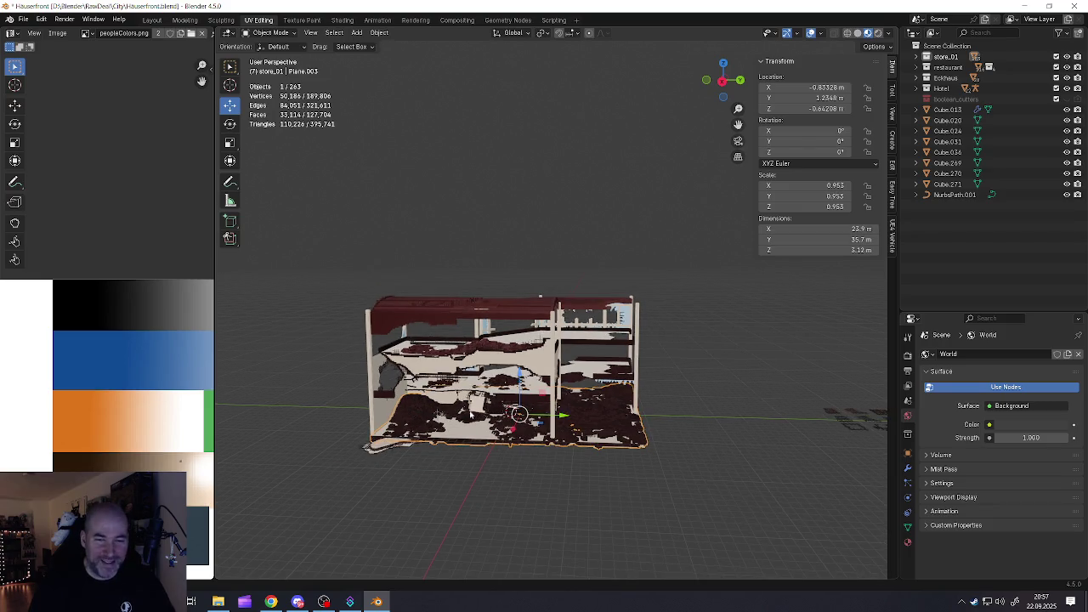
Box-select all the building's pieces, then pick just the dark ground mesh
drag(335, 246, 684, 474)
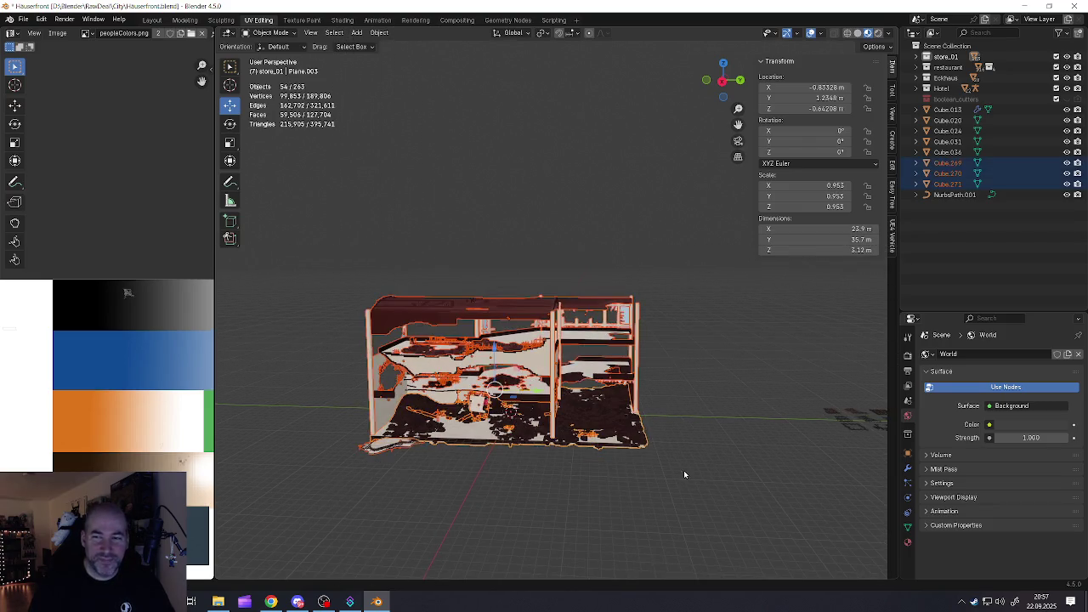
scroll(554, 422, up, 3)
middle_drag(554, 423, 544, 385)
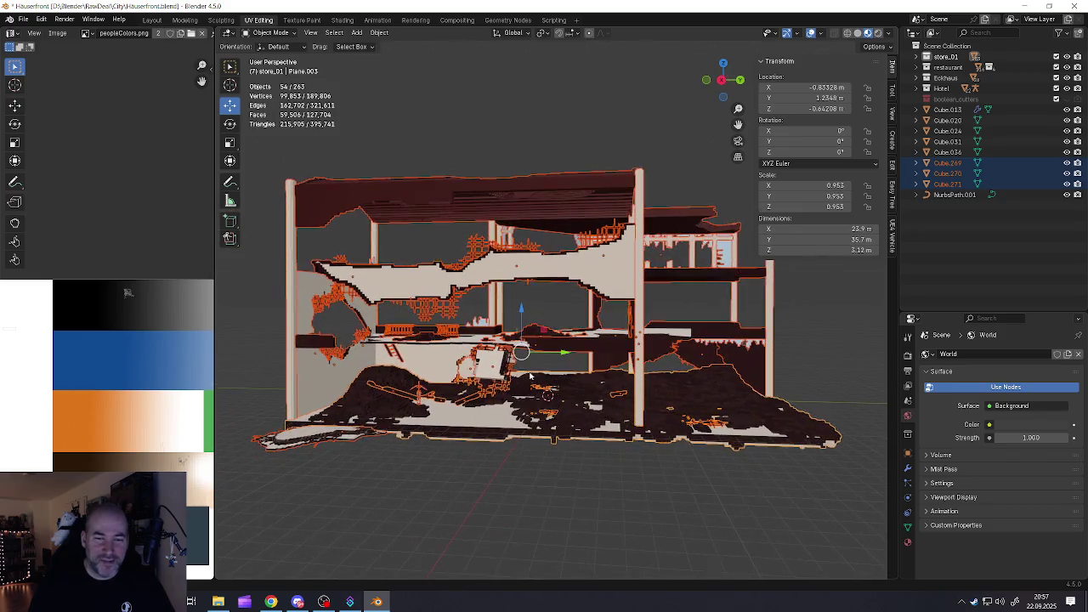
click(544, 385)
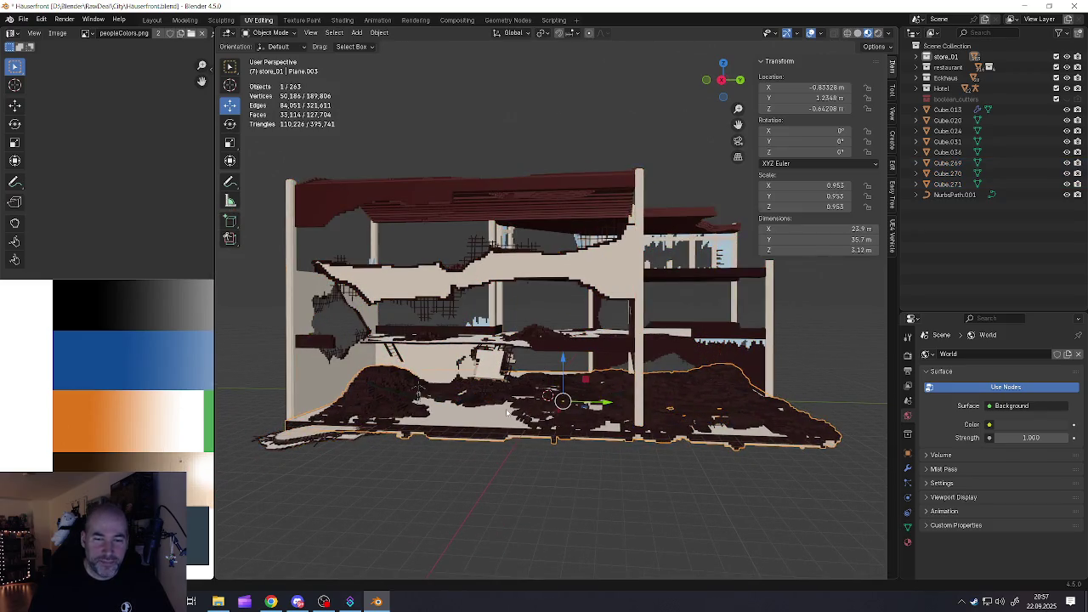
Shift+B zoom onto the building and restore the full 54-object selection
scroll(508, 412, down, 2)
key(shift+b)
drag(272, 176, 725, 473)
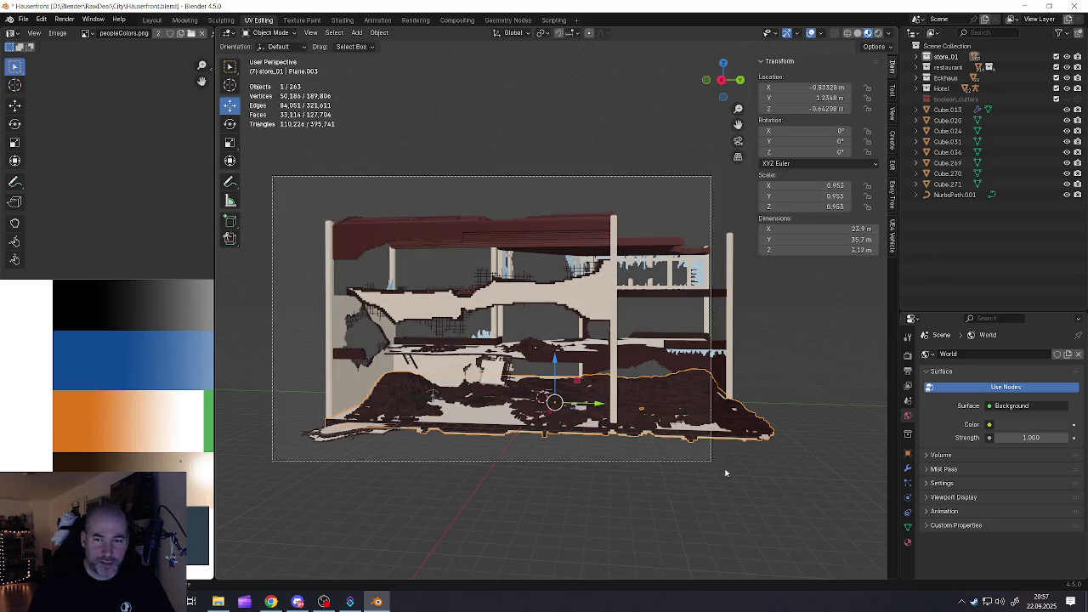
key(ctrl+z)
scroll(571, 365, down, 2)
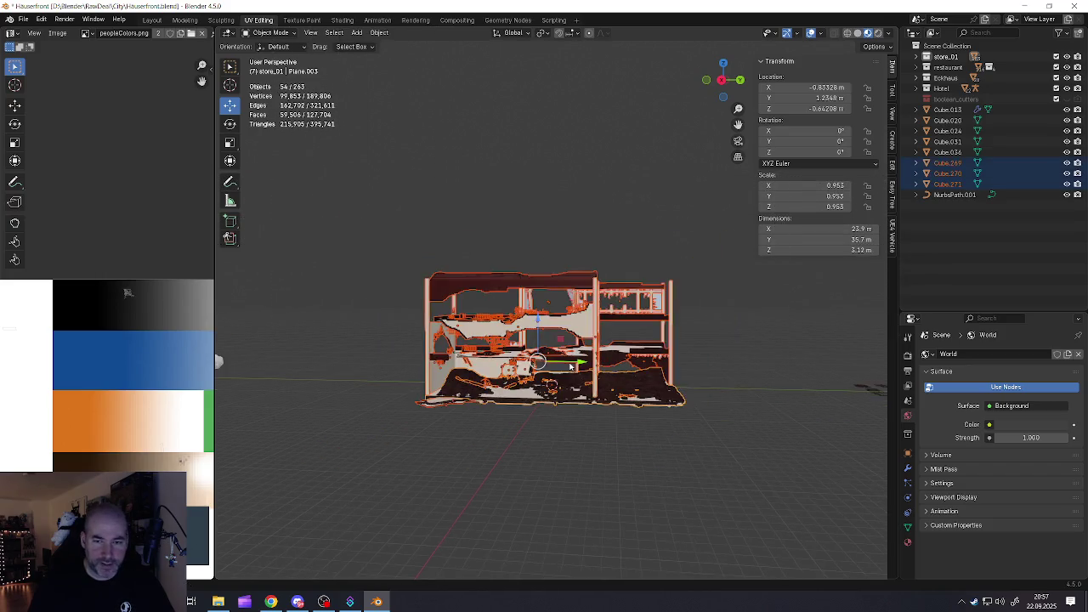
scroll(571, 366, up, 3)
Apply rotation and scale to the pieces, then undo it
key(ctrl+a)
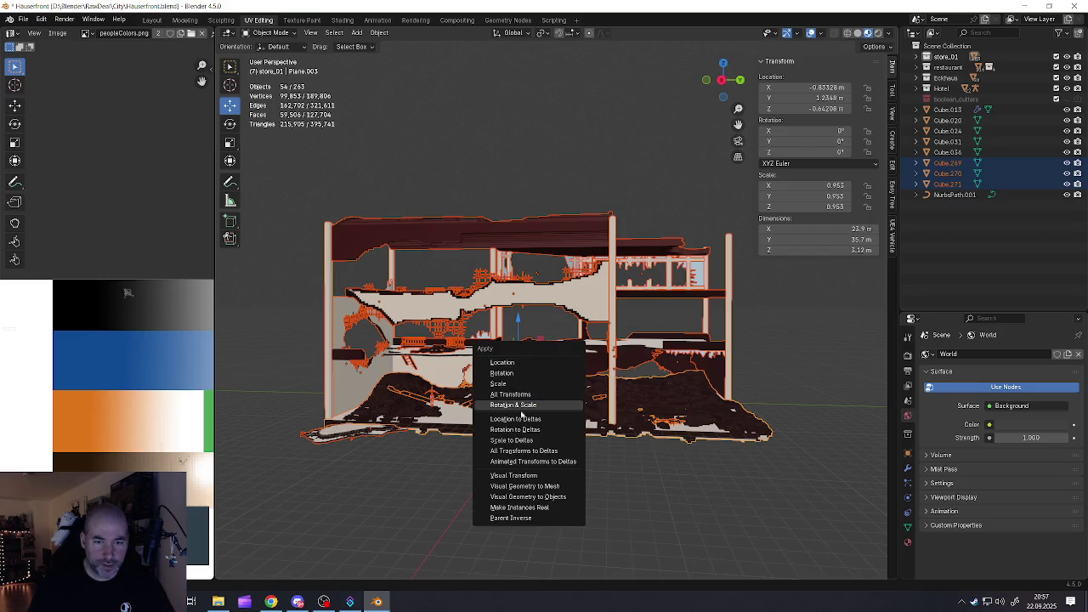
click(515, 408)
middle_drag(462, 385, 455, 384)
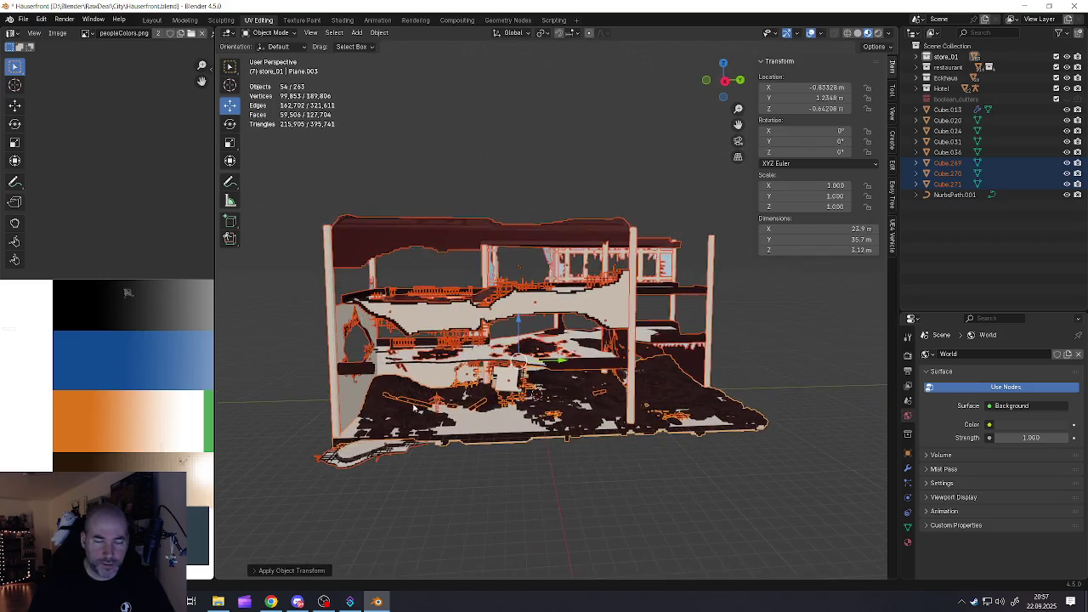
scroll(414, 408, up, 5)
scroll(414, 408, down, 3)
key(ctrl+z)
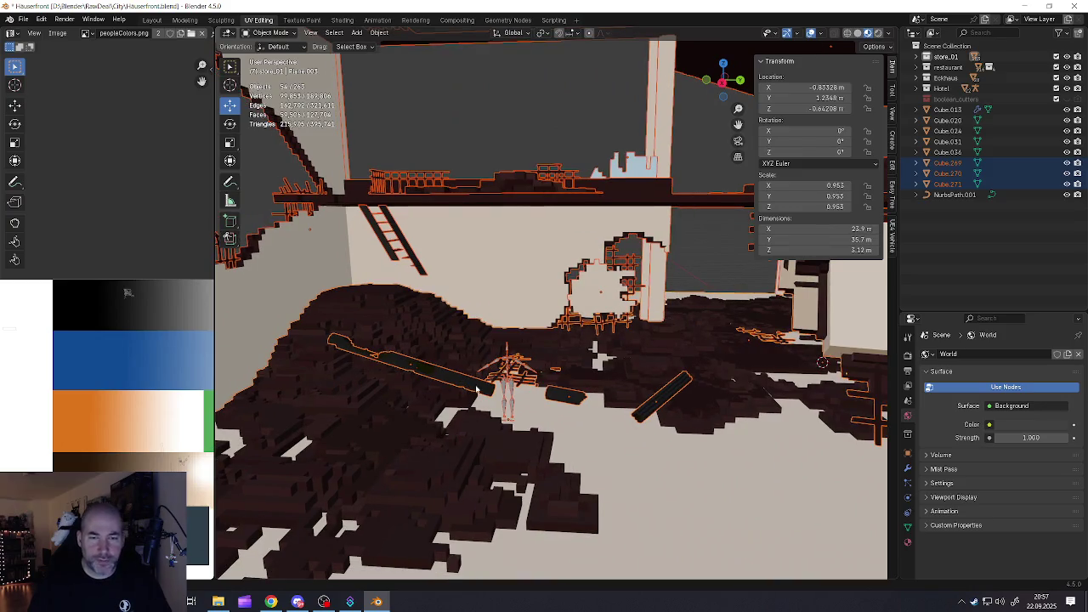
Select individual pieces in turn, including the metarig and Cylinder.002
click(476, 389)
key(ctrl+z)
click(460, 398)
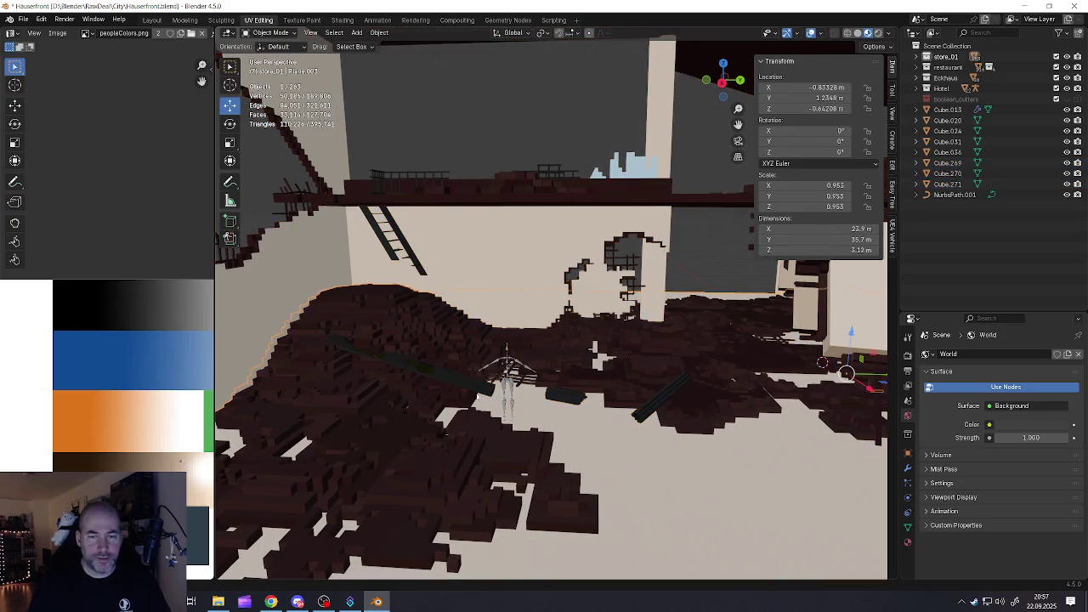
click(510, 401)
scroll(510, 400, down, 5)
scroll(514, 408, down, 4)
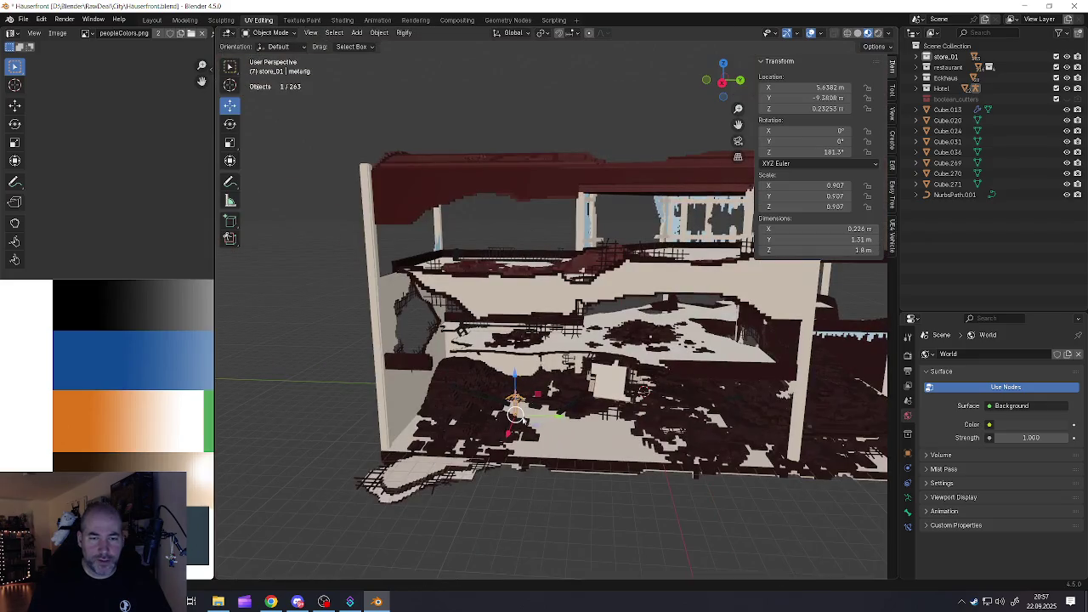
scroll(558, 412, down, 3)
scroll(556, 406, down, 2)
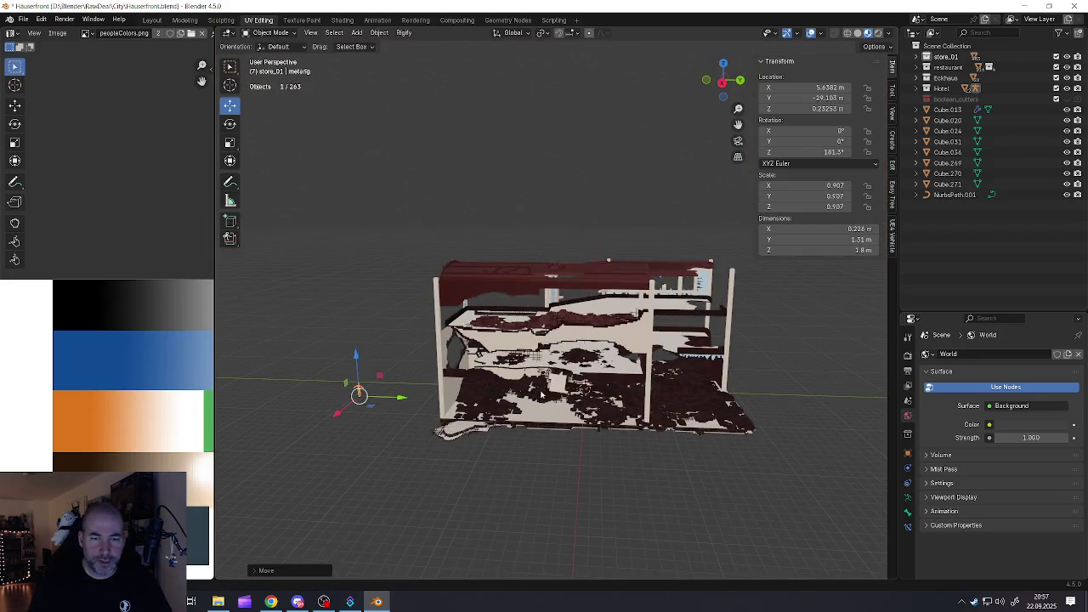
click(554, 399)
Box-select all building pieces and apply rotation and scale so scale reads 1.000
drag(403, 212, 773, 522)
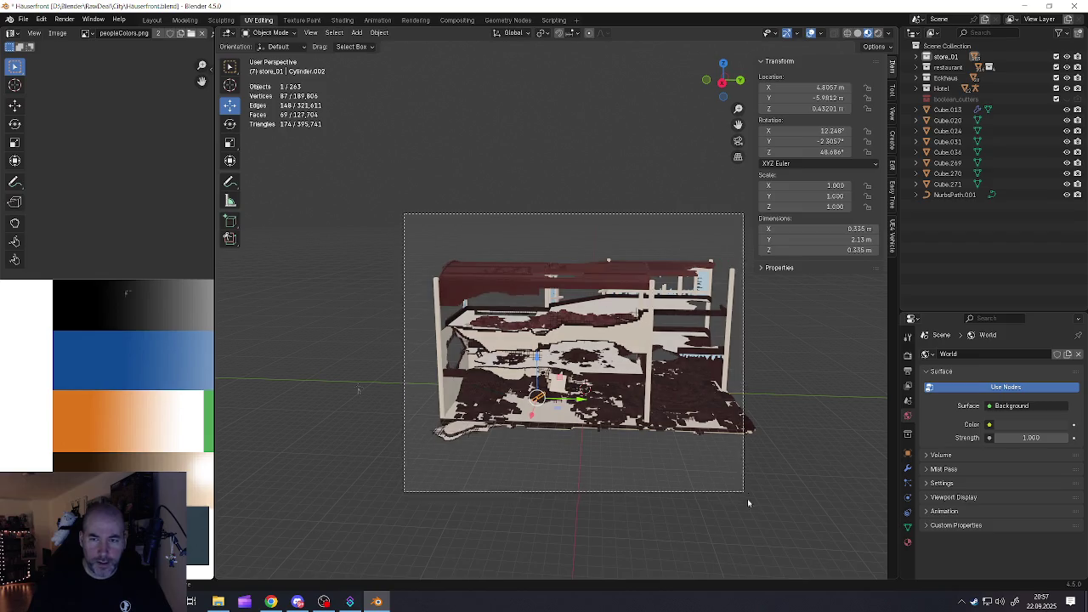
scroll(560, 409, up, 3)
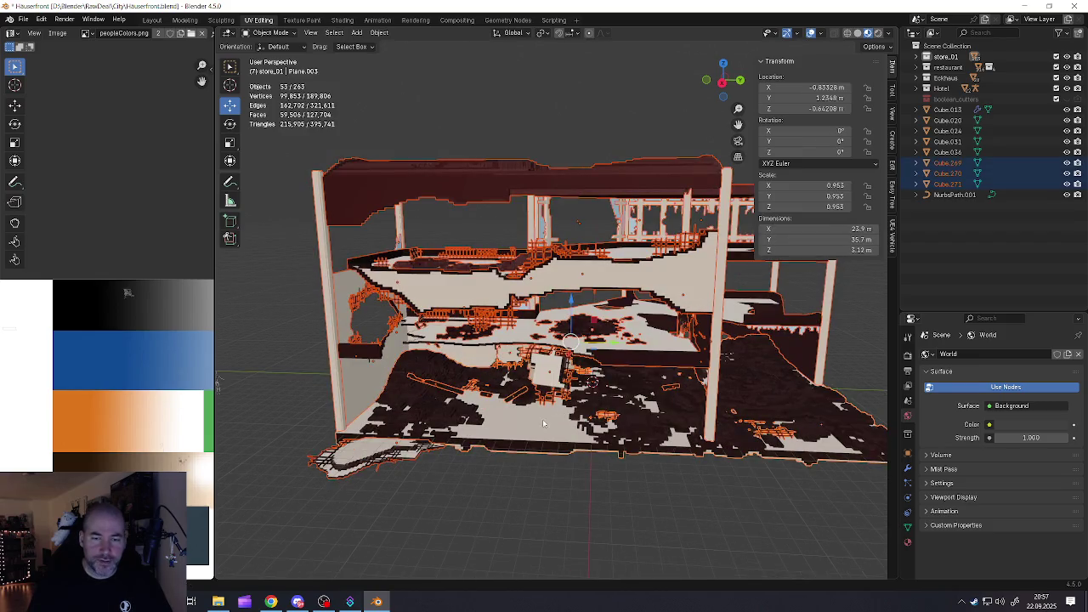
scroll(518, 427, up, 2)
key(ctrl+a)
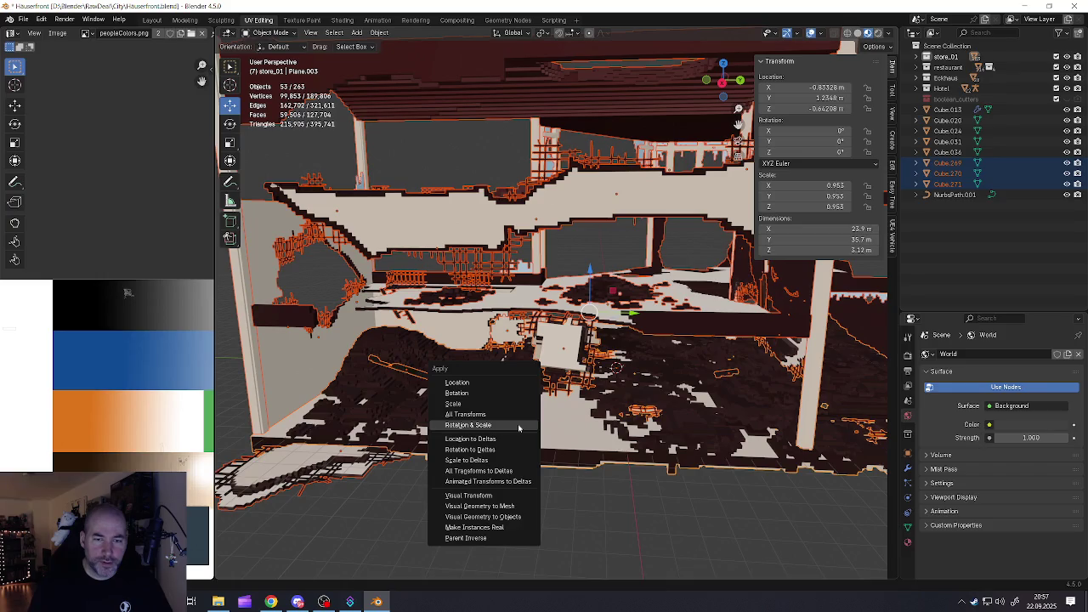
click(518, 424)
Set the building's origin to the 3D cursor at location 0,0,0
scroll(510, 356, down, 5)
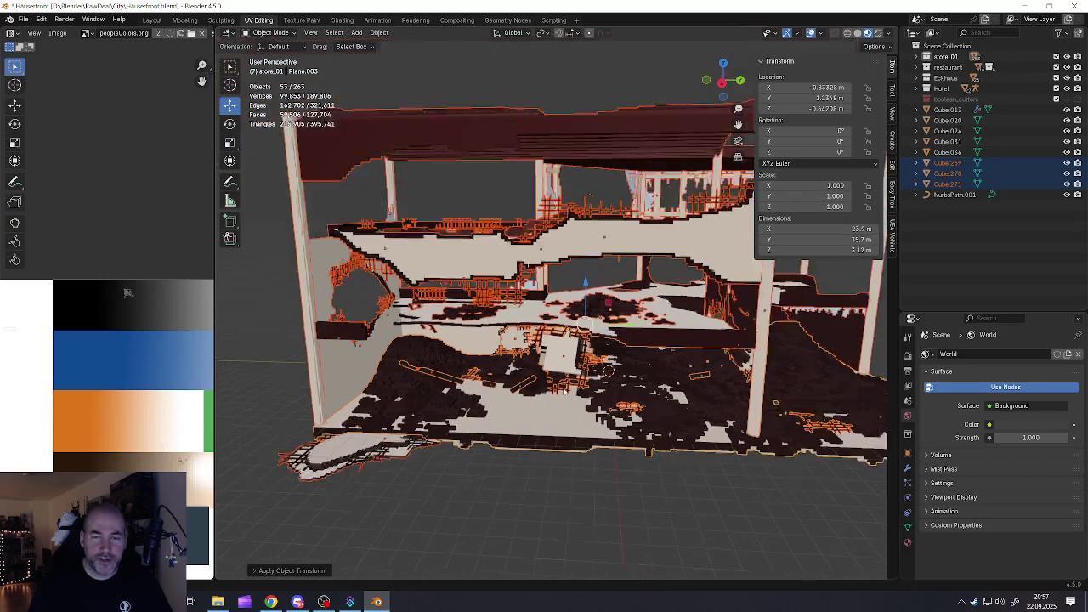
middle_drag(510, 357, 570, 398)
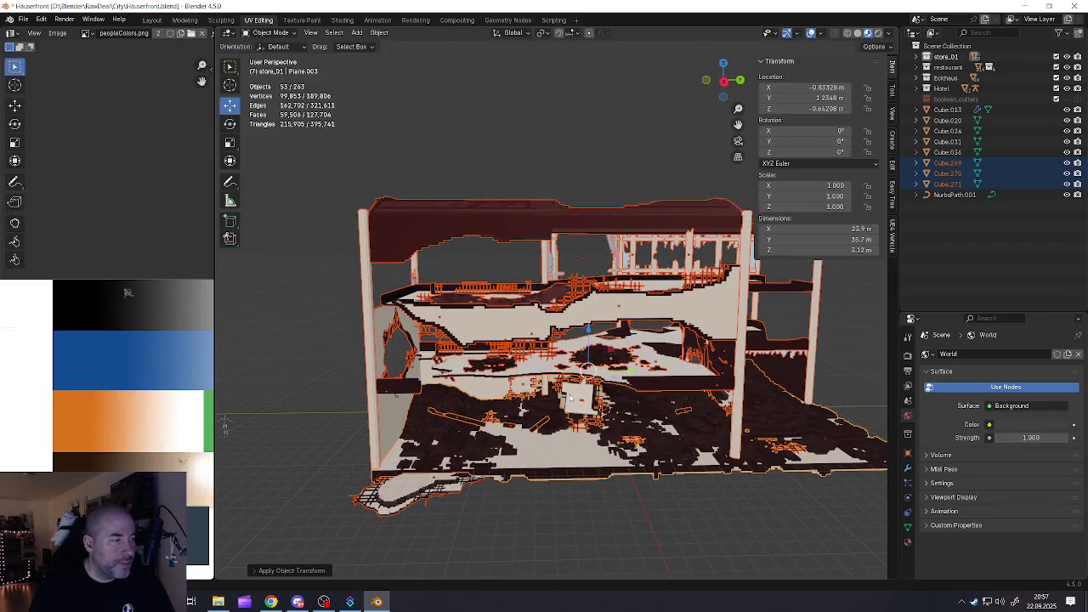
scroll(570, 398, down, 2)
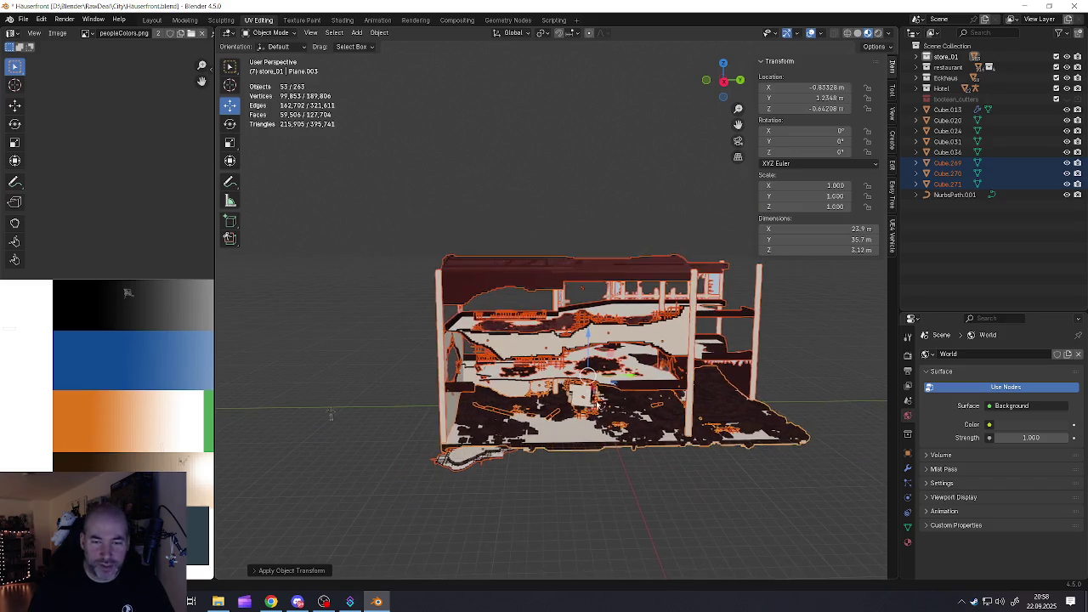
mouse_move(570, 398)
middle_down()
mouse_move(583, 411)
mouse_move(577, 423)
middle_up()
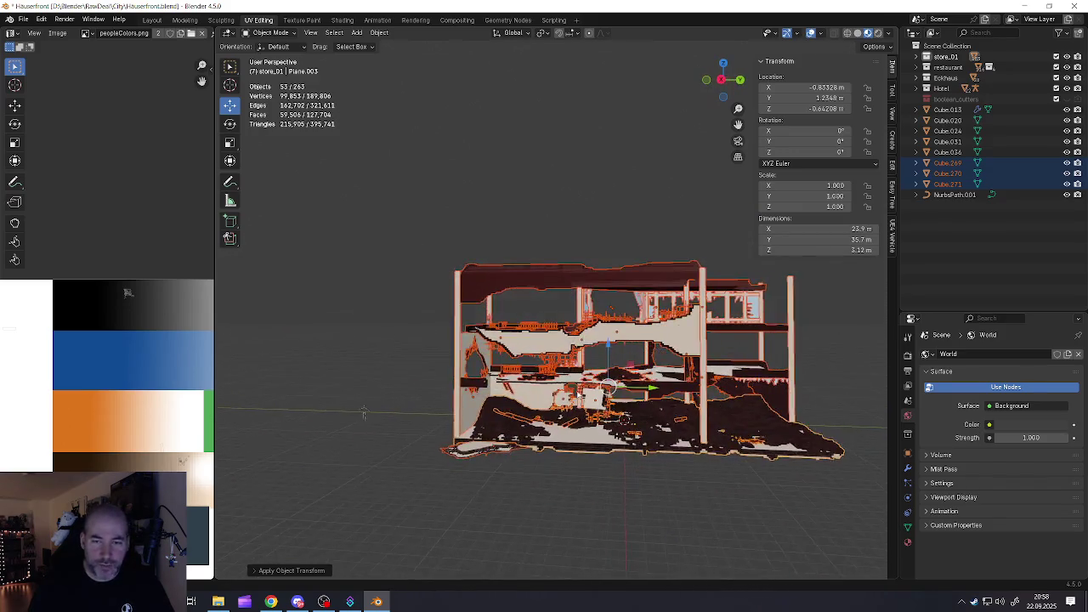
right_click(566, 438)
mouse_move(499, 430)
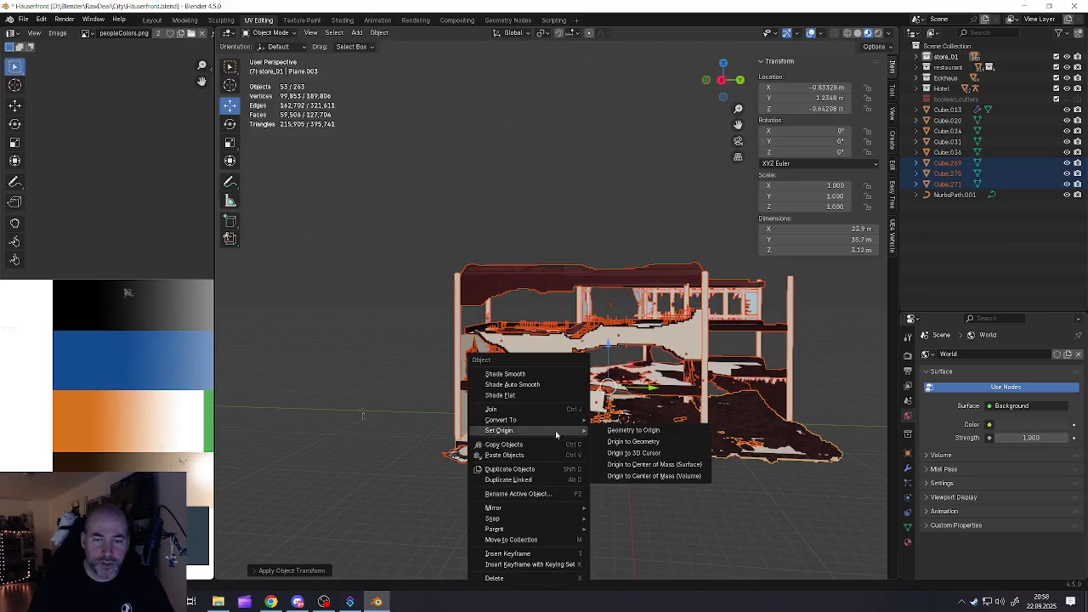
click(630, 455)
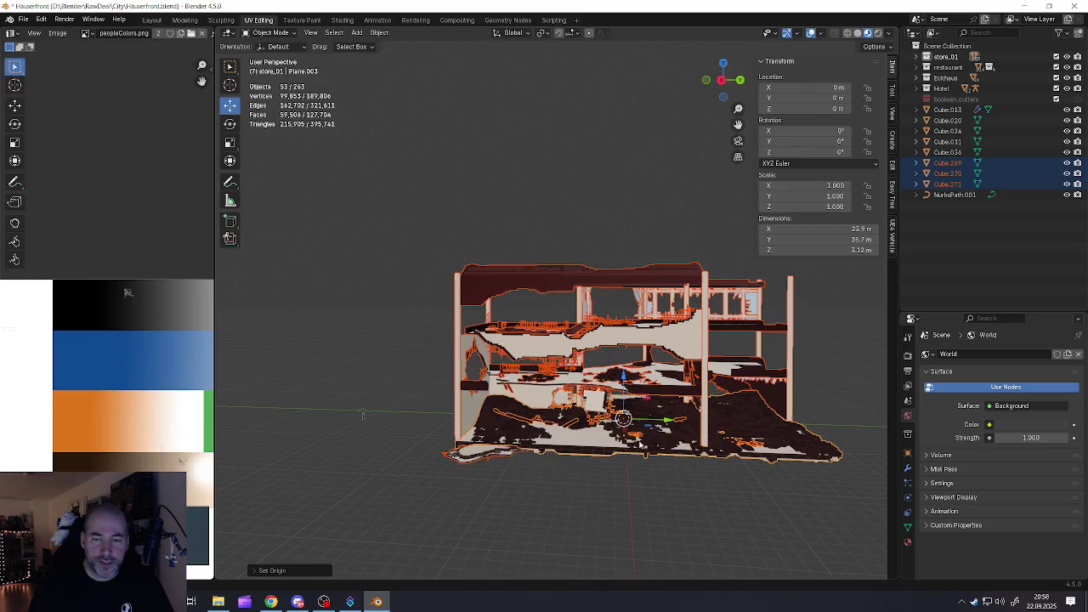
Start an R rotation of the building and cancel it, keeping it upright
scroll(641, 444, up, 5)
mouse_move(641, 443)
middle_down()
mouse_move(612, 425)
mouse_move(641, 444)
middle_up()
scroll(641, 444, down, 5)
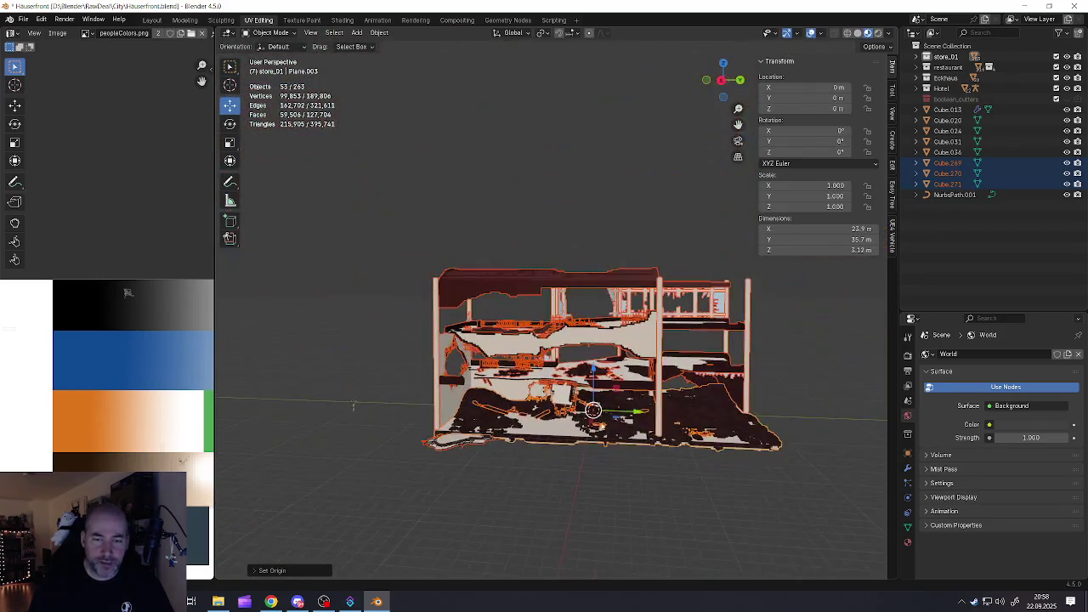
key(r)
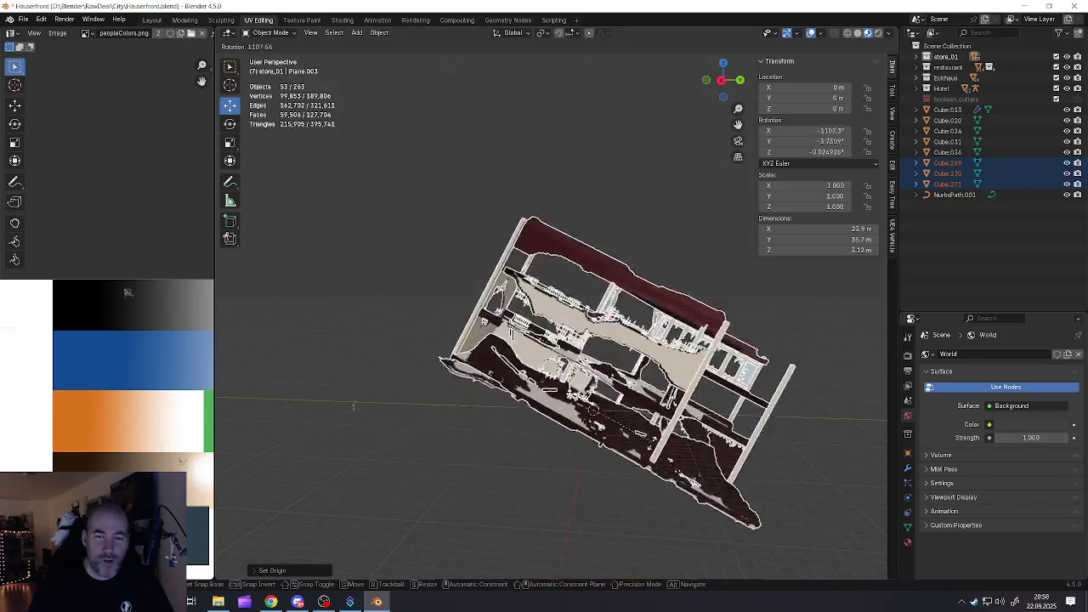
key(Escape)
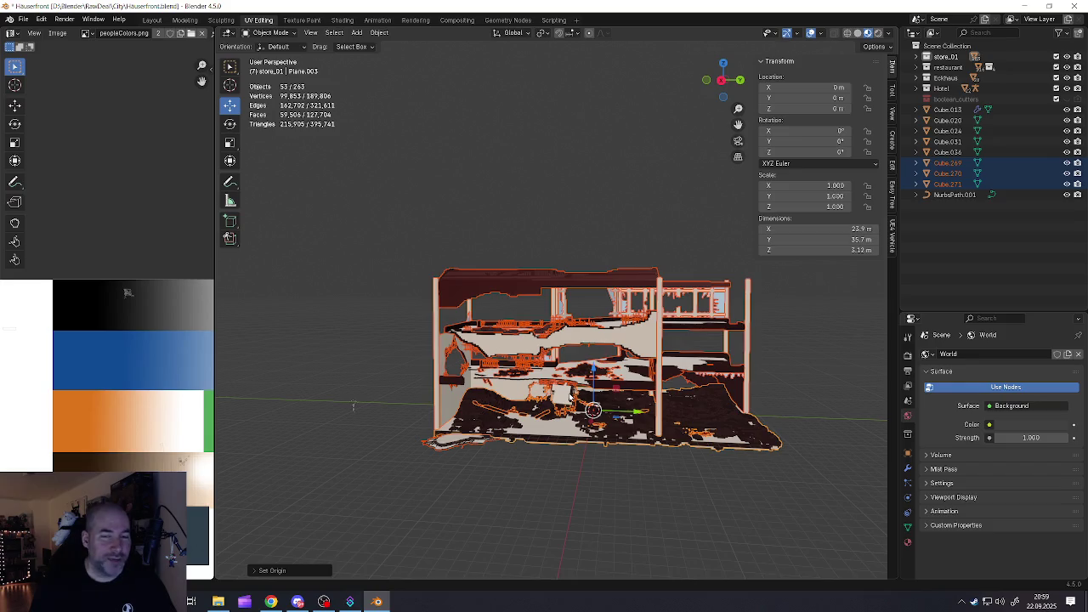
mouse_move(622, 491)
middle_down()
mouse_move(578, 422)
mouse_move(490, 447)
middle_up()
scroll(579, 423, up, 2)
shift+click(490, 448)
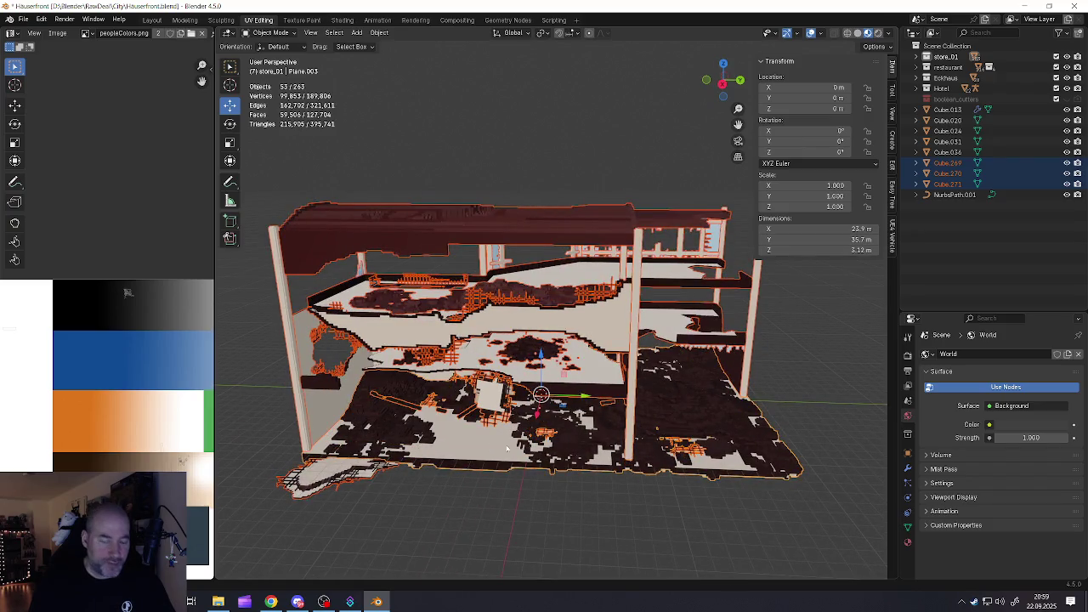
key(g)
right_click(569, 317)
scroll(527, 396, up, 2)
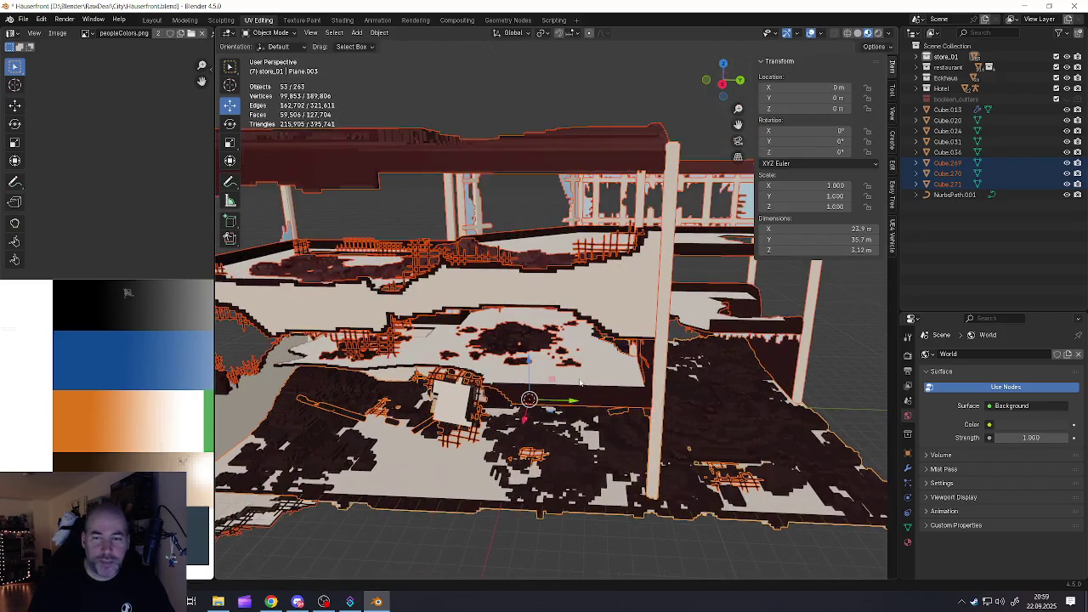
mouse_move(527, 396)
middle_down()
mouse_move(486, 353)
mouse_move(563, 361)
middle_up()
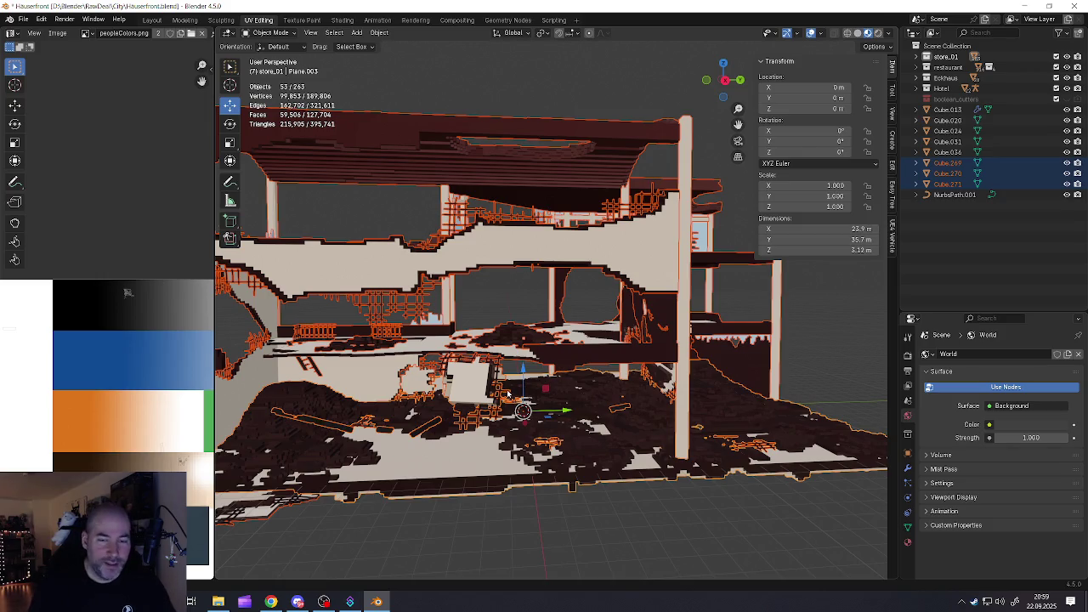
scroll(561, 361, down, 2)
scroll(551, 356, down, 2)
middle_drag(551, 355, 523, 410)
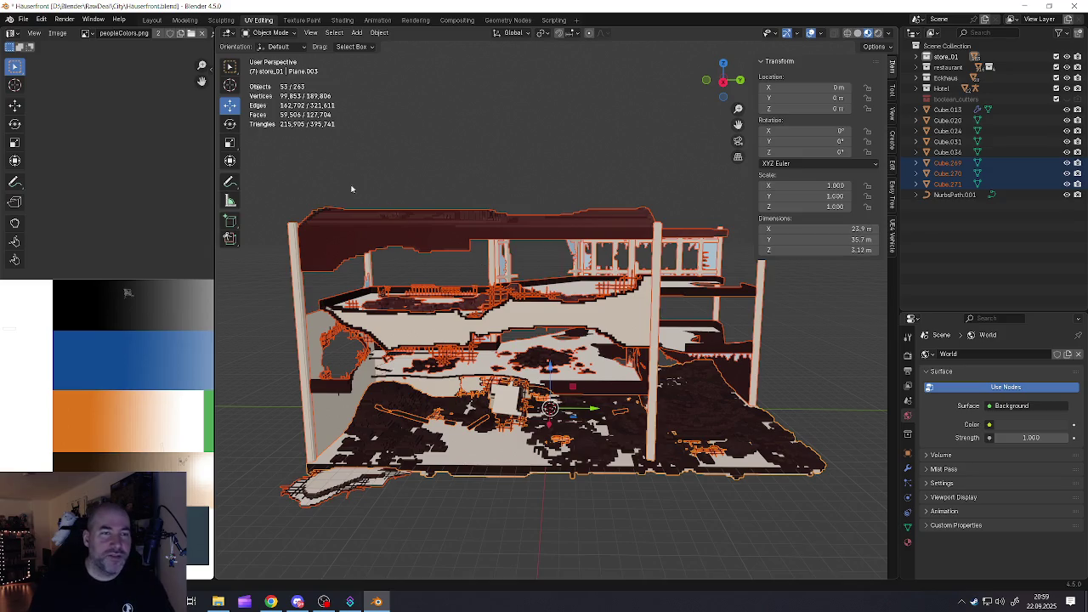
click(25, 21)
mouse_move(40, 179)
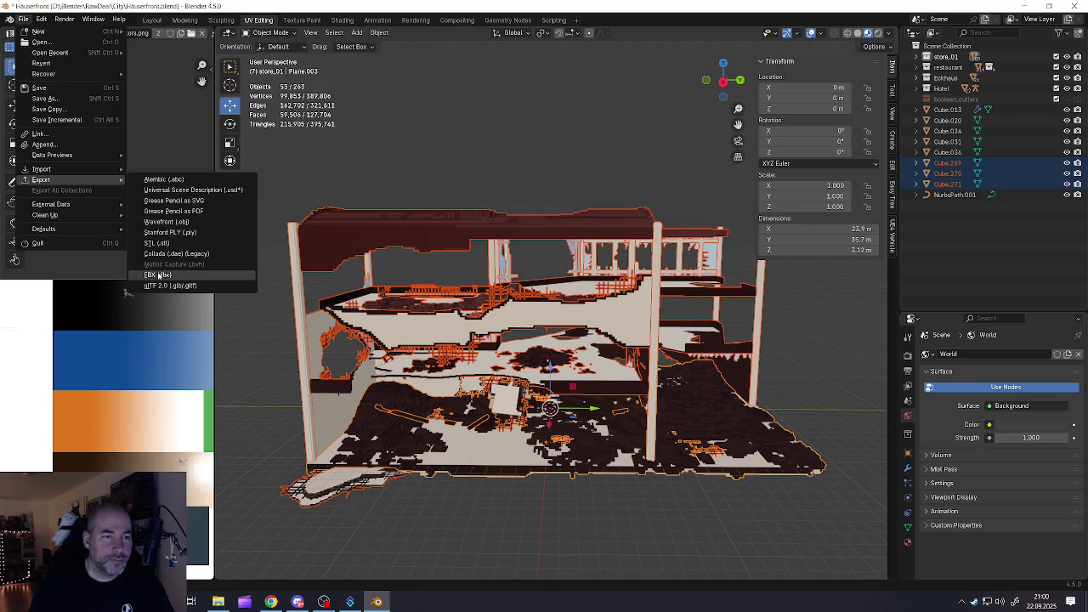
Begin an FBX export in RawDeal, restricted to selected objects of Mesh type only
click(157, 274)
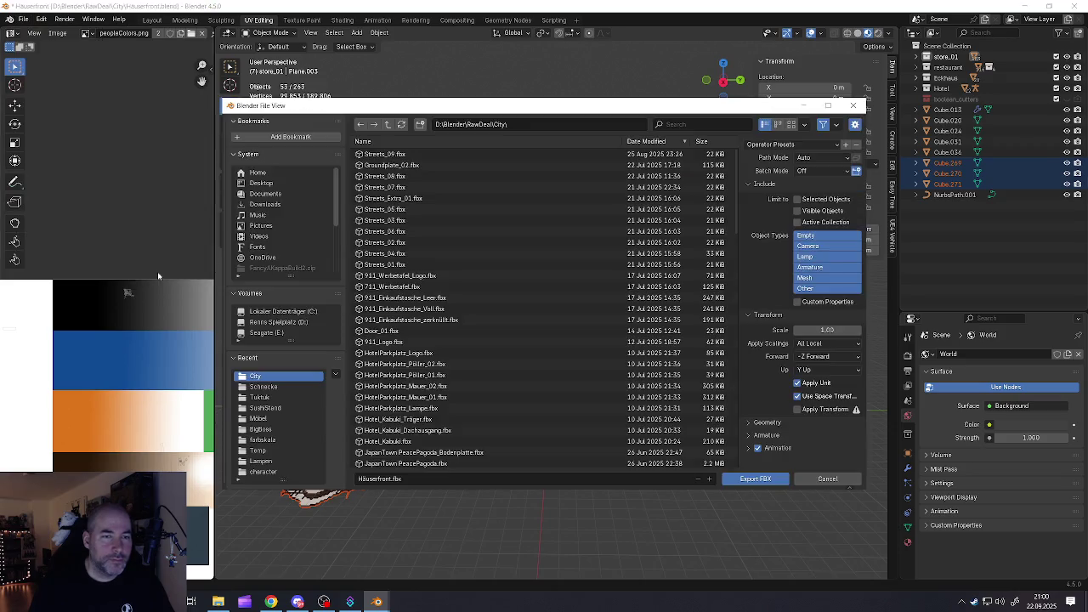
click(388, 124)
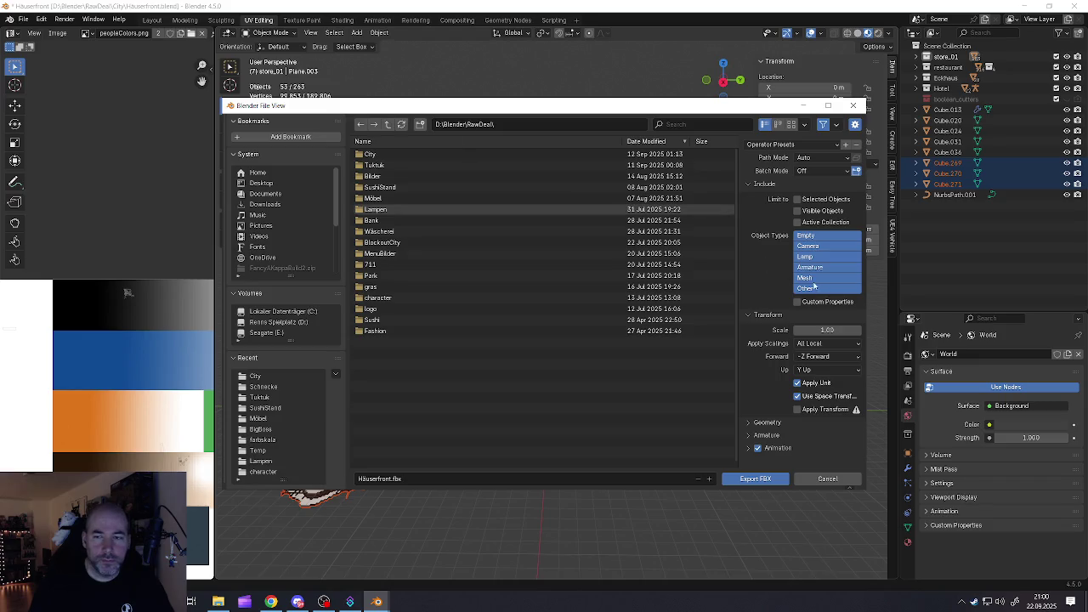
click(808, 278)
shift+click(809, 267)
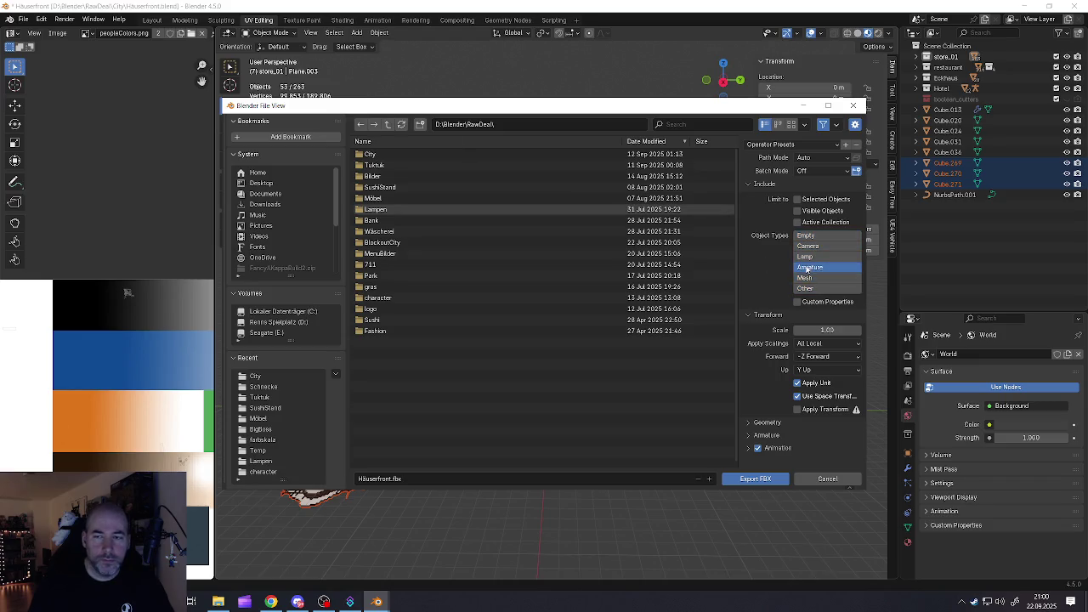
click(807, 279)
click(797, 199)
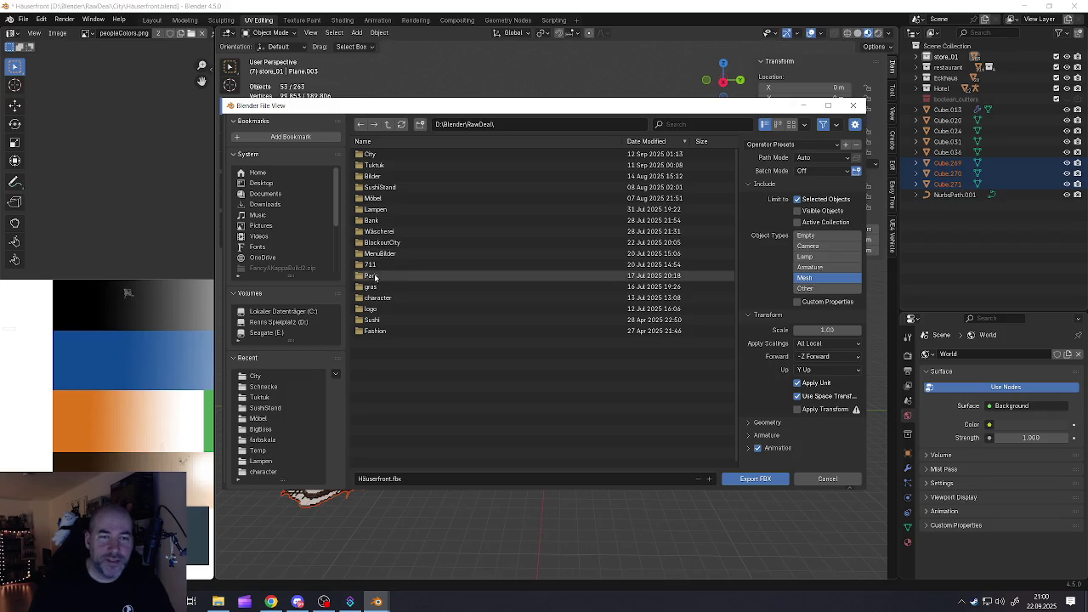
Browse the City folder, then return to RawDeal and bring up its folder options
double_click(379, 155)
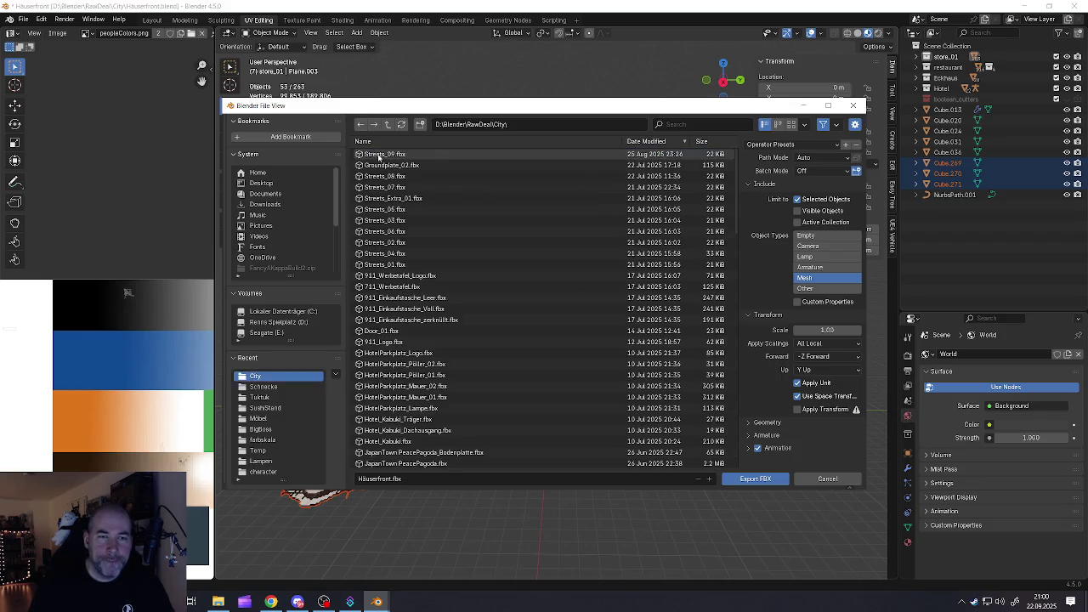
scroll(391, 340, down, 5)
scroll(389, 349, down, 5)
scroll(387, 357, down, 3)
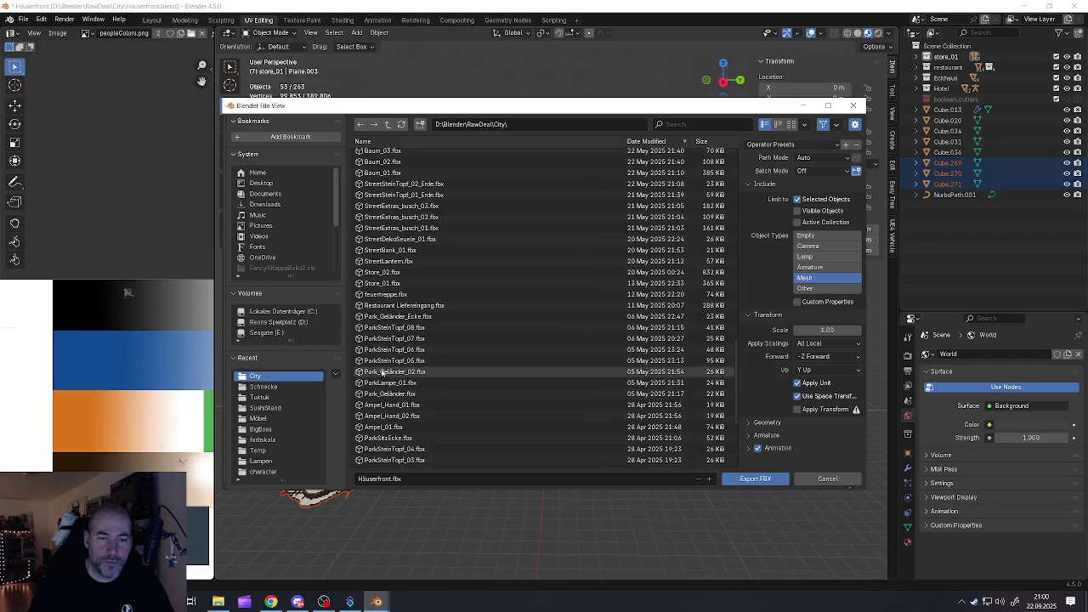
scroll(385, 368, down, 3)
scroll(386, 367, up, 4)
scroll(386, 366, up, 4)
scroll(387, 366, up, 4)
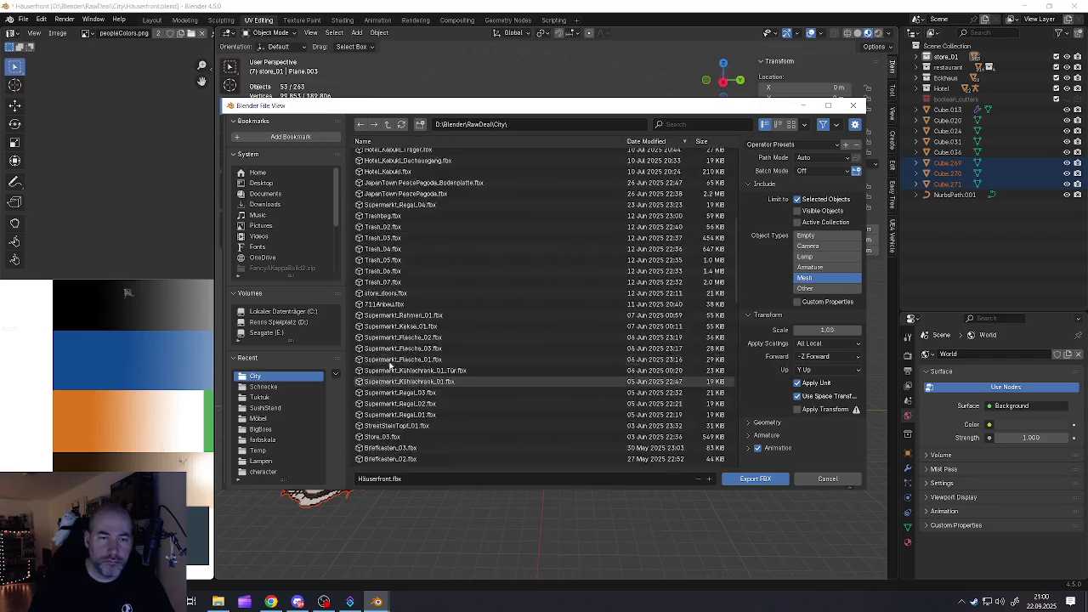
scroll(387, 366, up, 4)
scroll(388, 366, up, 4)
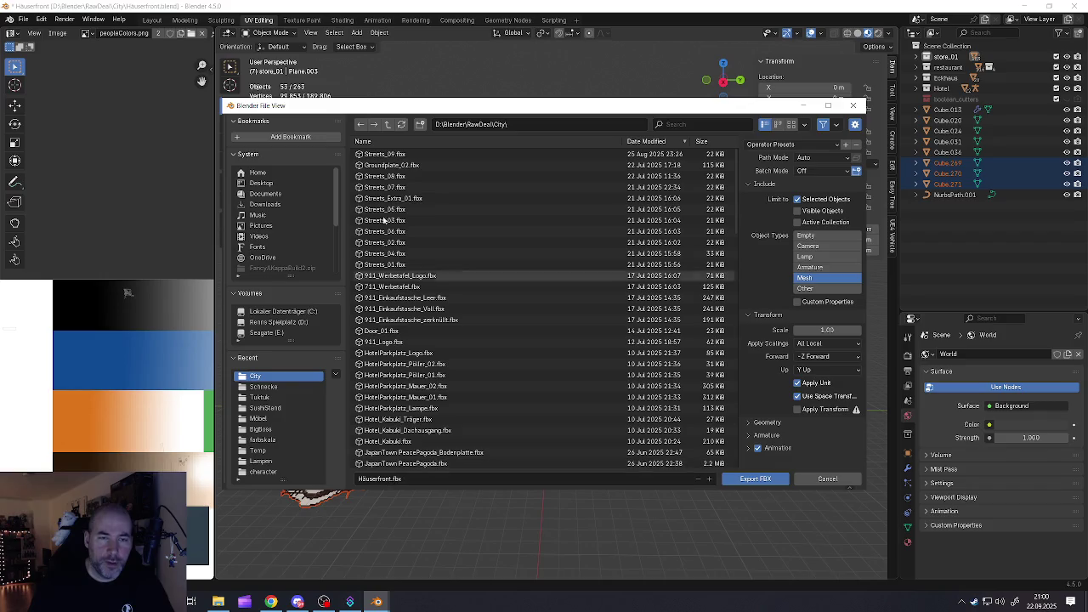
click(387, 125)
right_click(374, 336)
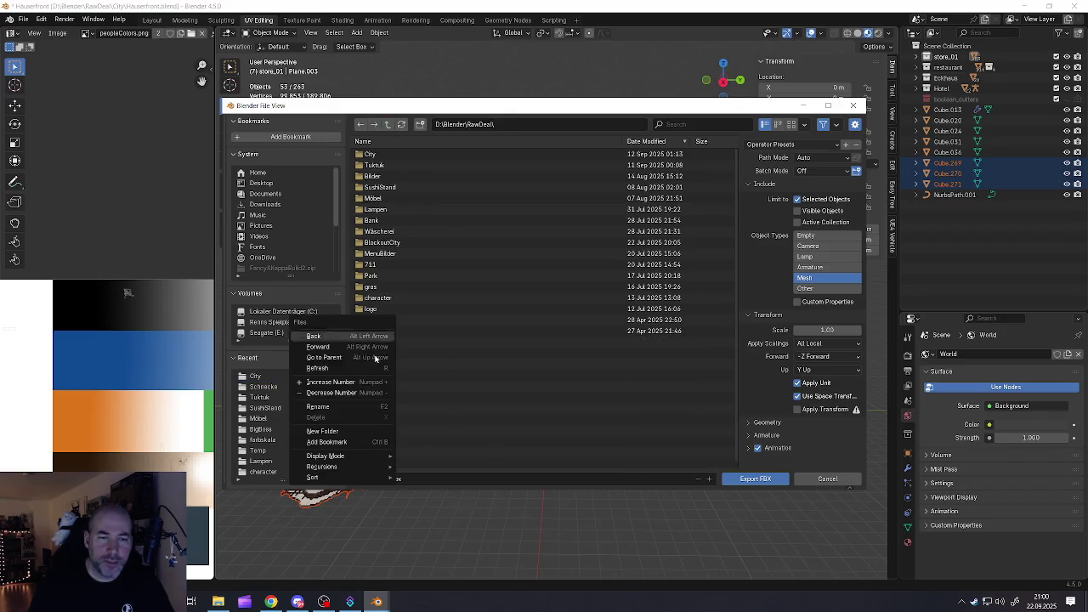
Create a new folder named Baustelle inside RawDeal and open it
click(322, 431)
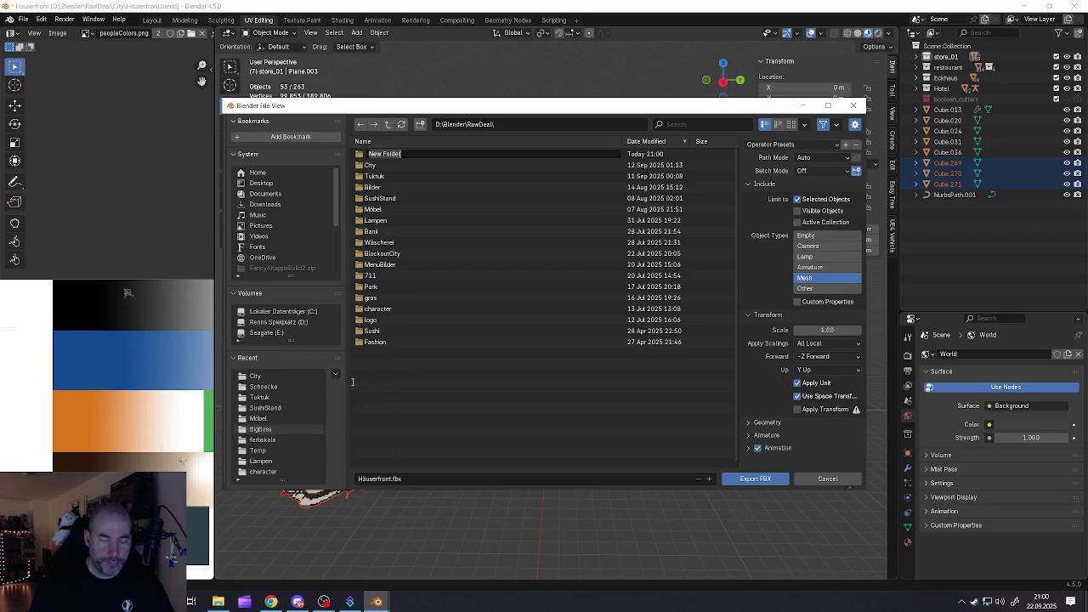
text(Baustelle)
key(Return)
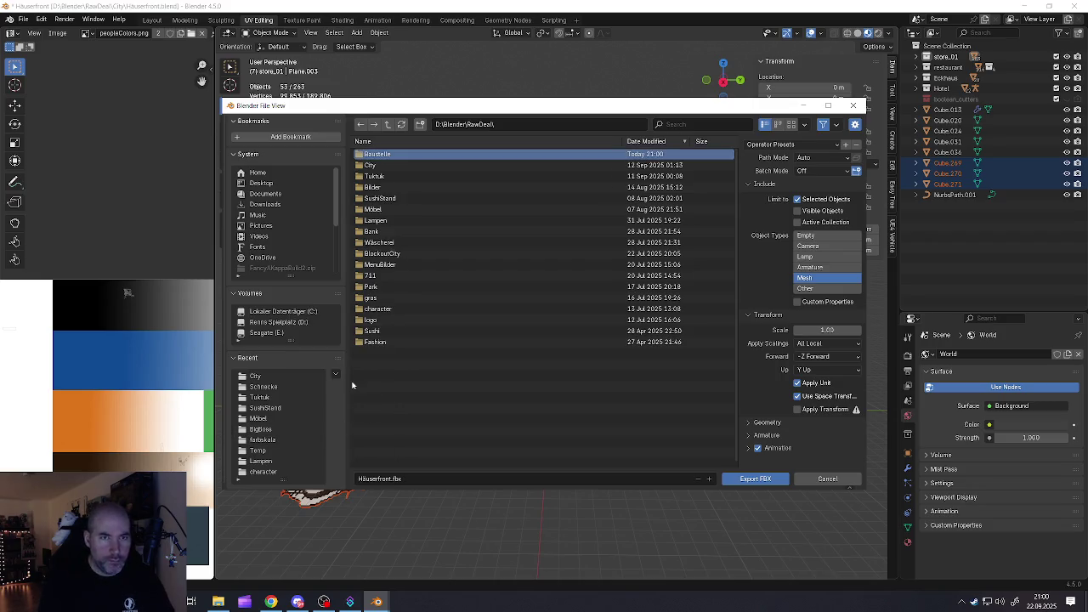
click(378, 154)
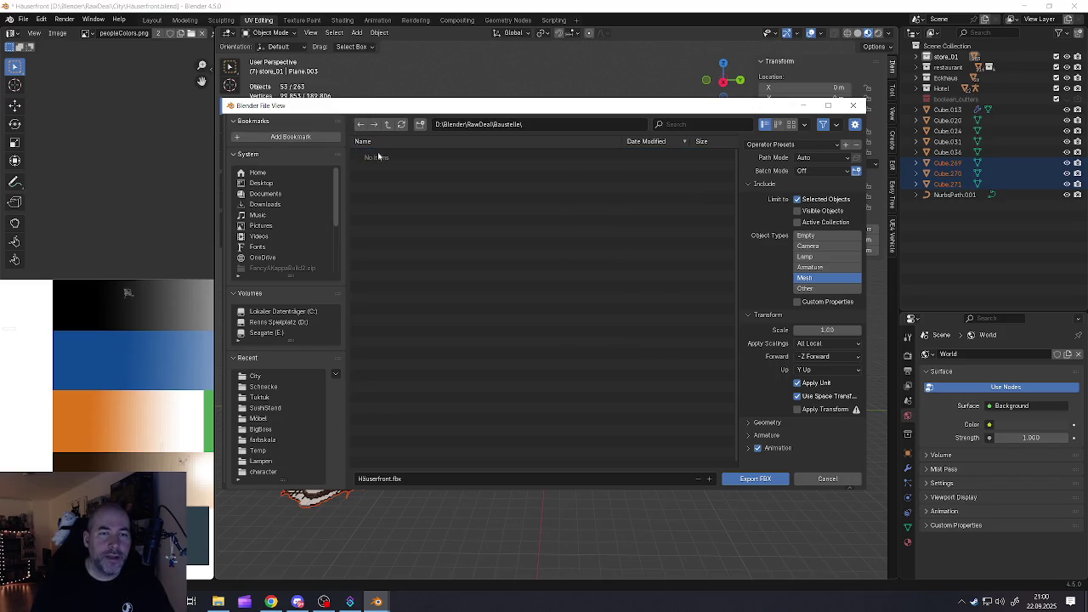
Change the export file name to Baustelle_Ruine.fbx
click(389, 478)
click(388, 479)
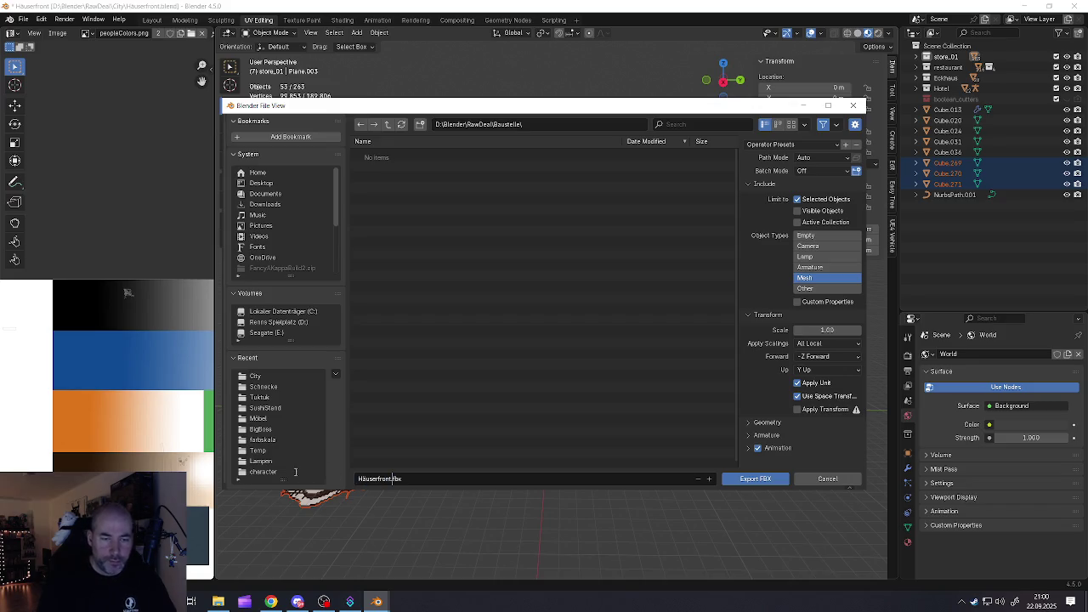
key(BackSpace)
key(BackSpace)
key(BackSpace)
key(BackSpace)
key(BackSpace)
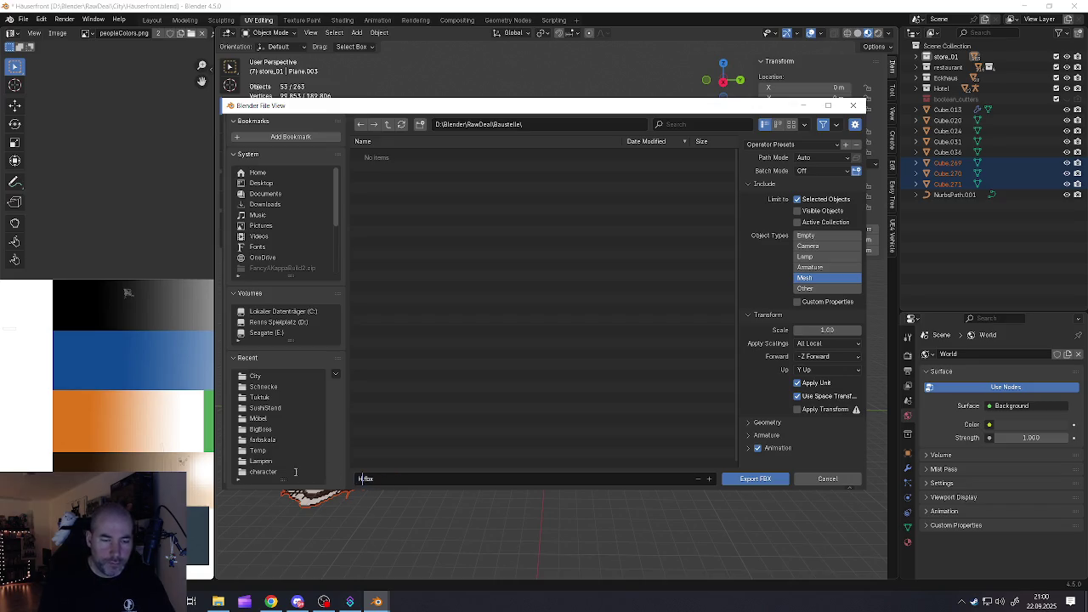
key(BackSpace)
key(BackSpace)
text(Baustelle)
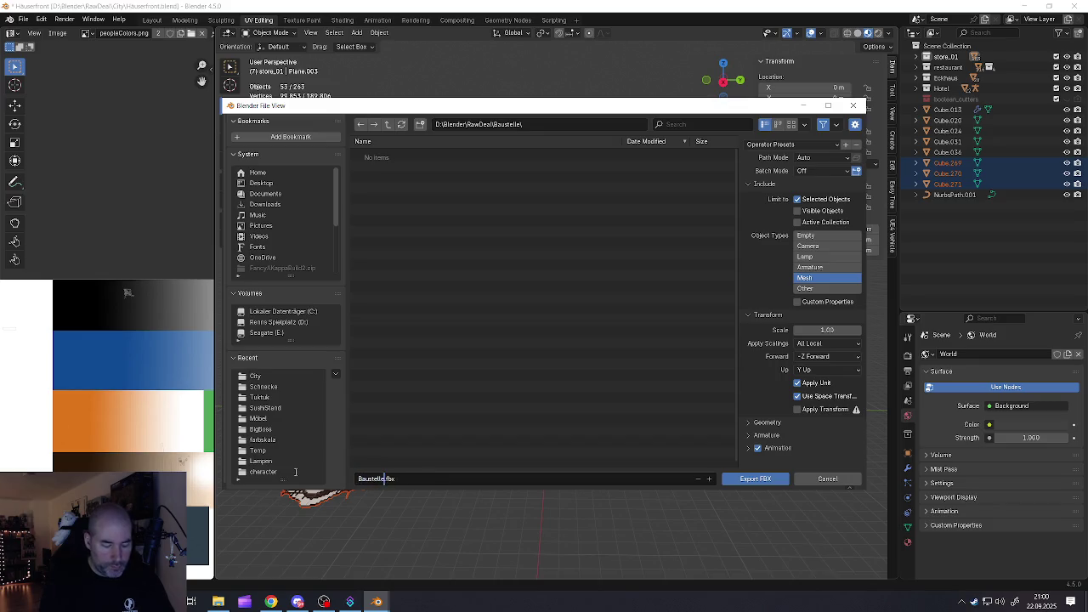
text(_Hauptgebä)
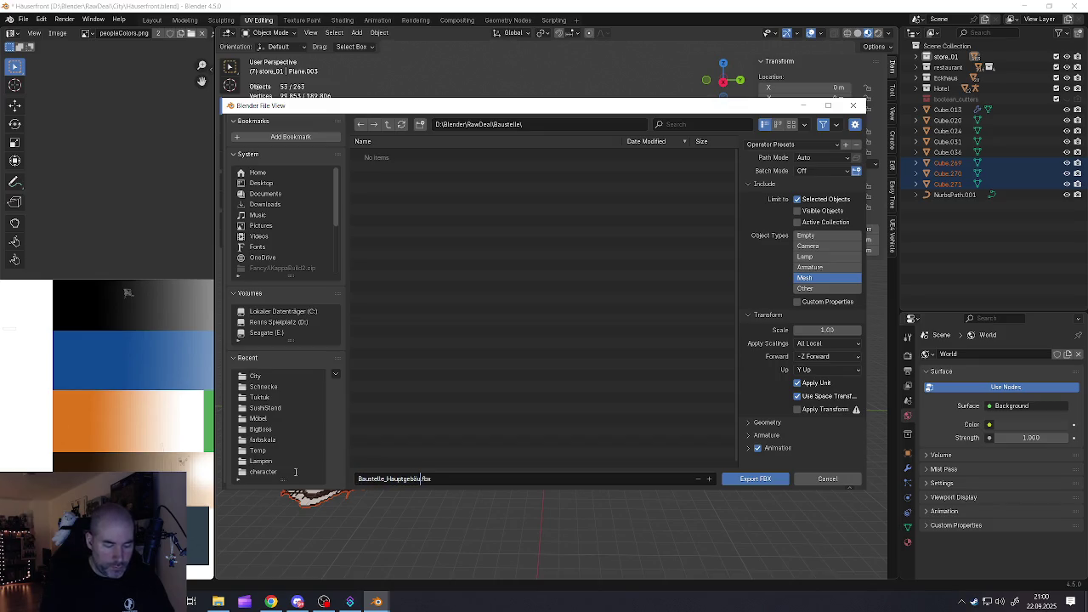
text(ude)
key(BackSpace)
key(BackSpace)
key(BackSpace)
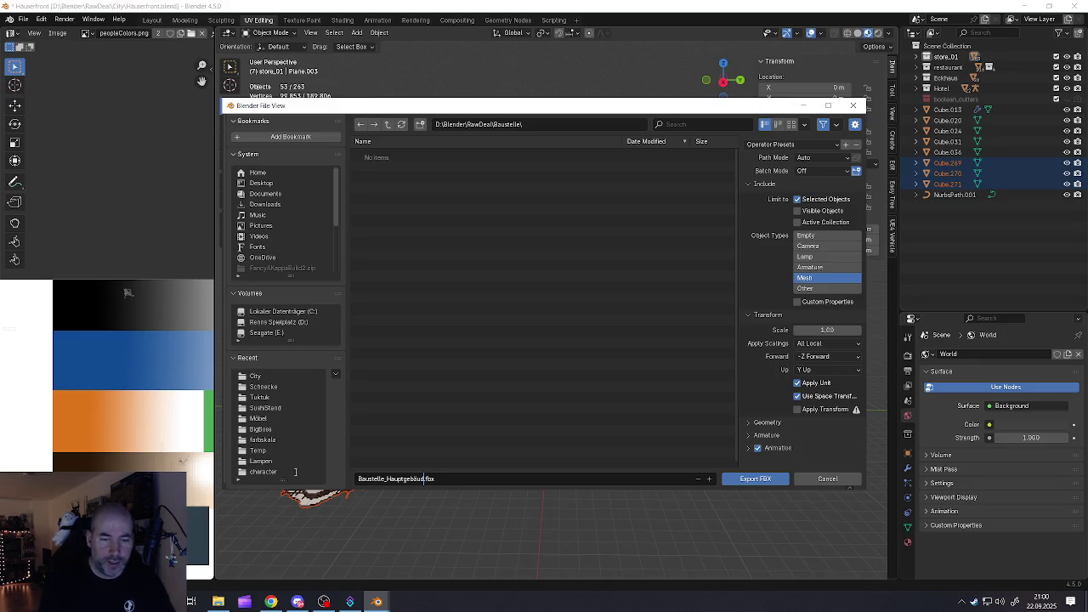
key(BackSpace)
key(BackSpace)
key(BackSpace)
key(BackSpace)
key(BackSpace)
key(BackSpace)
key(BackSpace)
text(R)
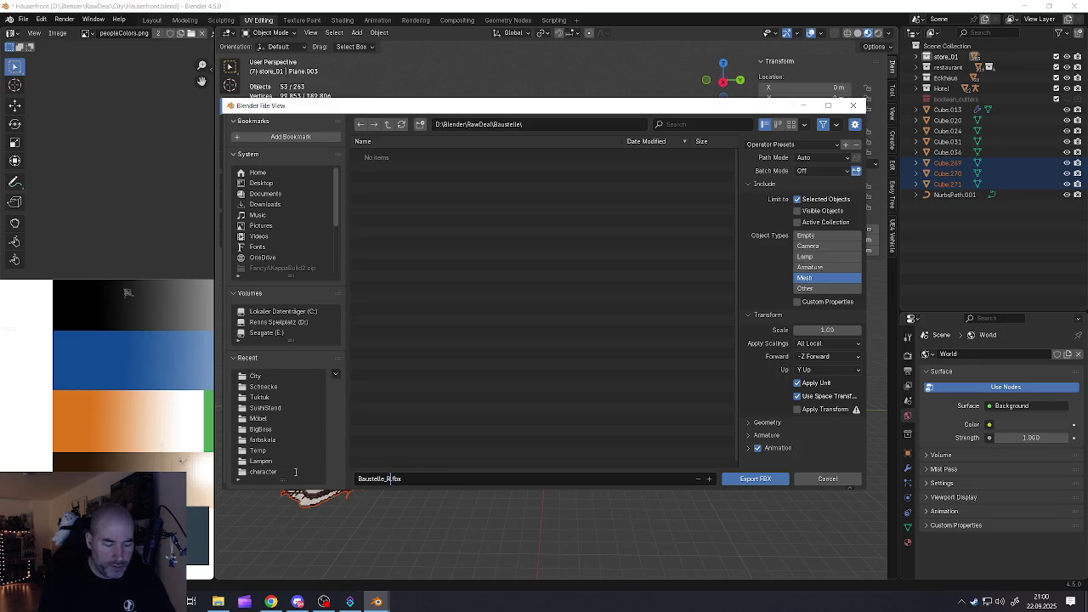
text(uine)
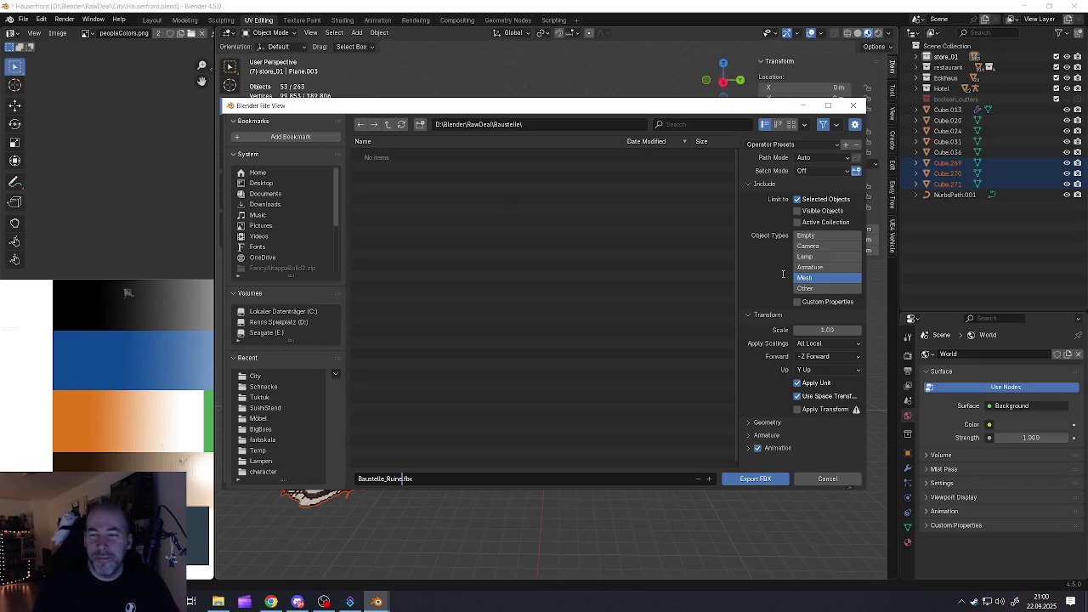
Set Geometry smoothing to Face and export the selection as Baustelle_Ruine.fbx
click(748, 422)
scroll(752, 417, down, 2)
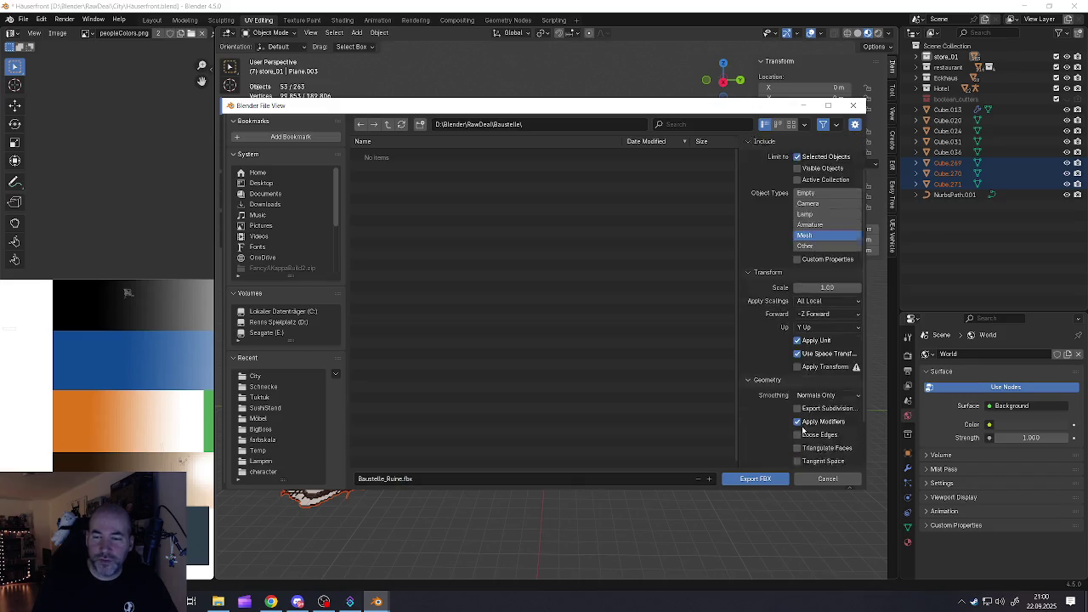
scroll(756, 400, down, 2)
click(820, 351)
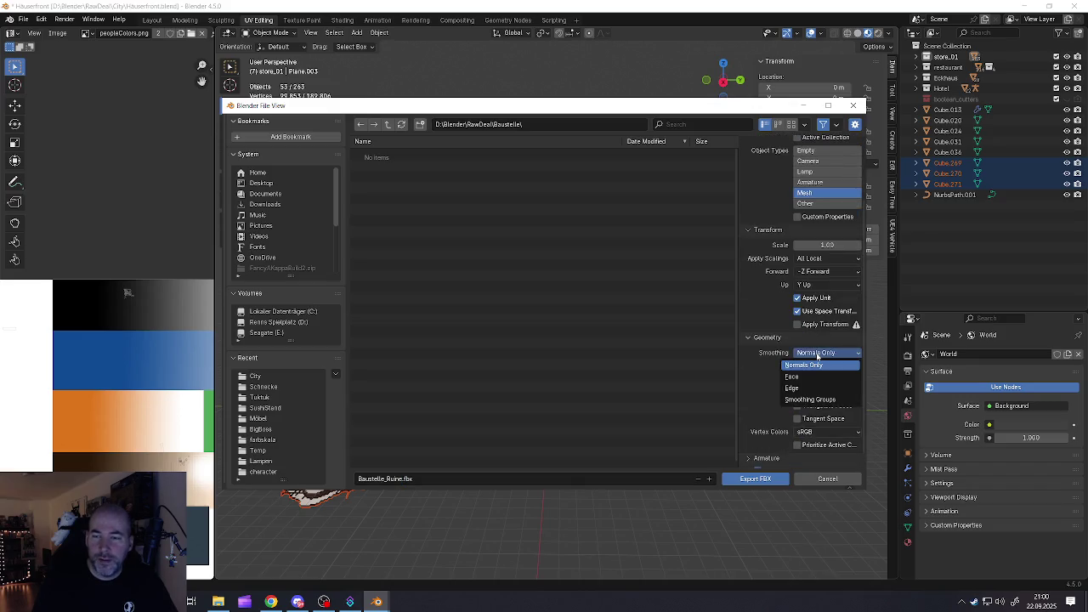
click(793, 377)
scroll(819, 370, down, 1)
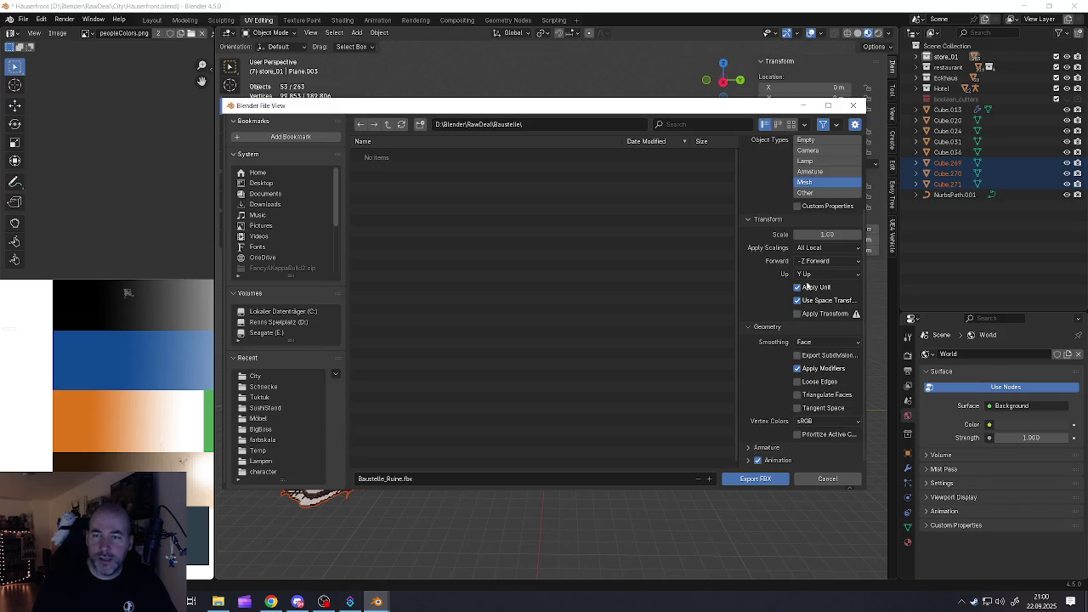
scroll(807, 288, up, 5)
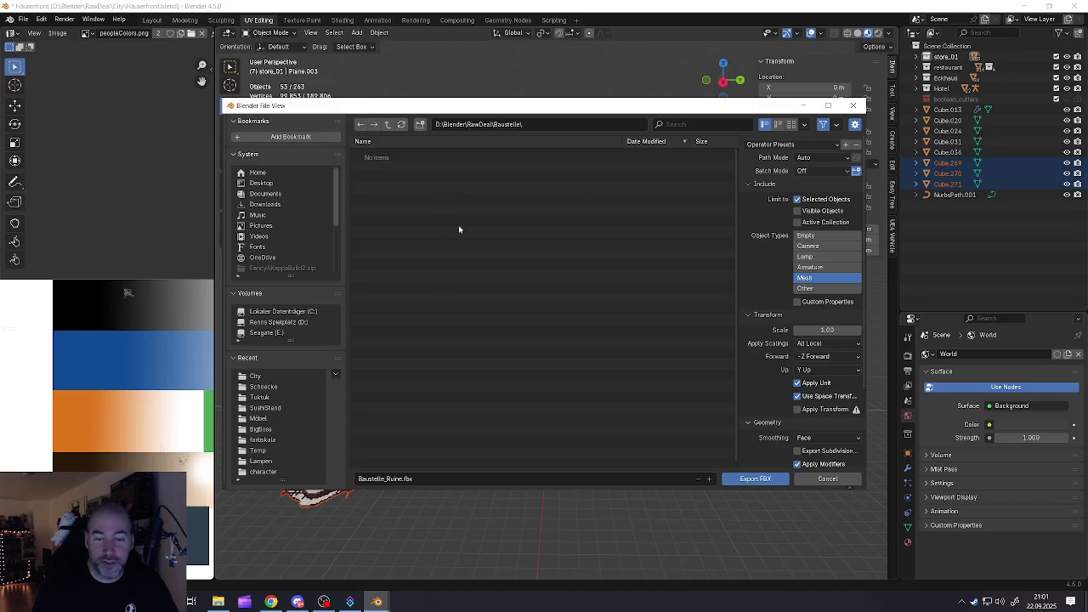
click(747, 480)
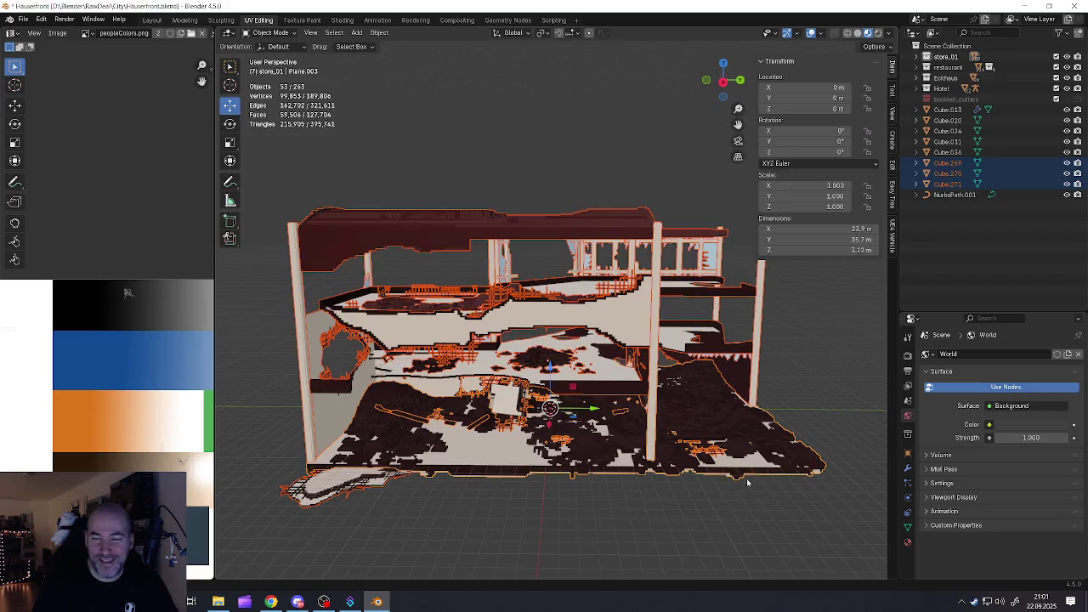
click(26, 20)
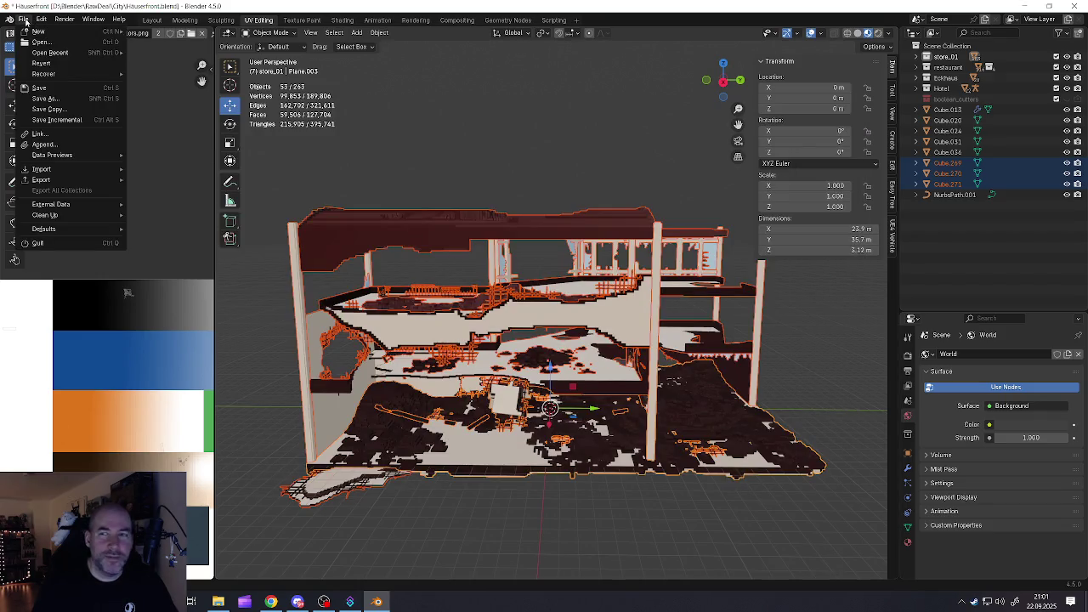
Save As into the Baustelle folder, renaming the file from Häuserfront to Baustelle.blend
click(26, 19)
click(25, 20)
click(42, 99)
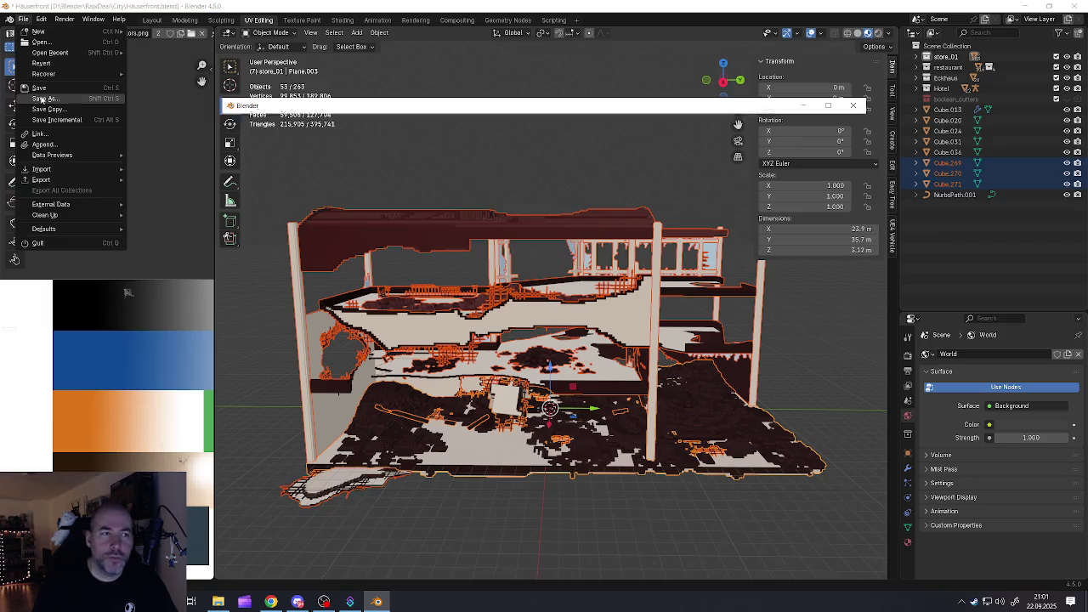
click(387, 125)
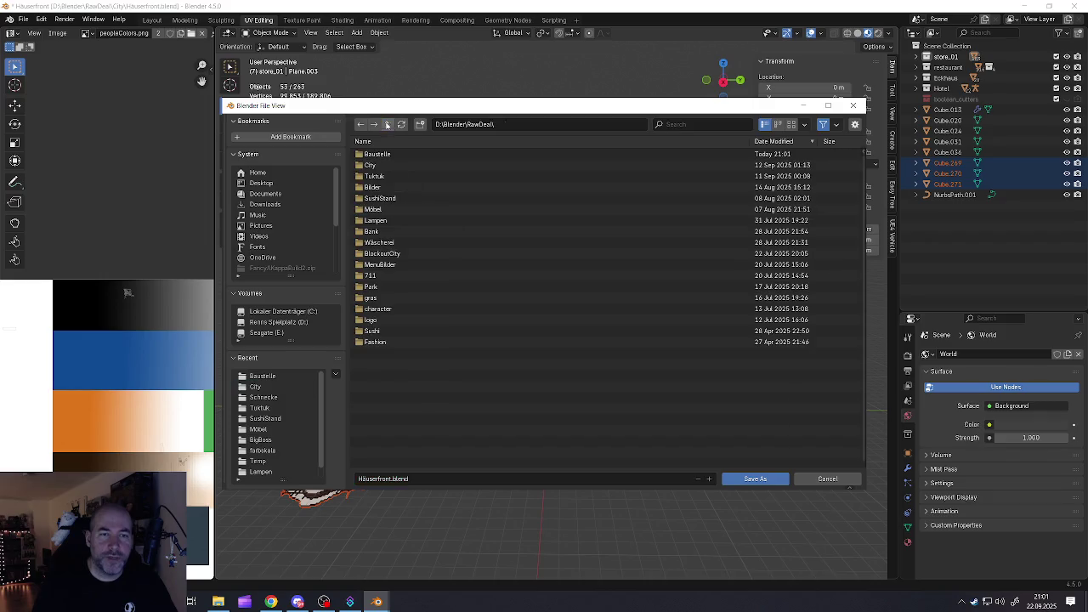
double_click(377, 154)
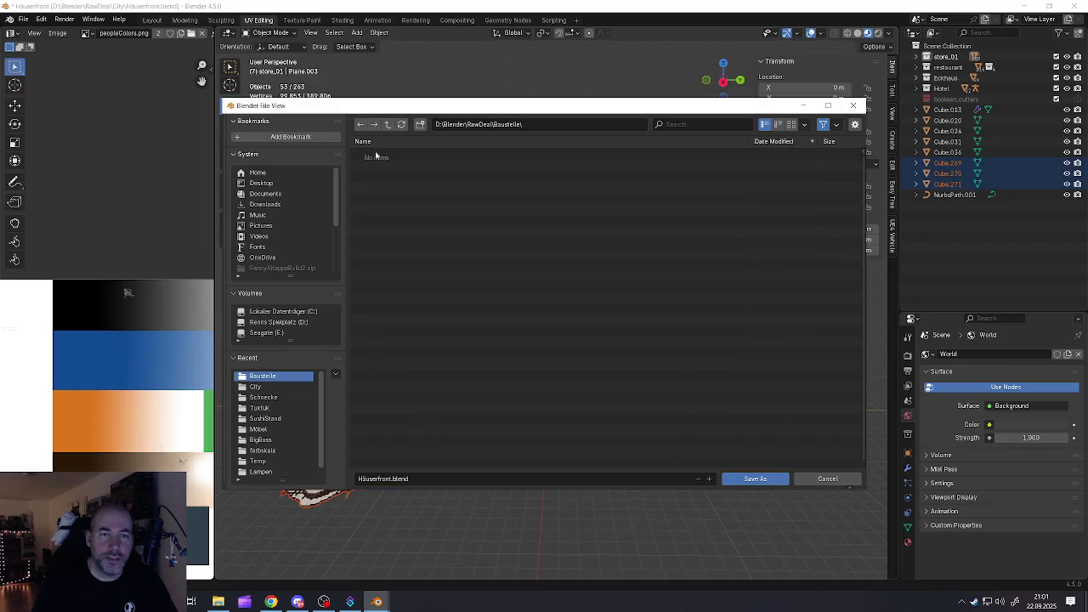
click(382, 478)
drag(391, 478, 342, 481)
text(Baustelle)
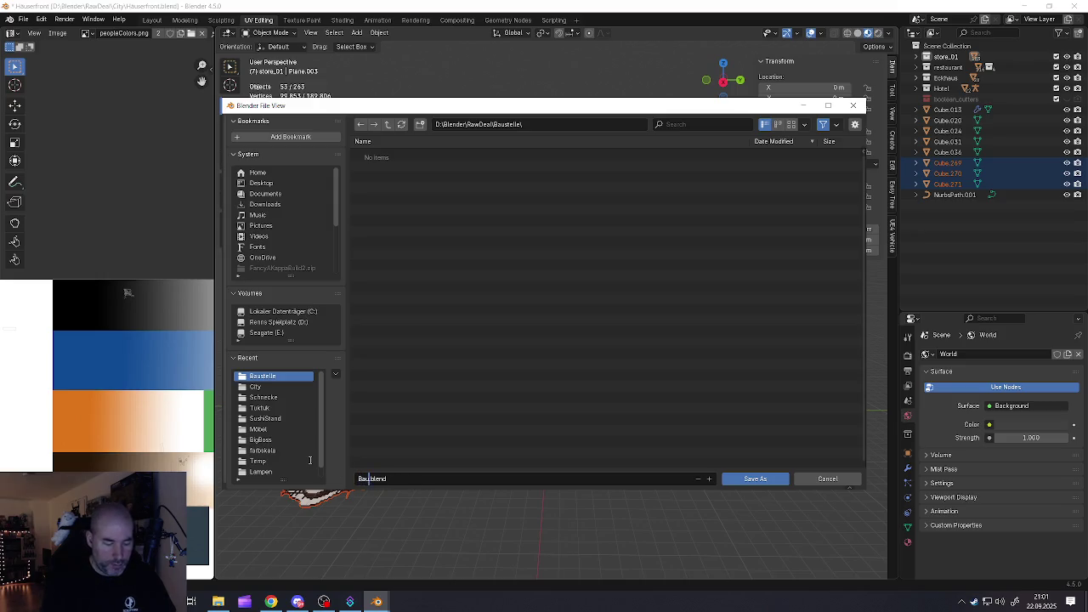
click(741, 480)
Pan to the two towers and box-select them together with the surrounding houses
scroll(531, 384, down, 10)
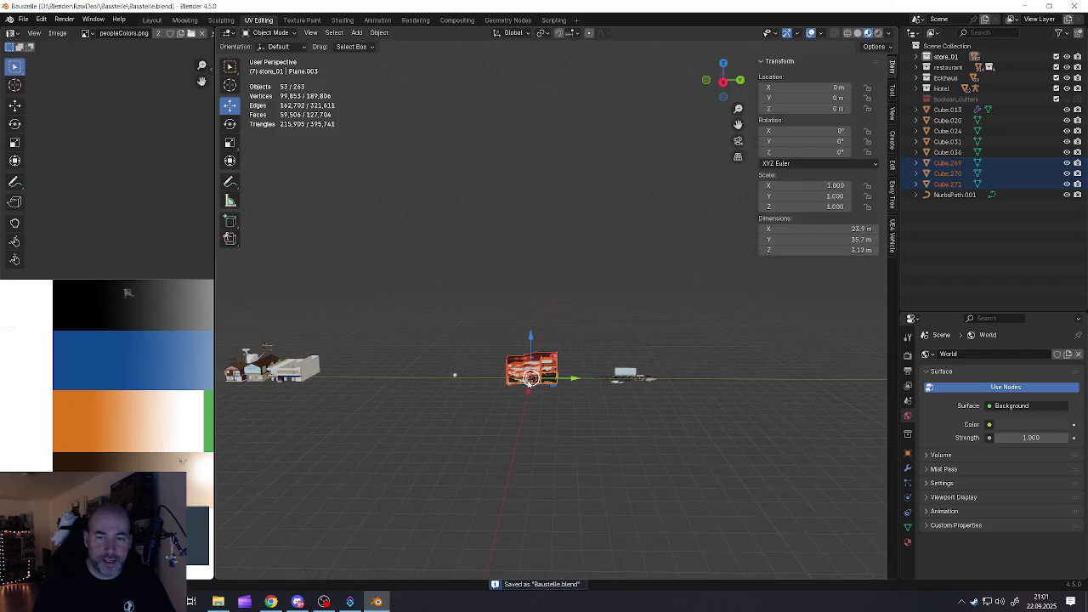
mouse_move(259, 378)
shift+middle_down()
mouse_move(525, 374)
mouse_move(493, 382)
shift+middle_up()
click(524, 374)
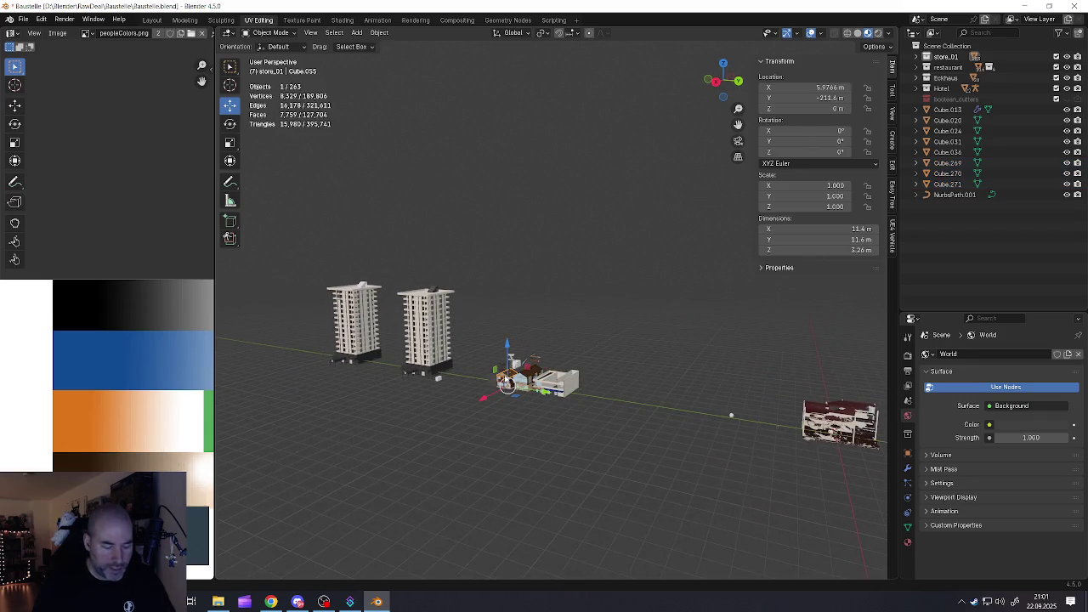
drag(303, 215, 600, 445)
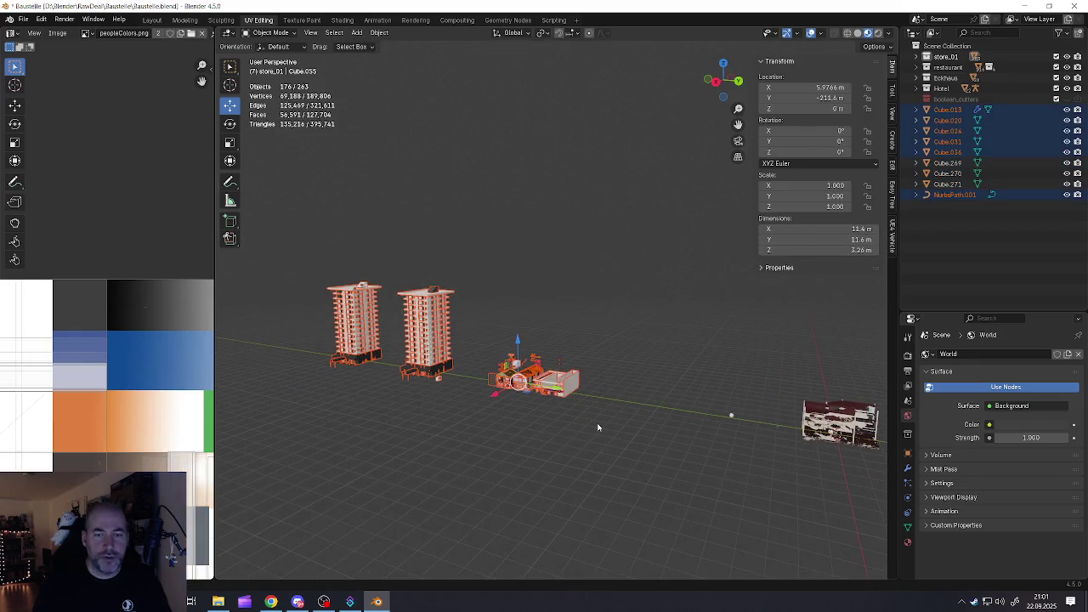
Delete the 176 selected towers and houses, leaving the ruined house in view
key(Delete)
mouse_move(729, 419)
shift+middle_down()
mouse_move(630, 375)
mouse_move(498, 354)
shift+middle_up()
scroll(630, 375, up, 3)
scroll(630, 376, down, 4)
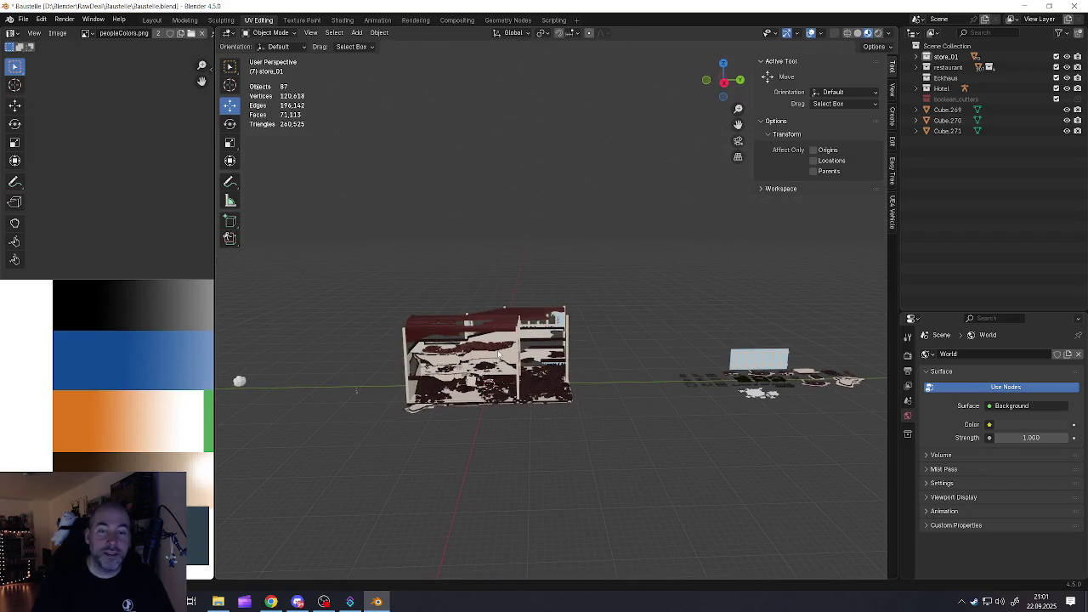
Orbit and zoom around the billboard and flat pieces, ending on a low side view of the house
middle_drag(530, 361, 595, 340)
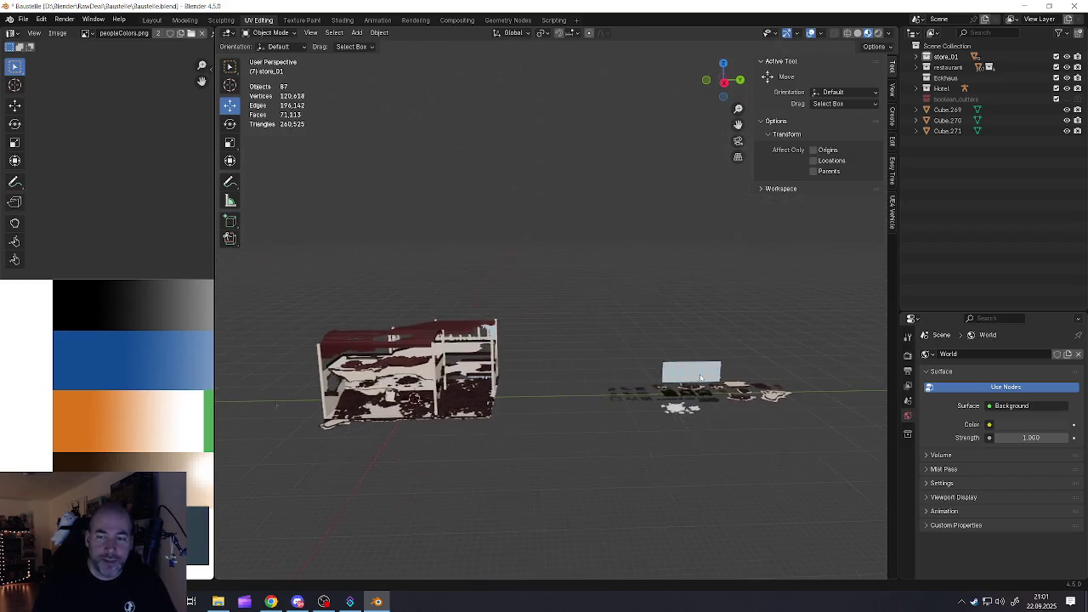
scroll(612, 340, up, 3)
scroll(646, 322, up, 3)
scroll(671, 312, up, 2)
mouse_move(671, 312)
middle_down()
mouse_move(586, 327)
mouse_move(657, 325)
mouse_move(326, 325)
mouse_move(437, 315)
middle_up()
scroll(658, 327, down, 2)
scroll(436, 315, up, 3)
scroll(368, 279, up, 3)
mouse_move(368, 279)
middle_down()
mouse_move(440, 263)
mouse_move(360, 254)
middle_up()
Inspect the ruined house by selecting its white panel, a grid piece and a wall piece
click(415, 333)
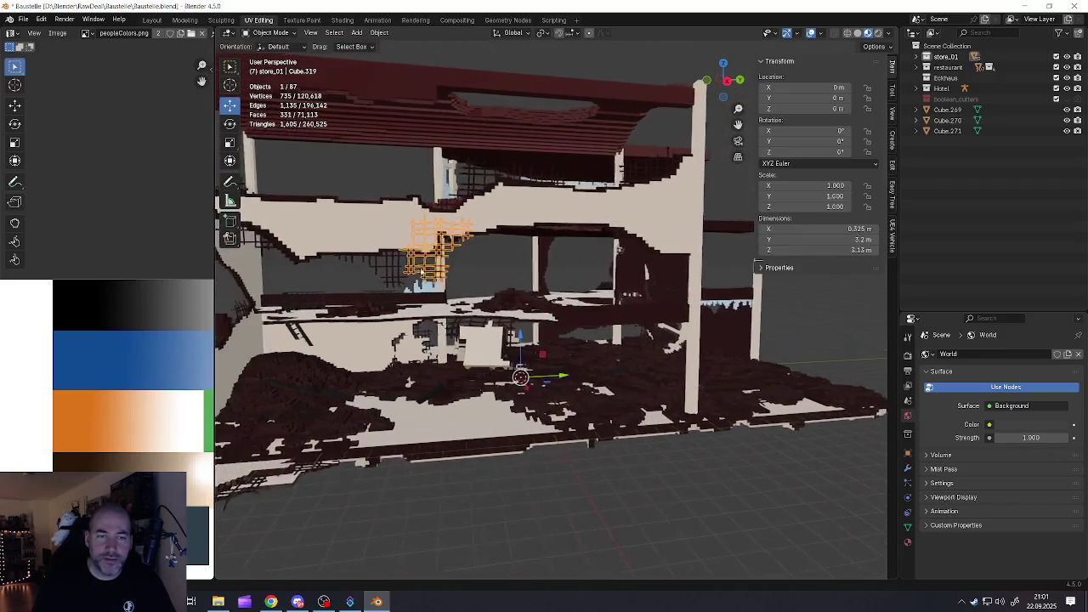
mouse_move(415, 333)
middle_down()
mouse_move(545, 346)
mouse_move(718, 396)
mouse_move(646, 340)
middle_up()
click(719, 396)
scroll(595, 297, up, 5)
mouse_move(569, 284)
middle_down()
mouse_move(479, 215)
mouse_move(492, 239)
middle_up()
scroll(478, 215, down, 5)
click(492, 243)
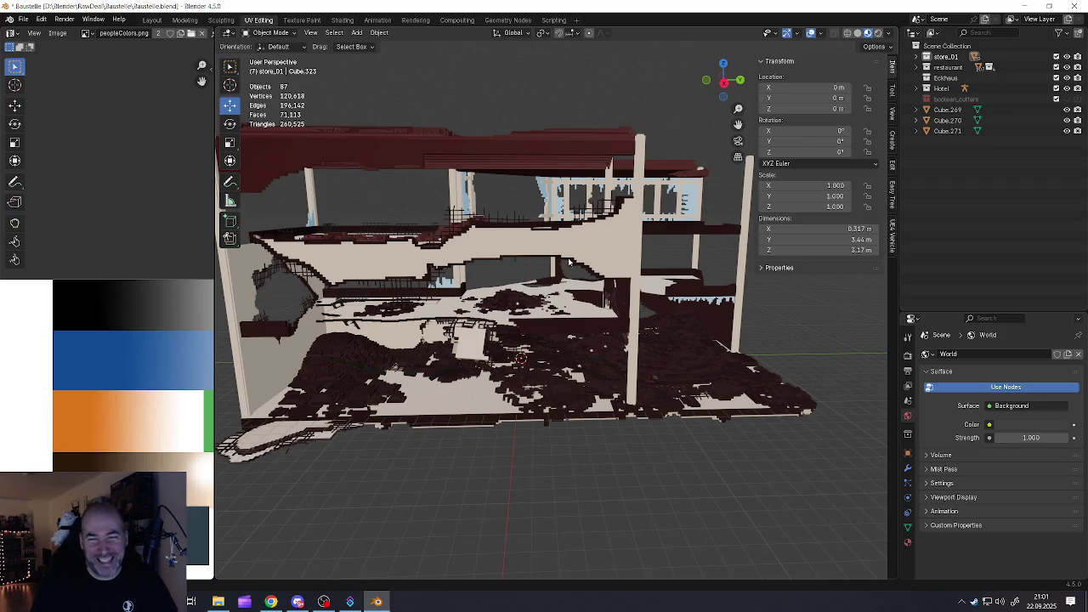
scroll(563, 261, down, 4)
mouse_move(565, 278)
middle_down()
mouse_move(515, 295)
mouse_move(542, 337)
mouse_move(528, 313)
middle_up()
scroll(544, 289, up, 5)
scroll(529, 313, down, 3)
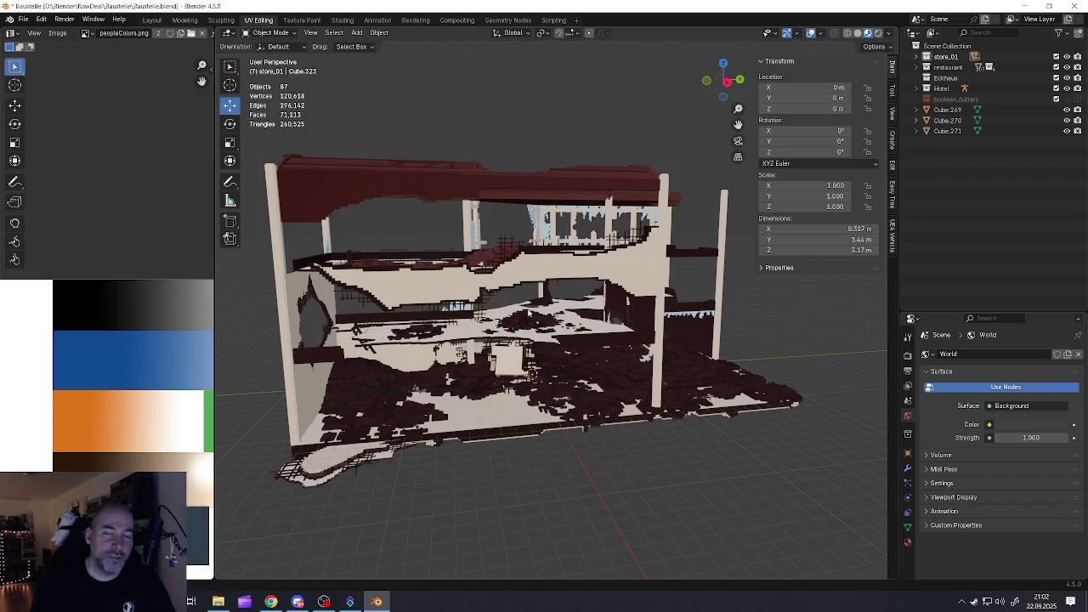
middle_drag(529, 313, 534, 335)
scroll(530, 323, down, 5)
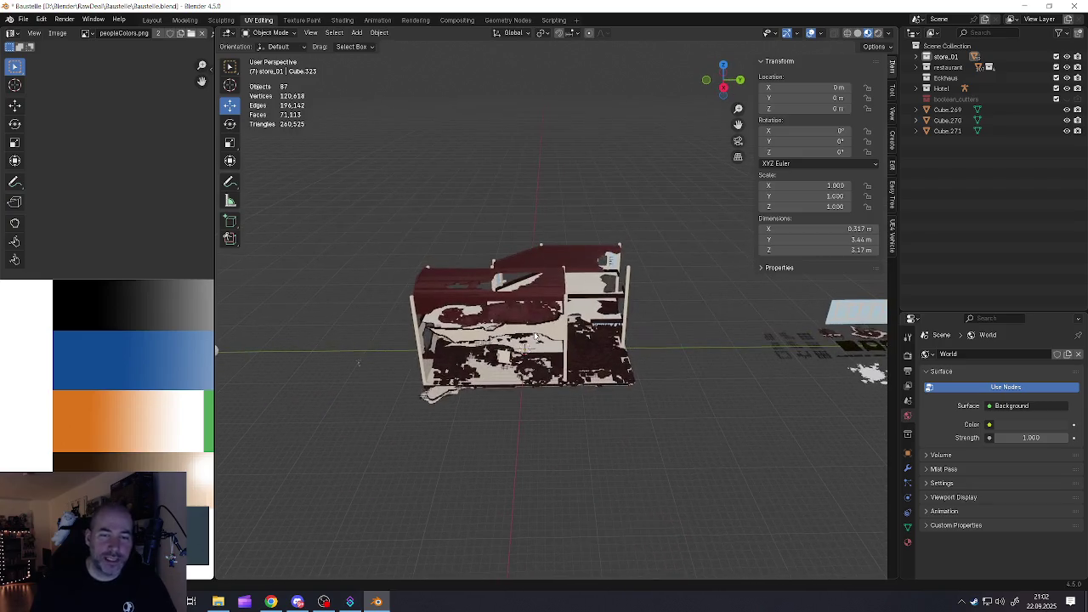
Box-select every piece of the house and move it far along the Y axis
click(512, 333)
key(b)
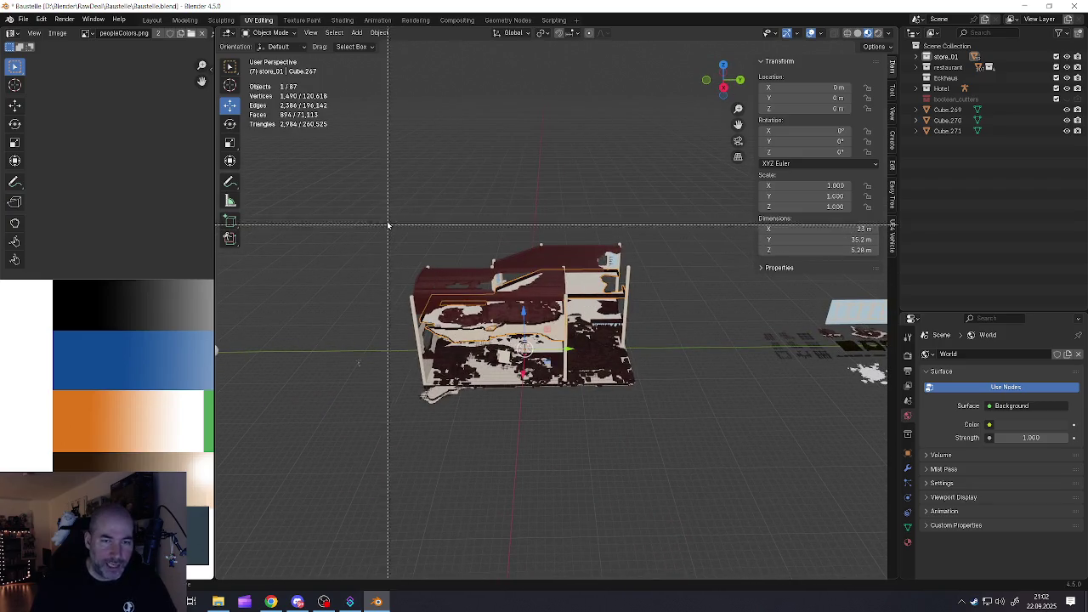
drag(390, 190, 677, 435)
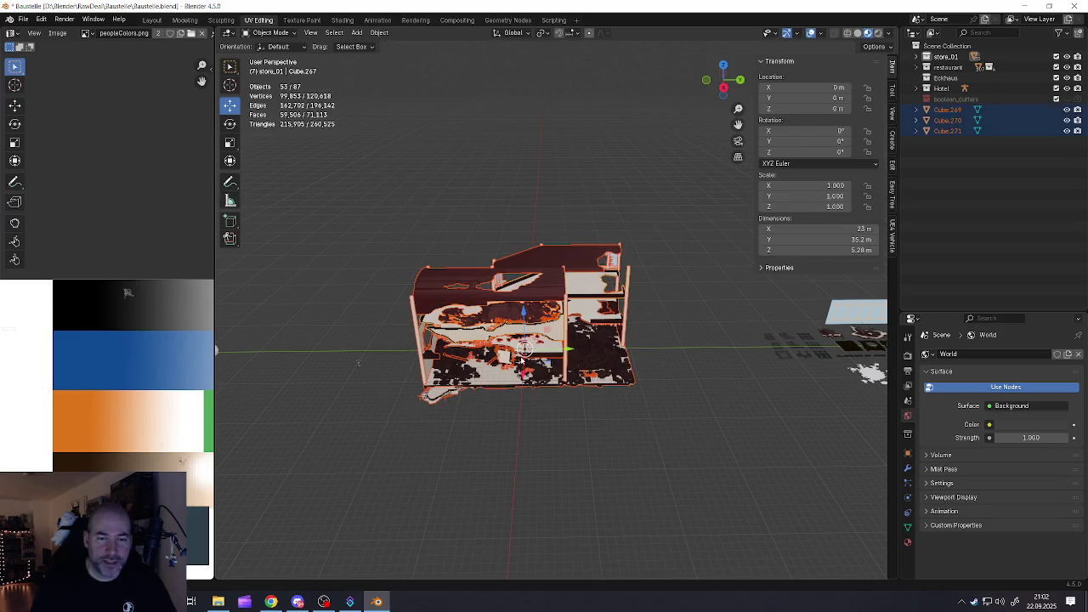
middle_drag(678, 435, 656, 368)
drag(656, 368, 894, 338)
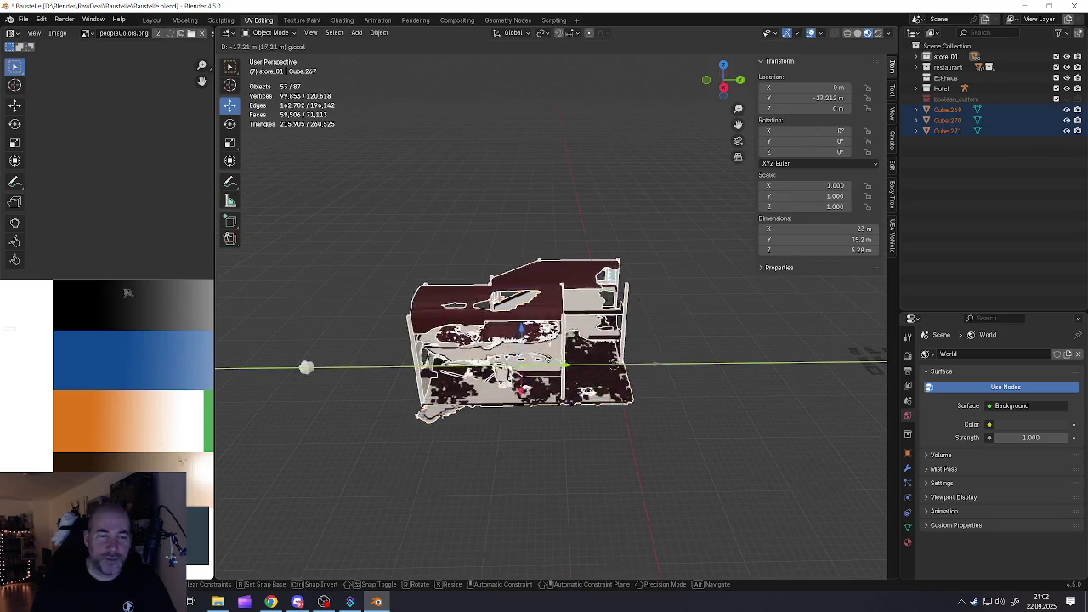
click(894, 338)
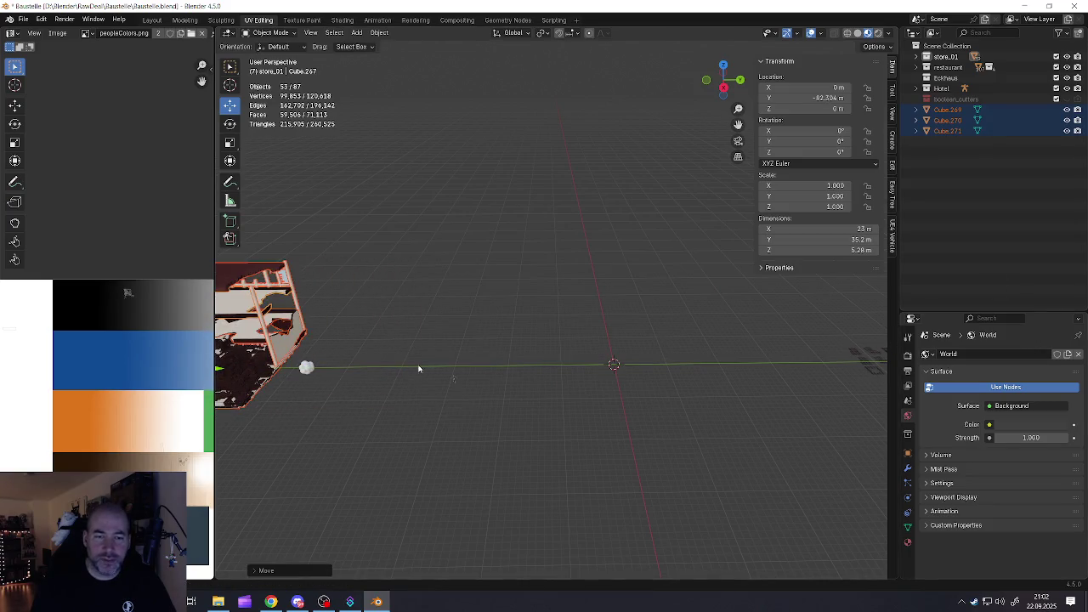
Add the small sphere to the selection and shift the buildings further along Y
middle_drag(417, 369, 612, 376)
middle_drag(473, 378, 521, 381)
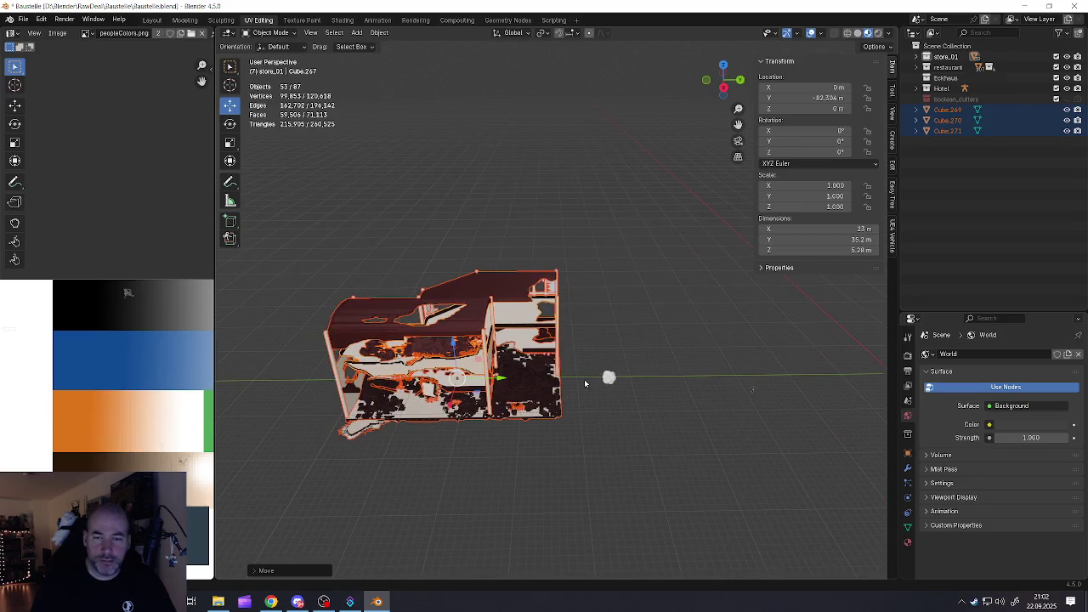
shift+click(607, 379)
drag(497, 381, 632, 392)
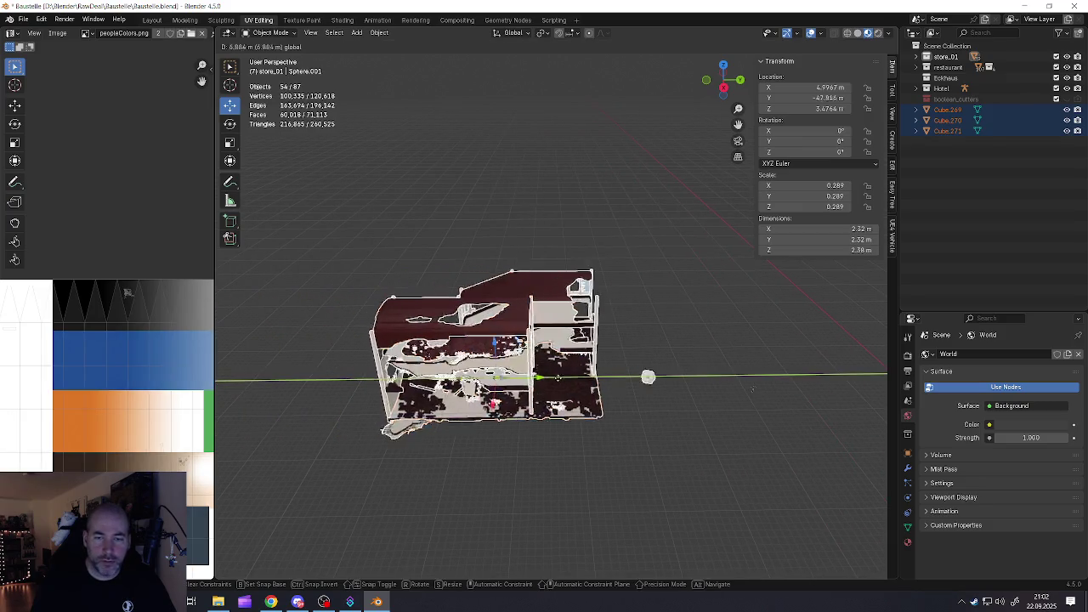
shift+middle_drag(714, 388, 571, 383)
scroll(510, 383, down, 1)
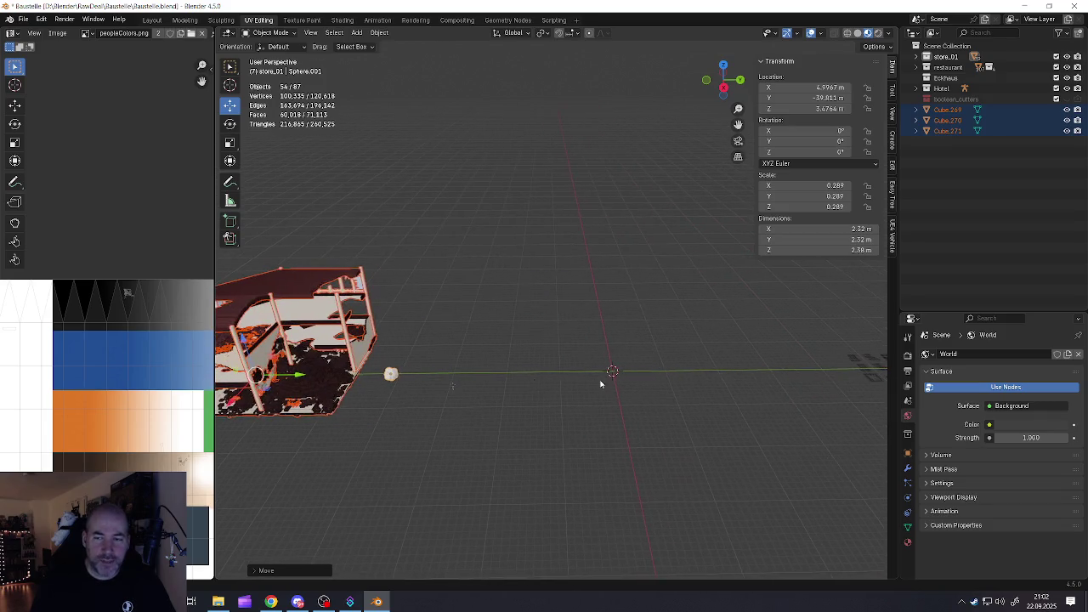
scroll(510, 384, down, 2)
scroll(510, 383, down, 2)
scroll(503, 388, down, 1)
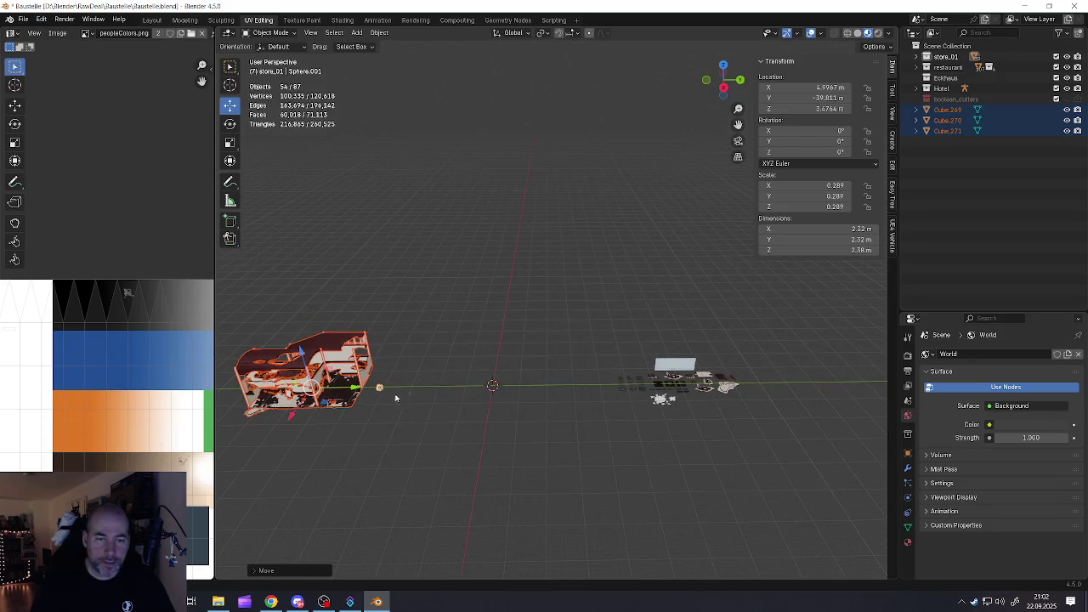
key(g)
key(y)
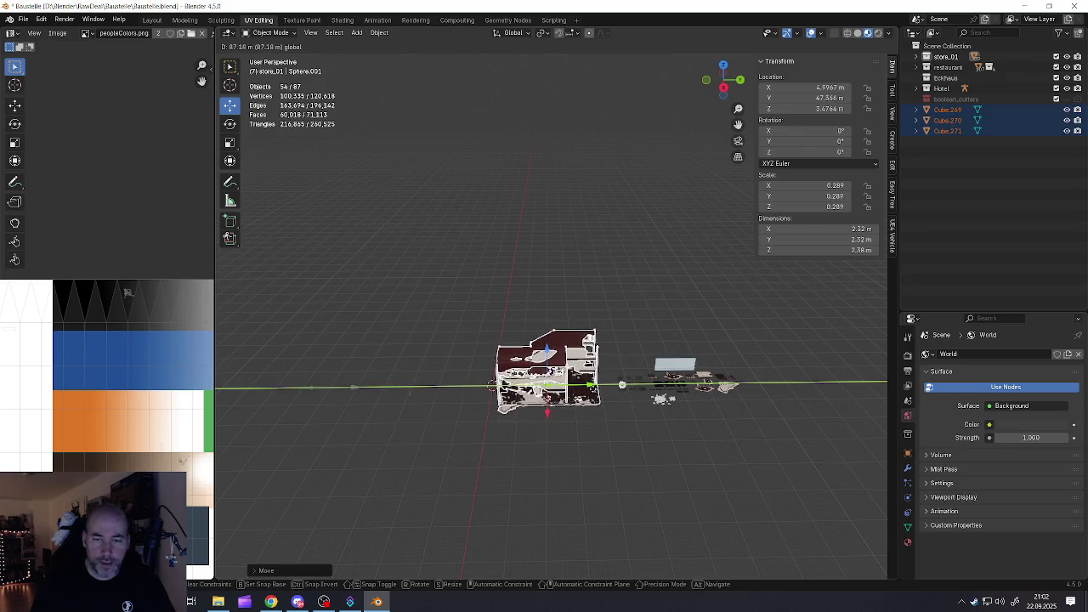
key(Return)
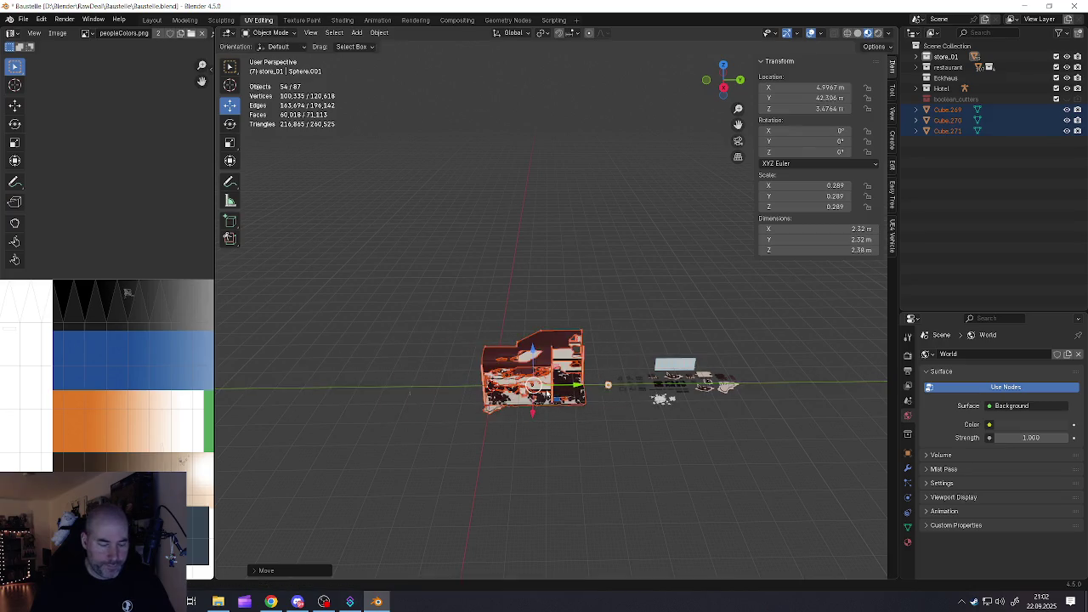
Select all objects and move everything twice along the Y axis
key(a)
key(g)
key(y)
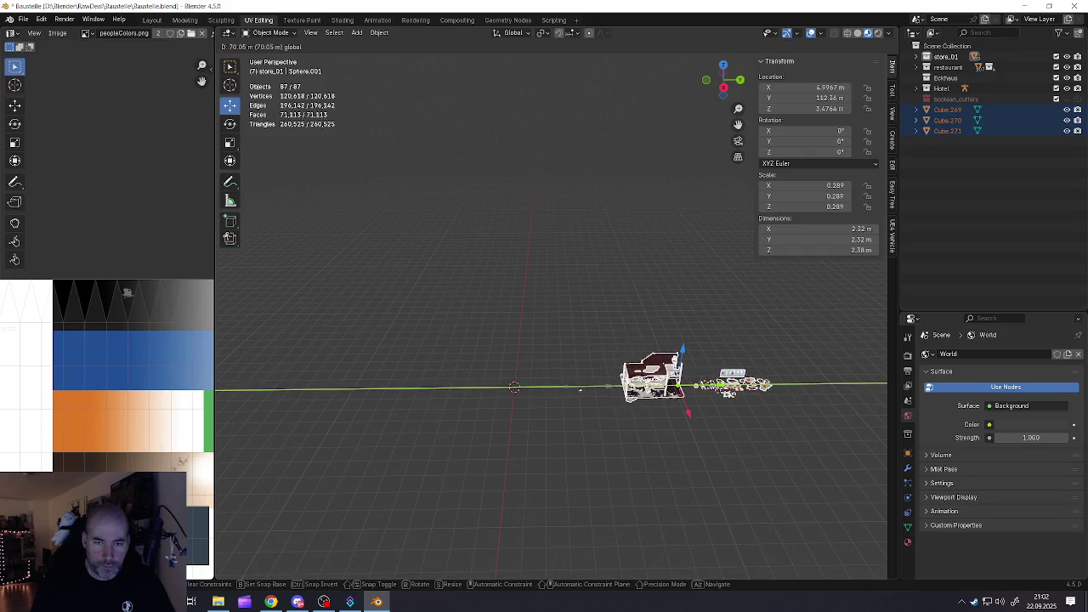
key(Return)
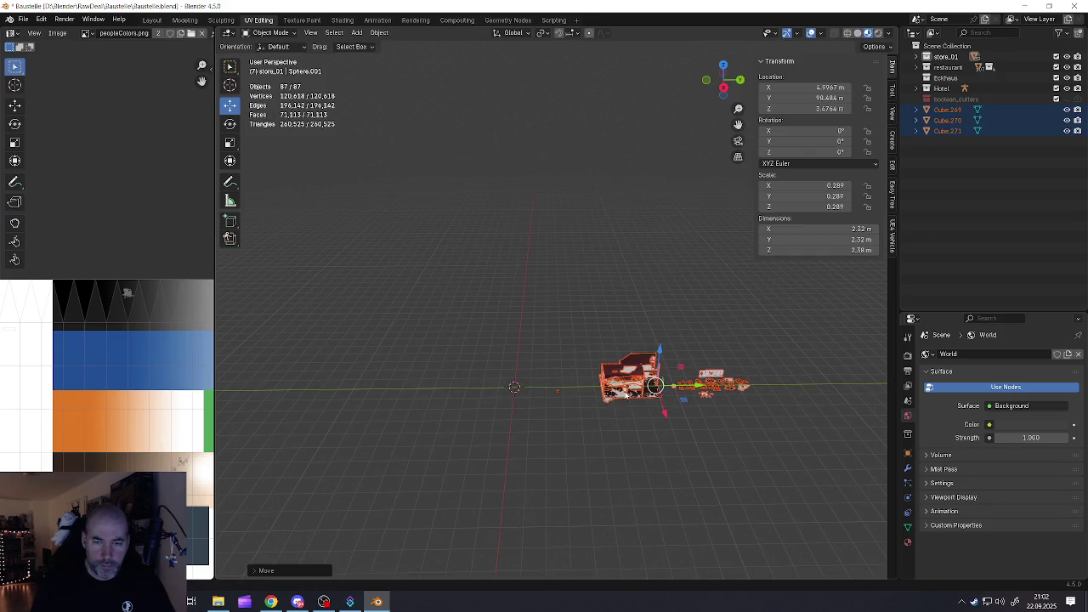
key(g)
key(y)
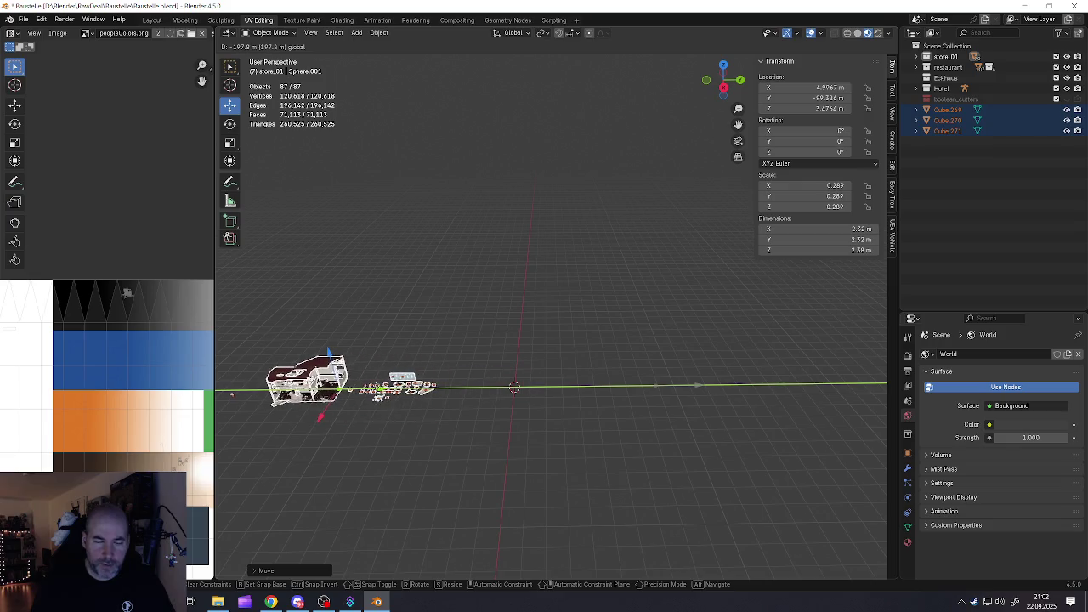
key(Return)
Deselect everything, recentre the view and select the metarig
click(422, 416)
mouse_move(272, 381)
shift+middle_down()
mouse_move(475, 390)
mouse_move(367, 399)
shift+middle_up()
scroll(437, 403, up, 4)
click(449, 393)
scroll(449, 393, down, 4)
Move the metarig along Y to sit beside the world origin
key(g)
key(y)
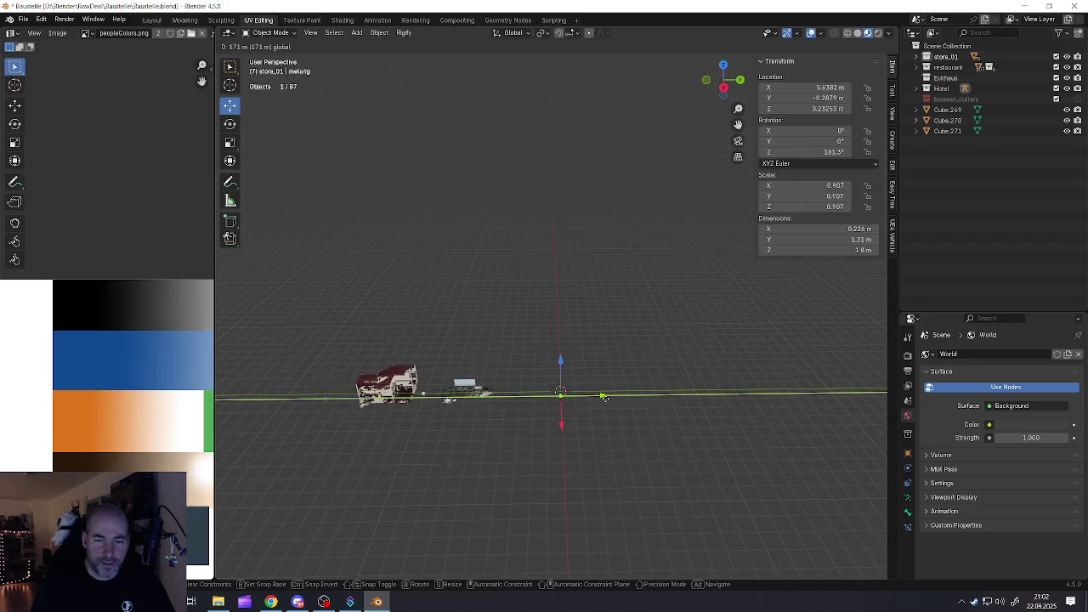
click(561, 392)
scroll(561, 393, up, 3)
middle_drag(562, 392, 510, 386)
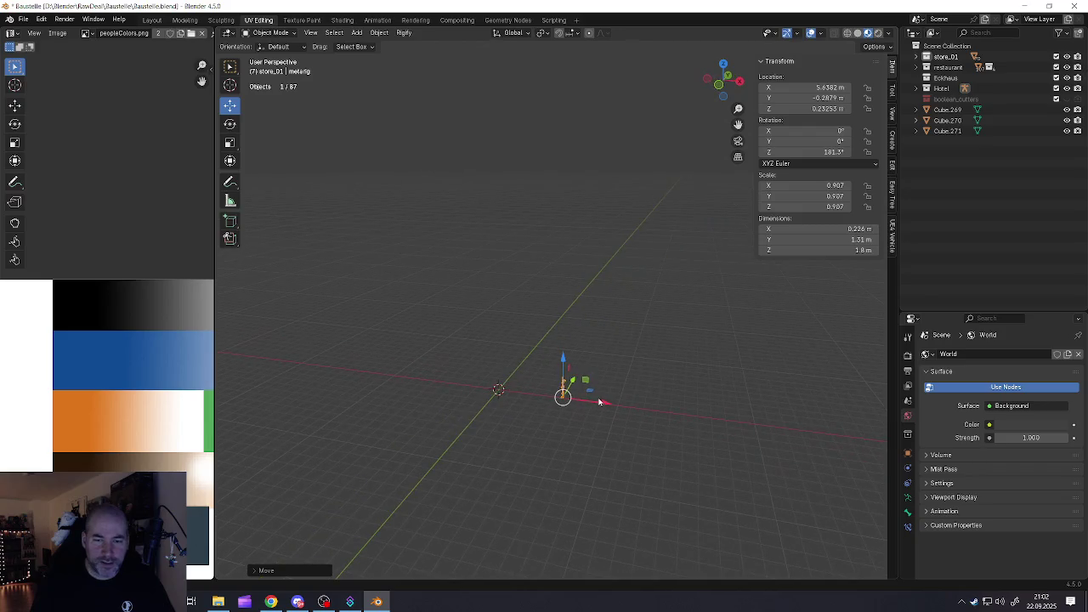
Cancel an X-axis move and reposition the metarig along Y instead
key(g)
key(x)
key(Escape)
scroll(533, 398, up, 3)
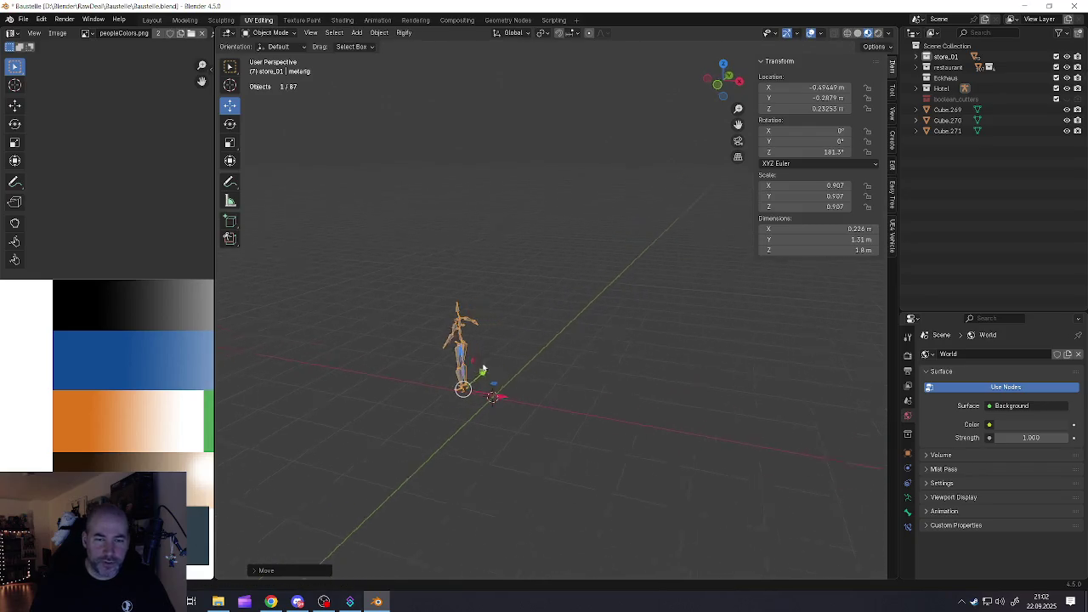
mouse_move(533, 399)
middle_down()
mouse_move(491, 386)
mouse_move(531, 416)
middle_up()
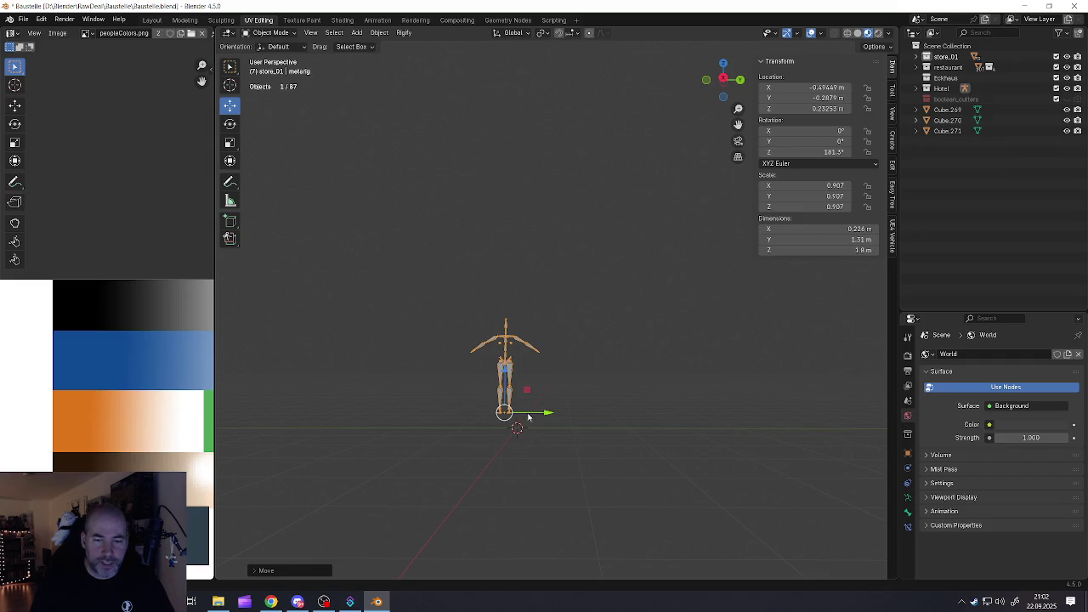
key(g)
key(y)
click(566, 413)
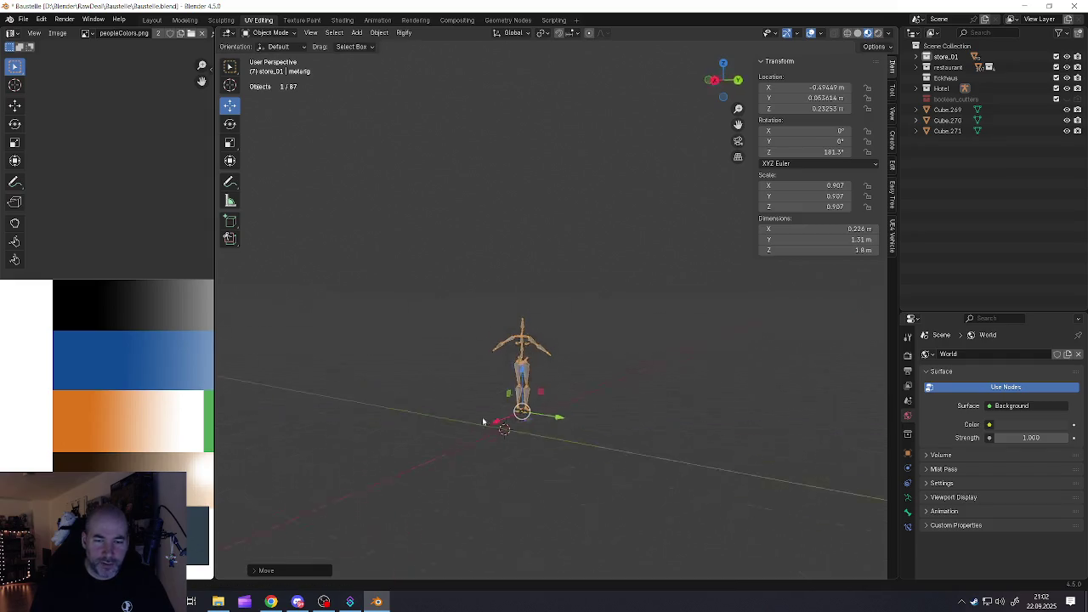
middle_drag(566, 413, 459, 356)
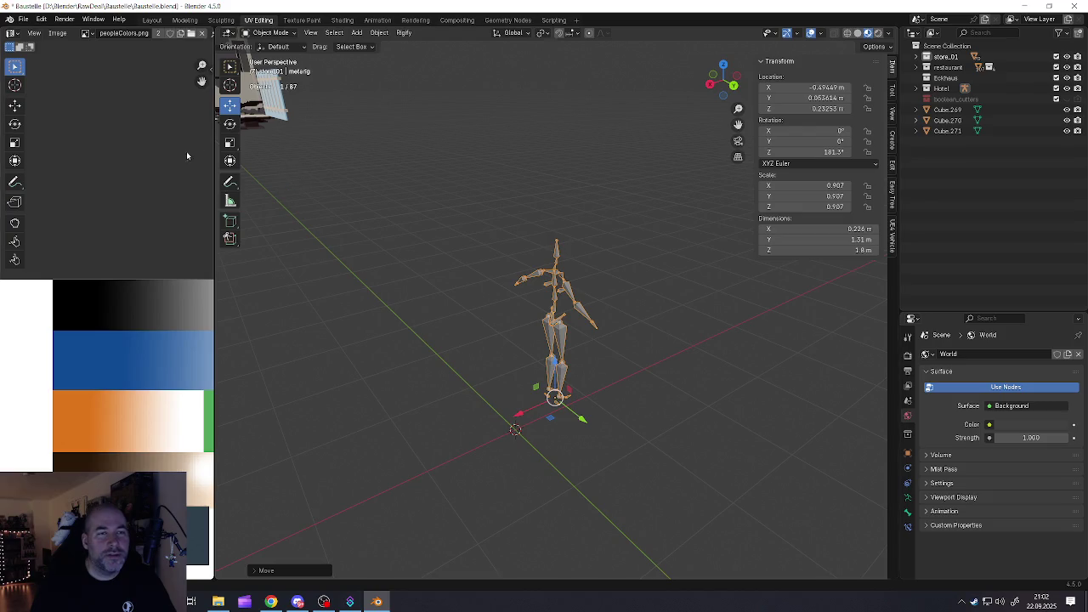
Rotate the metarig 180° around Z with the Rotate tool
click(230, 123)
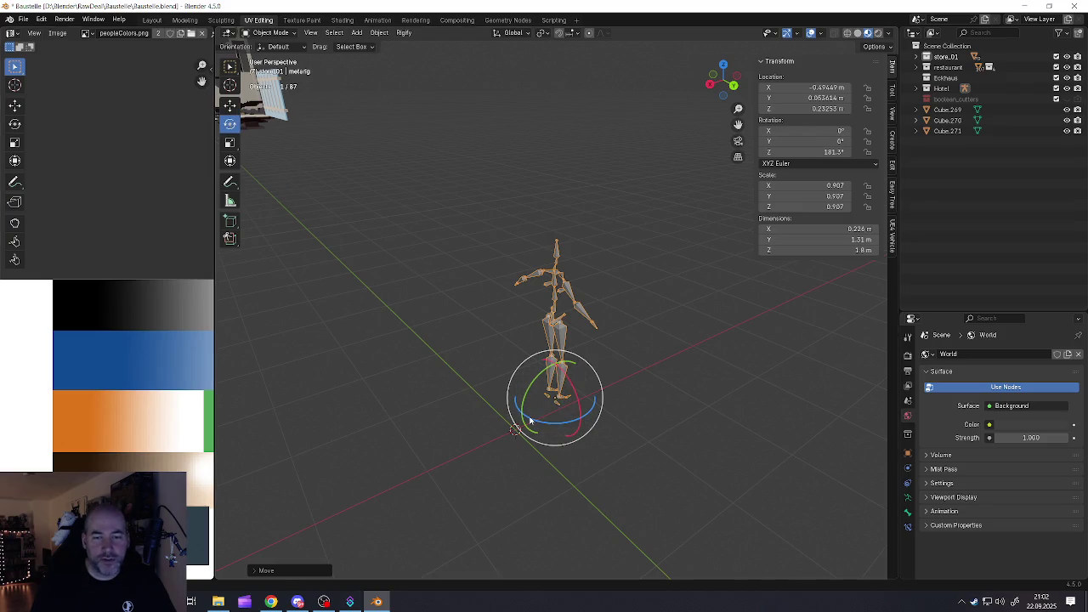
mouse_move(535, 419)
mouse_down()
mouse_move(621, 343)
mouse_move(593, 341)
mouse_up()
mouse_move(593, 341)
middle_down()
mouse_move(479, 387)
mouse_move(605, 320)
middle_up()
click(229, 105)
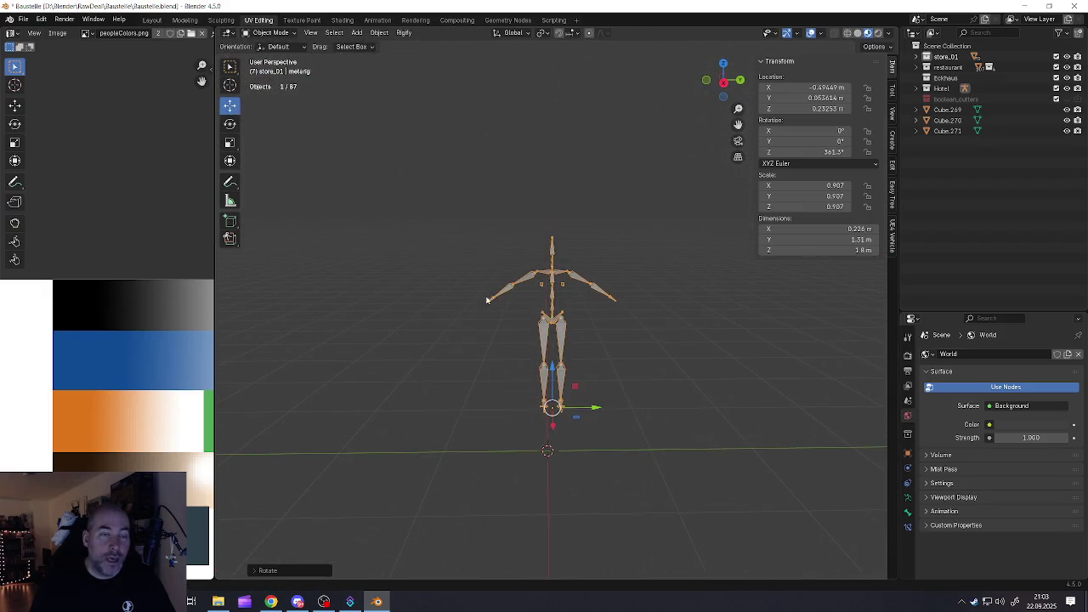
Drag the metarig onto the ground at about -2.385 m X, -2.6327 m Y, then deselect it
drag(554, 367, 547, 398)
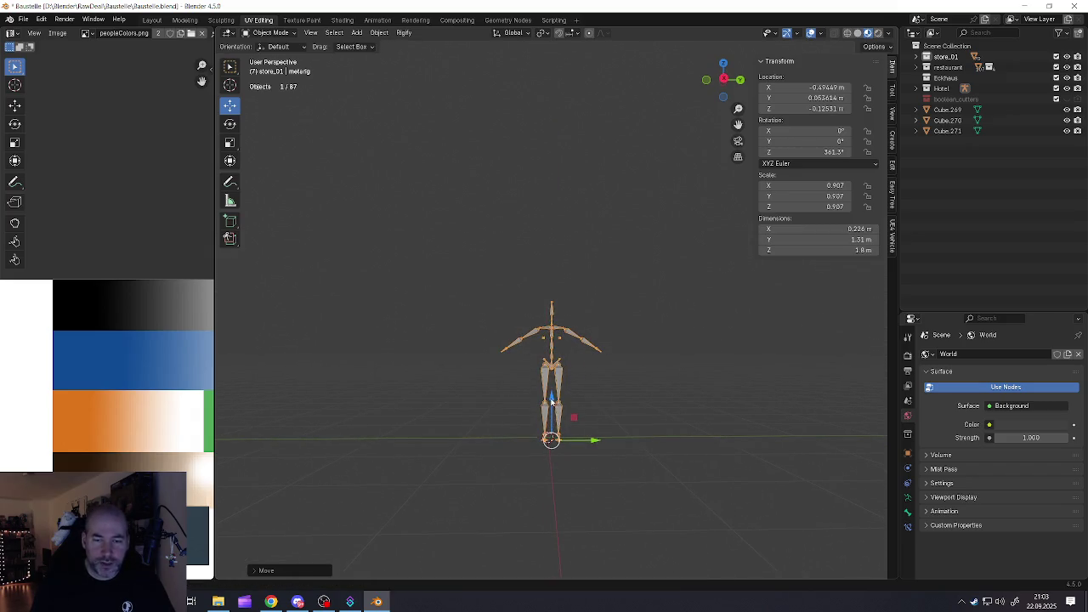
drag(552, 400, 552, 391)
mouse_move(595, 440)
mouse_down()
mouse_move(439, 427)
mouse_move(452, 374)
mouse_up()
middle_drag(452, 374, 391, 438)
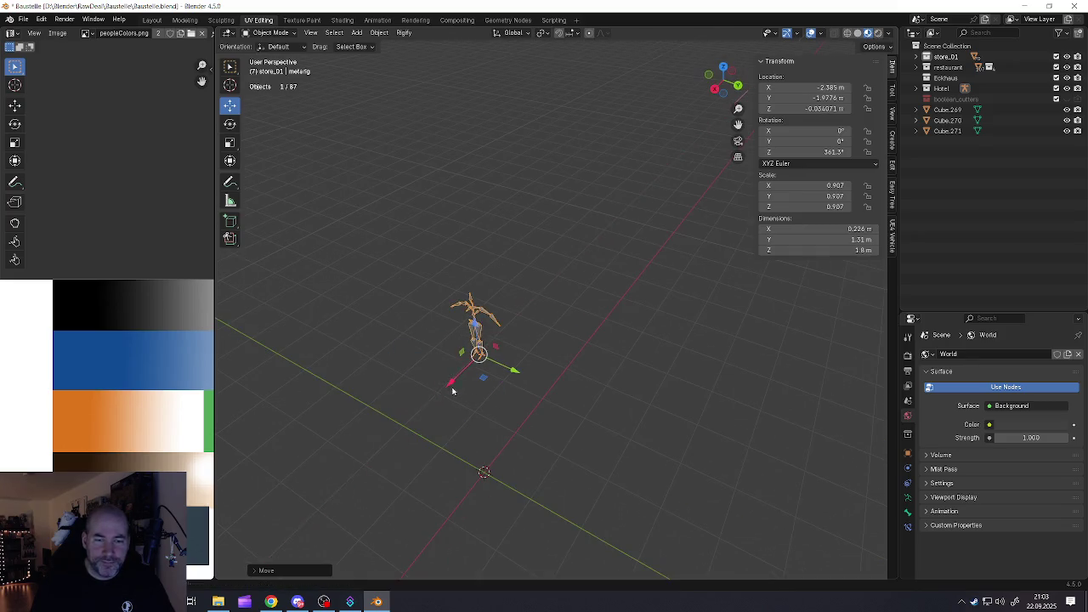
middle_drag(452, 391, 487, 362)
click(472, 364)
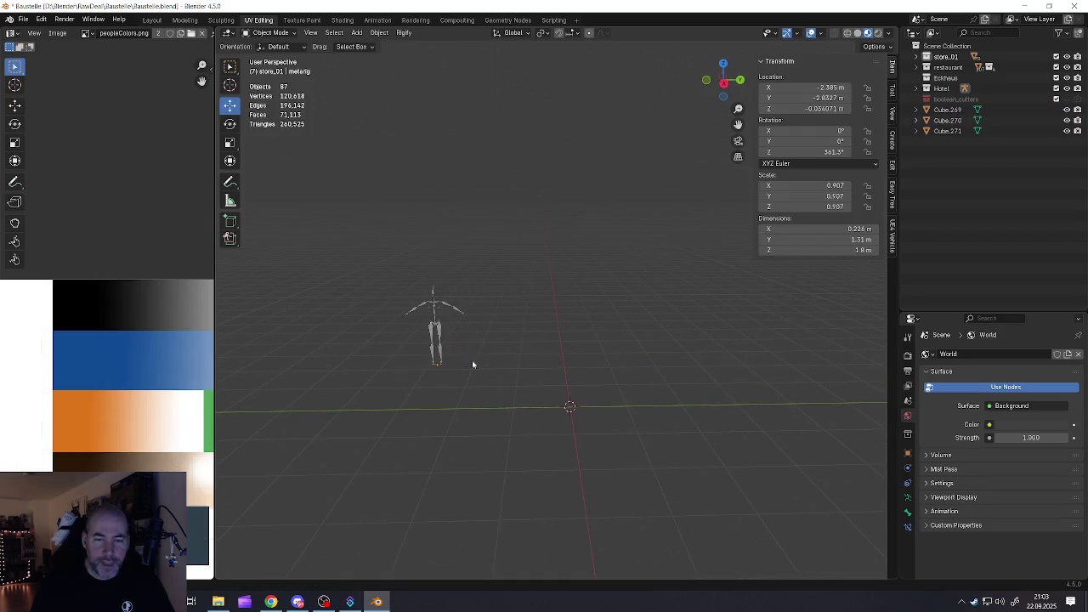
middle_drag(587, 396, 524, 398)
key(alt+Tab)
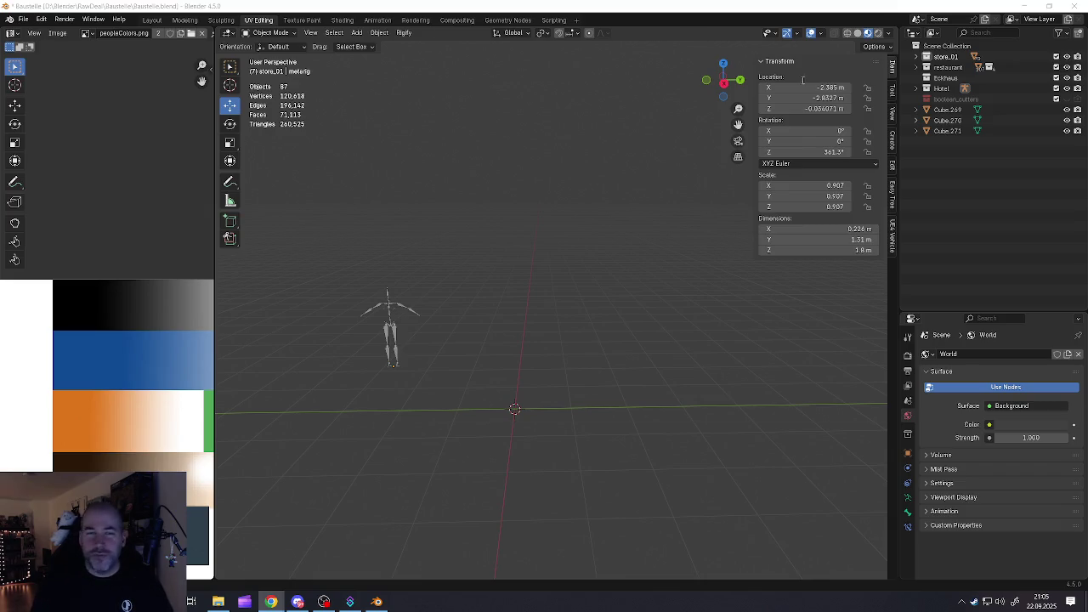
Bring Chrome's Google Images results for 'abrissbirne' to the front
key(alt+Tab)
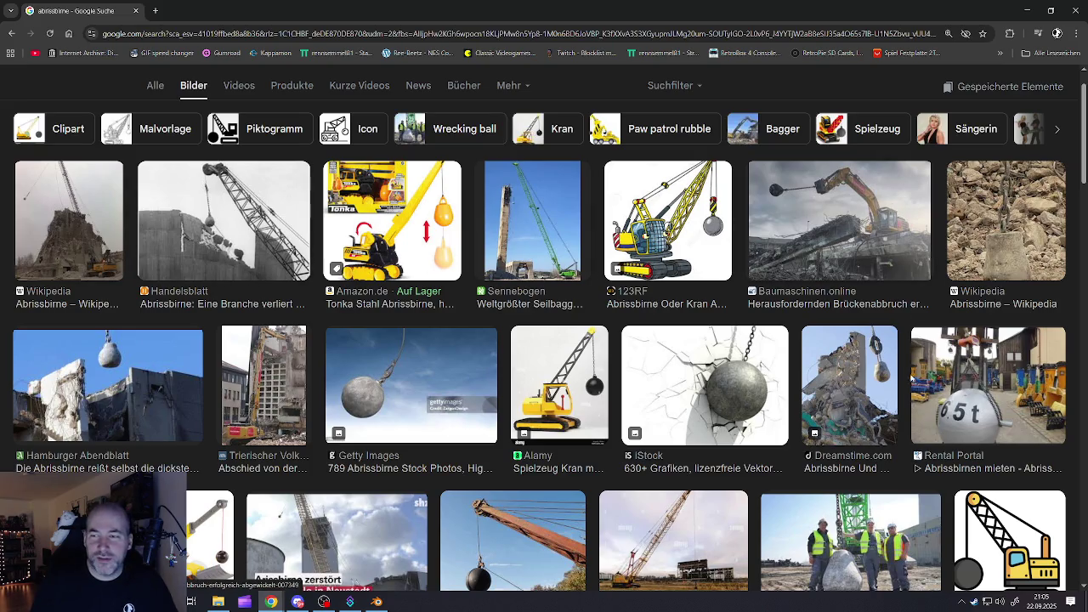
Scroll the results and preview the Alamy toy crane wrecking-ball picture
scroll(675, 416, down, 3)
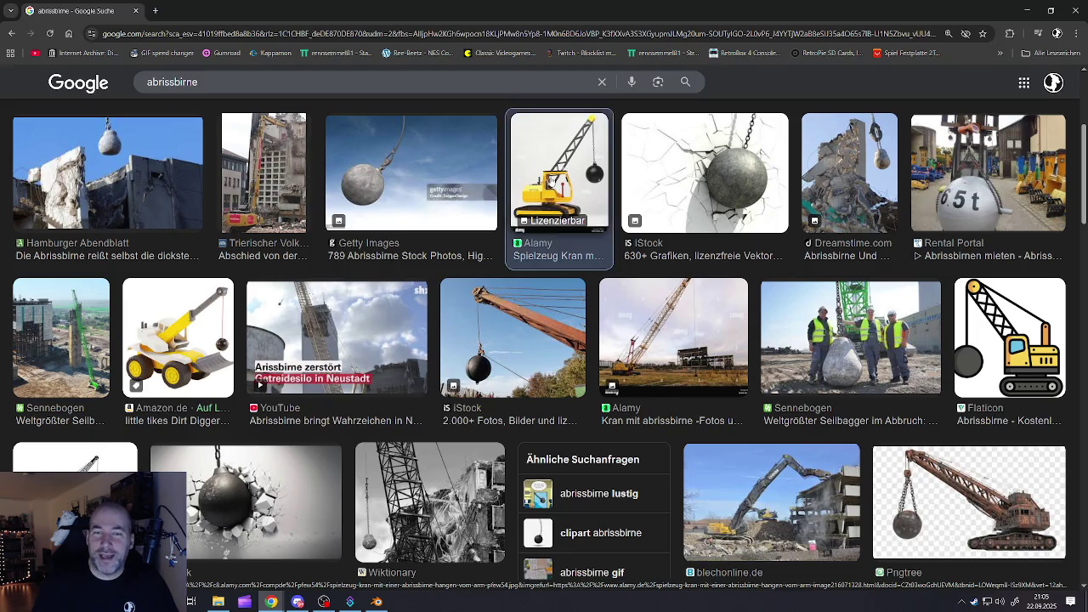
click(551, 181)
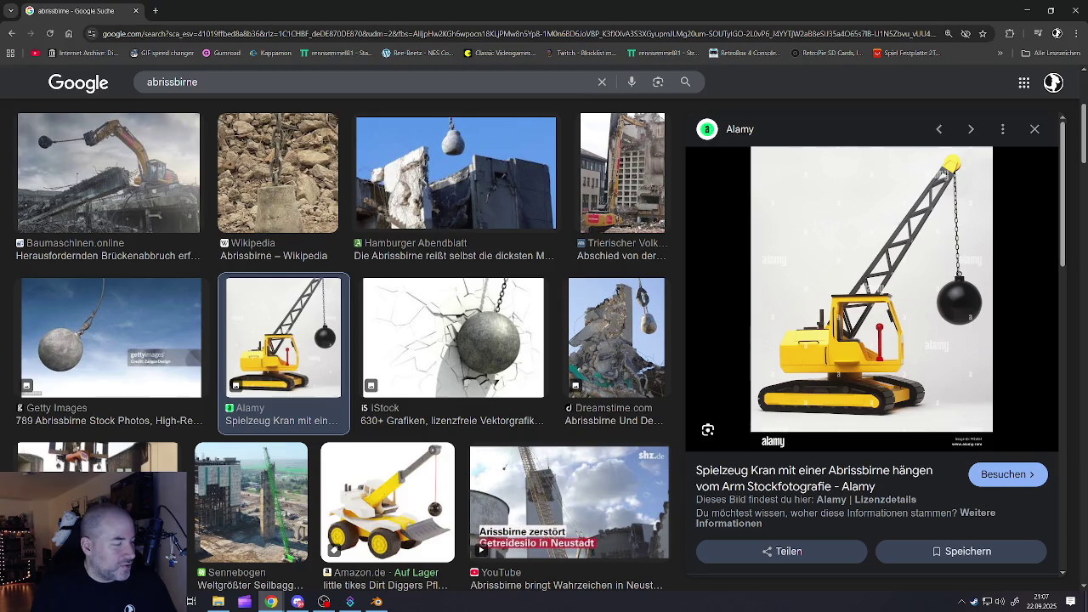
key(alt+Tab)
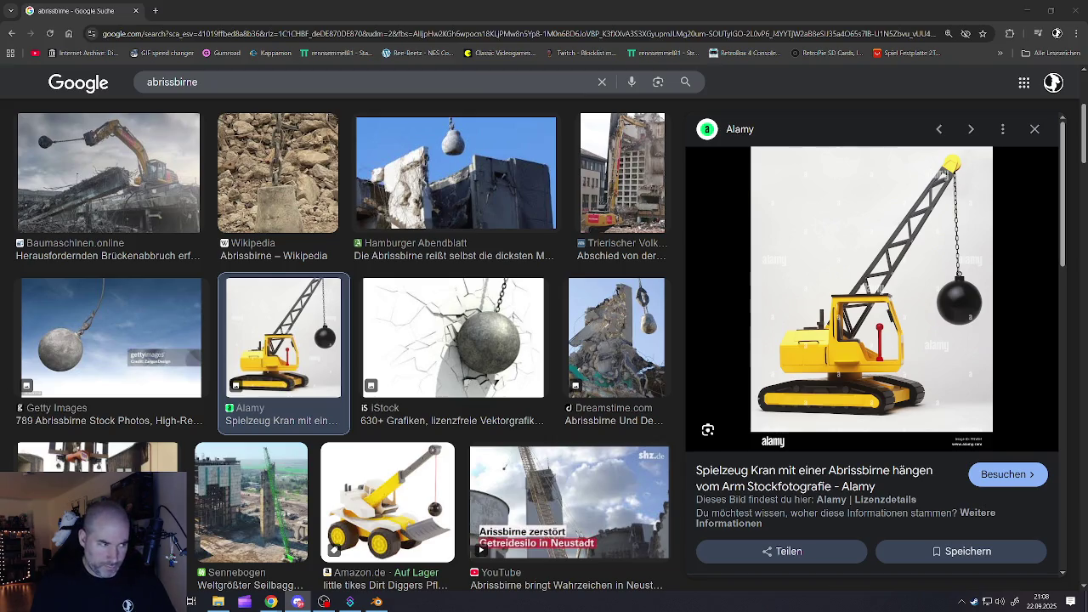
Minimize Chrome and Blender and launch Blender 4.5 from the desktop
click(1026, 10)
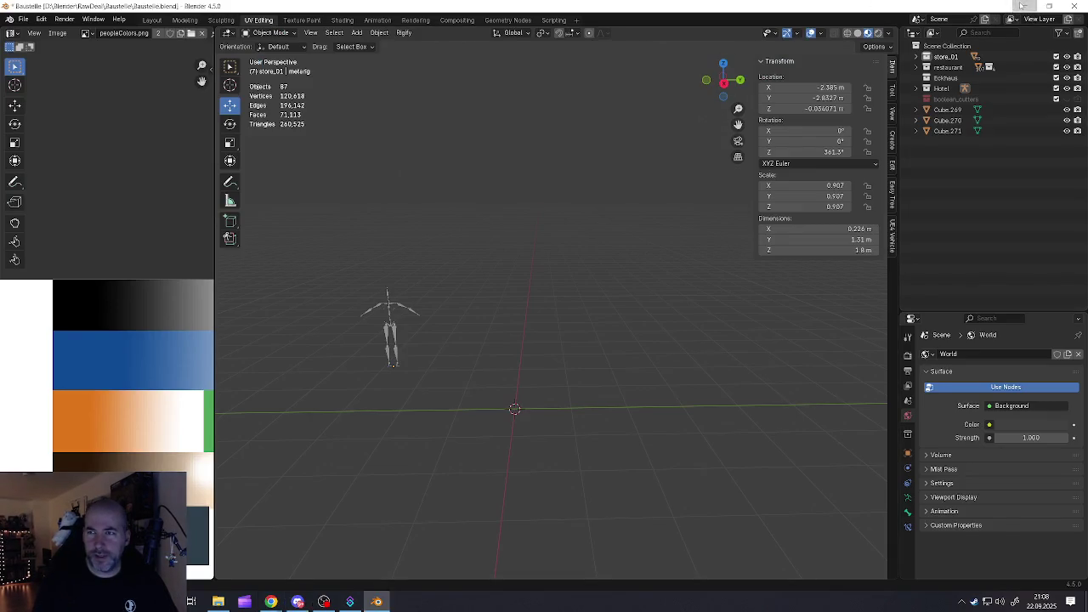
click(1049, 6)
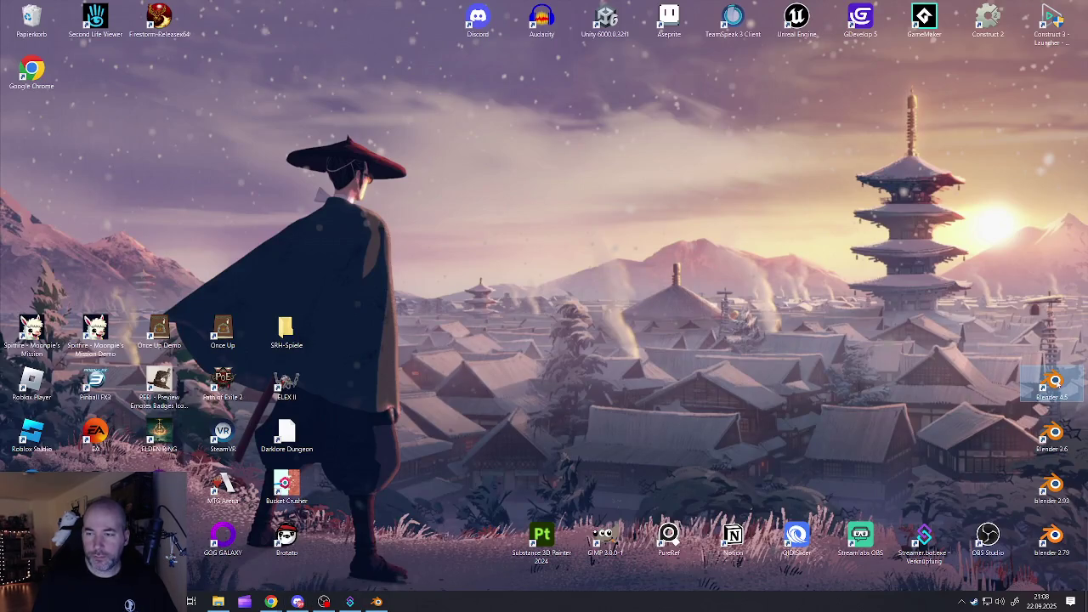
double_click(1055, 383)
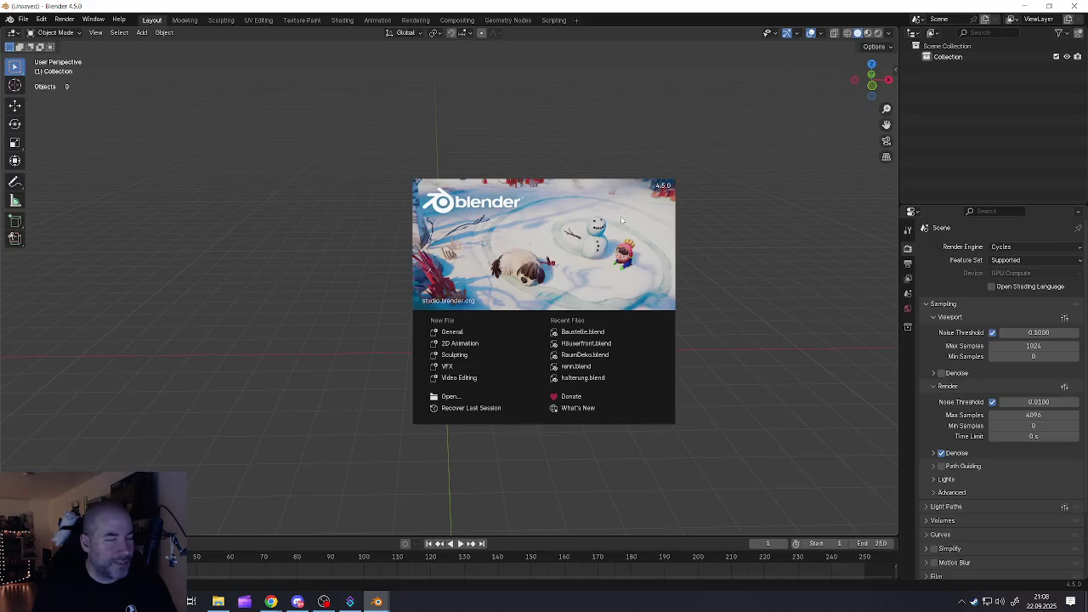
Open tuktuk.blend from the recent files list and orbit around the tuk-tuk
click(313, 140)
click(24, 18)
mouse_move(50, 53)
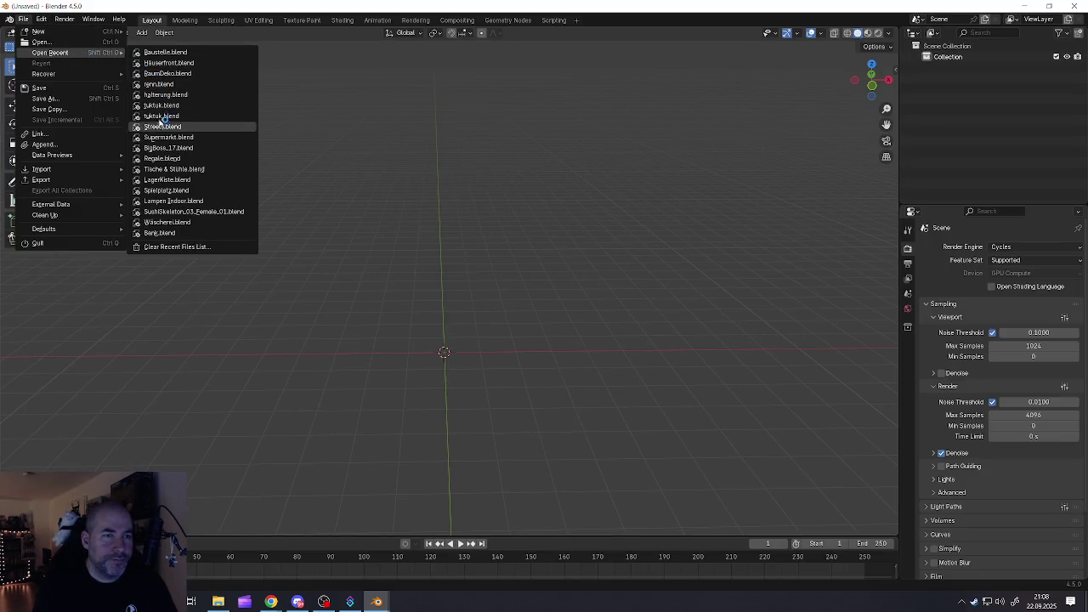
click(158, 106)
middle_drag(158, 109, 343, 246)
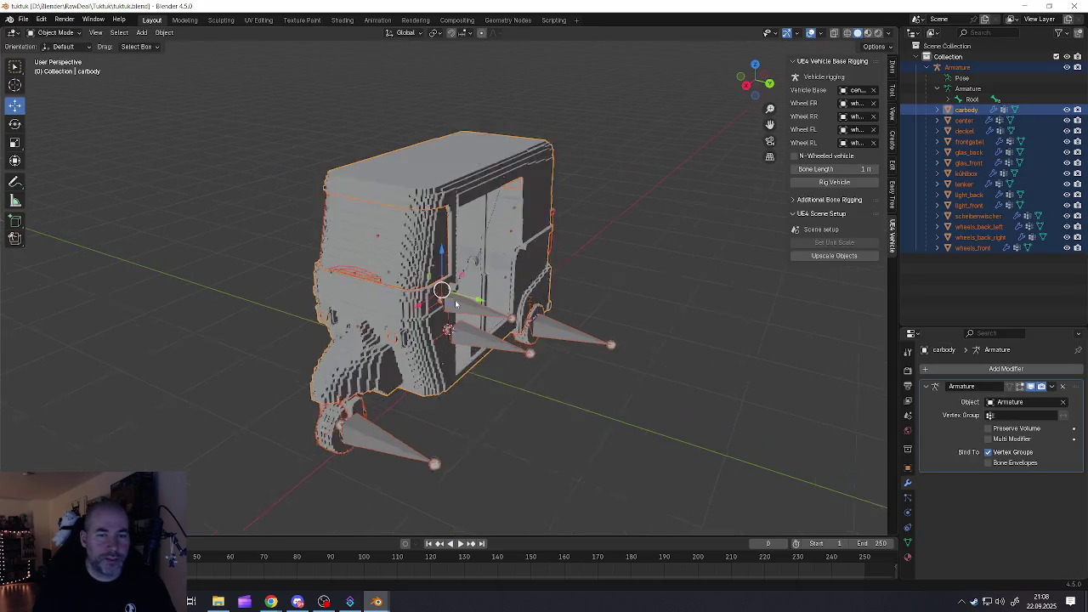
scroll(343, 246, up, 3)
mouse_move(397, 209)
middle_down()
mouse_move(427, 259)
mouse_move(369, 250)
mouse_move(382, 257)
mouse_move(345, 269)
mouse_move(394, 276)
middle_up()
scroll(428, 260, down, 3)
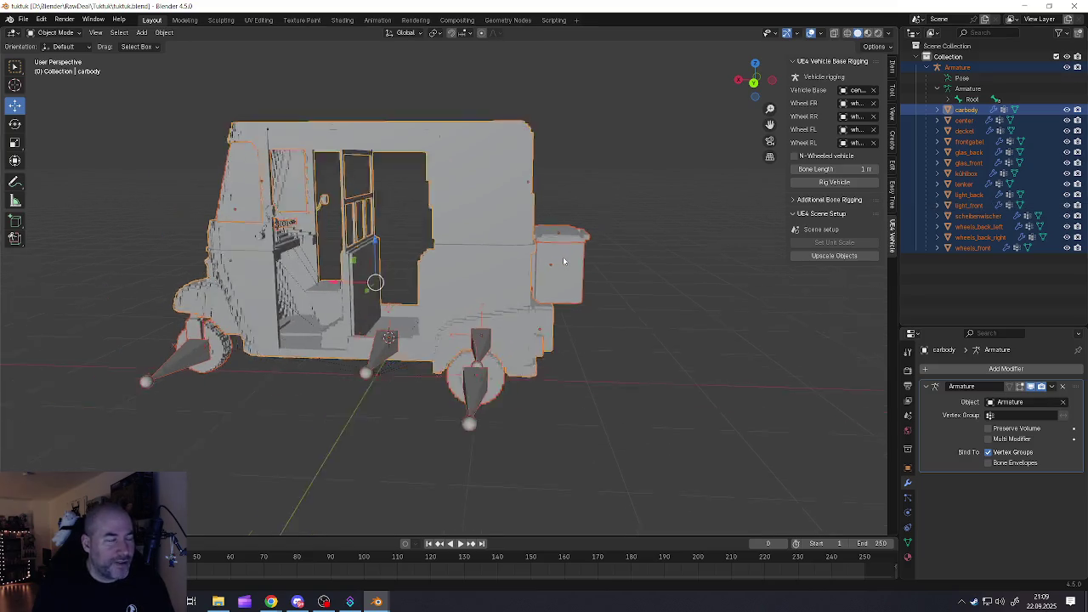
mouse_move(562, 257)
middle_down()
mouse_move(558, 245)
mouse_move(584, 244)
middle_up()
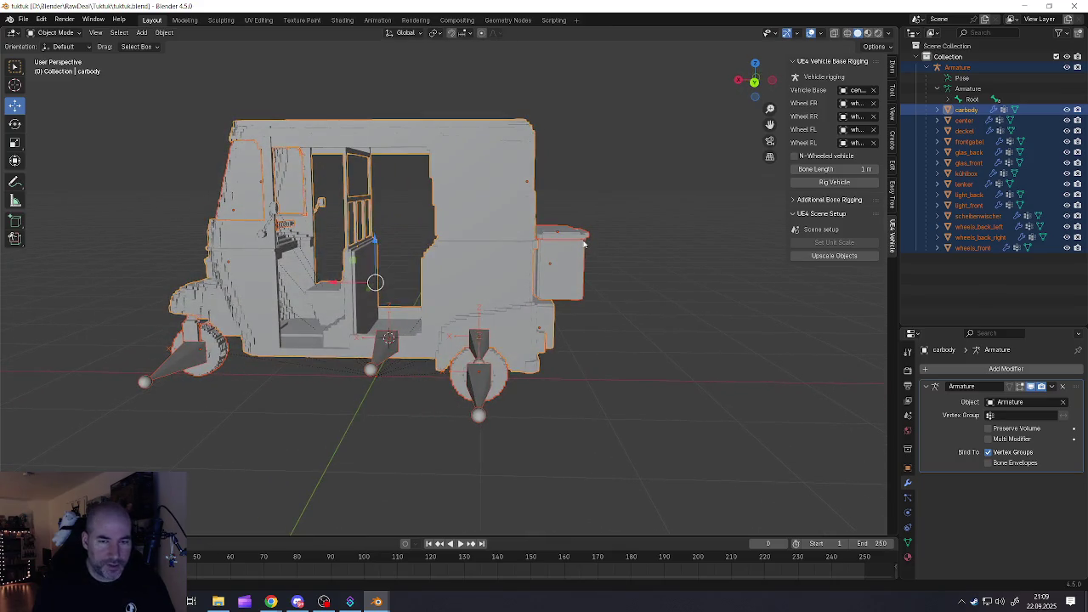
Delete the box at the rear of the tuk-tuk
ctrl+drag(554, 199, 605, 269)
key(g)
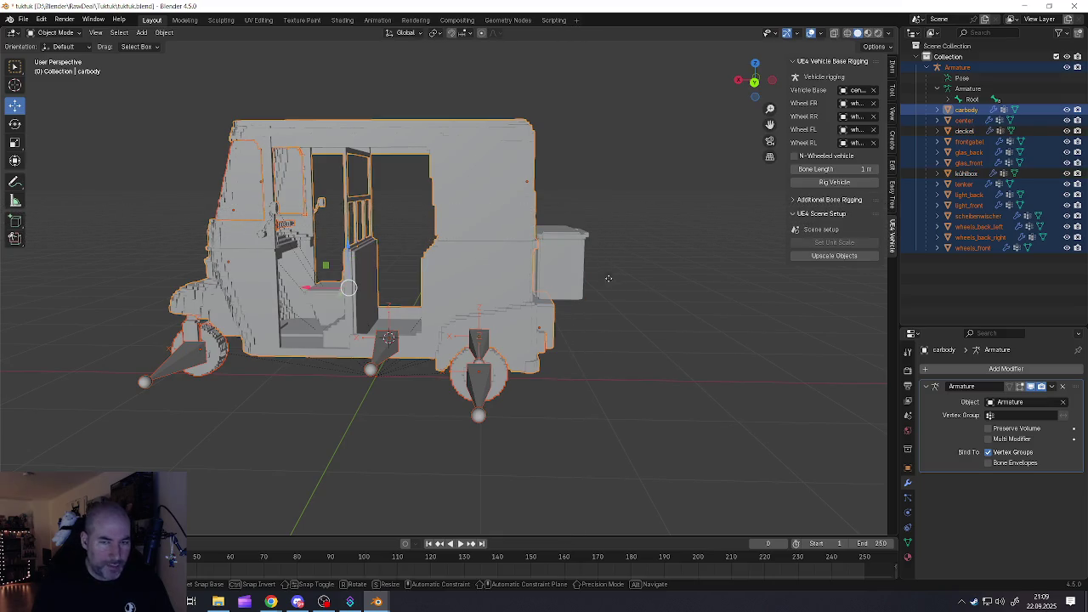
key(Escape)
mouse_move(609, 285)
middle_down()
mouse_move(561, 255)
mouse_move(479, 250)
mouse_move(488, 245)
mouse_move(482, 277)
mouse_move(449, 270)
middle_up()
click(561, 251)
key(Delete)
Box-select all tuk-tuk parts with the car body as the active object
drag(199, 97, 591, 381)
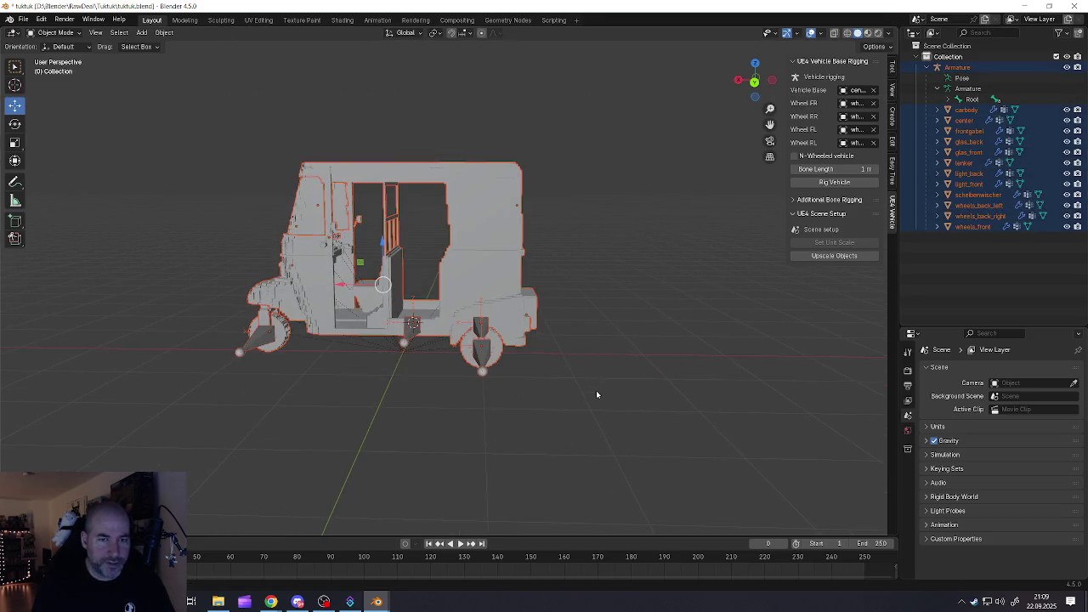
mouse_move(580, 396)
middle_down()
mouse_move(396, 313)
mouse_move(479, 278)
mouse_move(54, 41)
middle_up()
shift+click(392, 336)
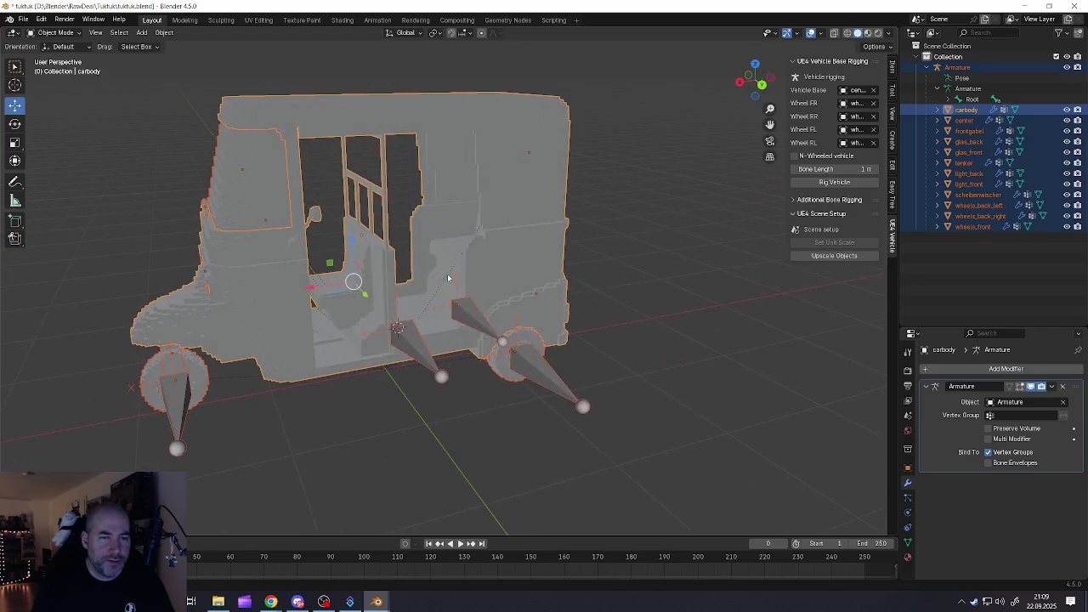
Set FBX export to selected objects only, Armature and Mesh types, and X forward
click(26, 18)
mouse_move(40, 180)
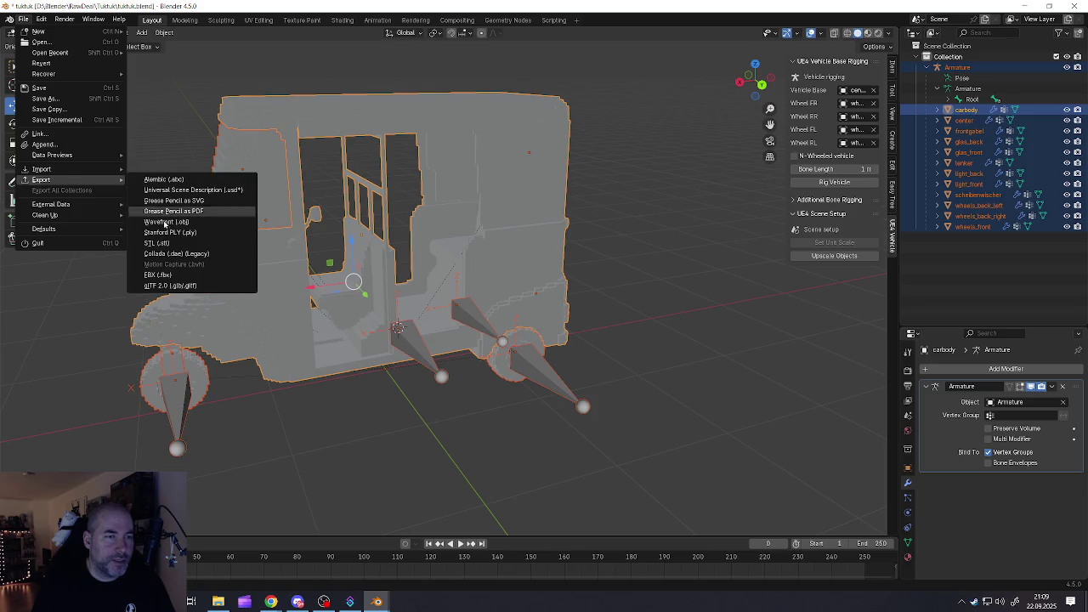
click(157, 275)
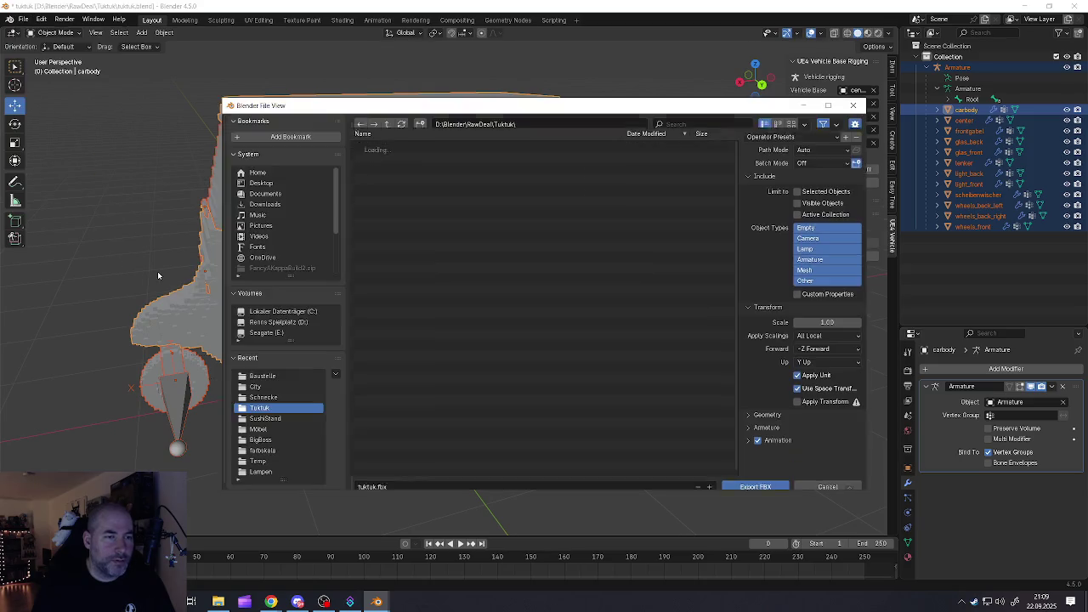
click(804, 278)
shift+click(809, 267)
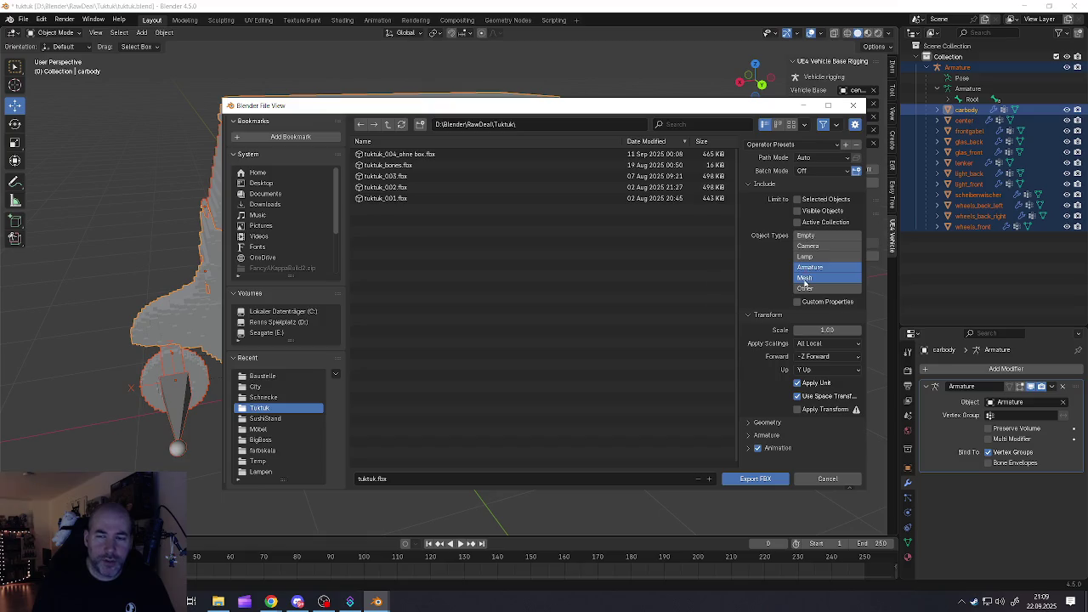
click(799, 199)
click(818, 357)
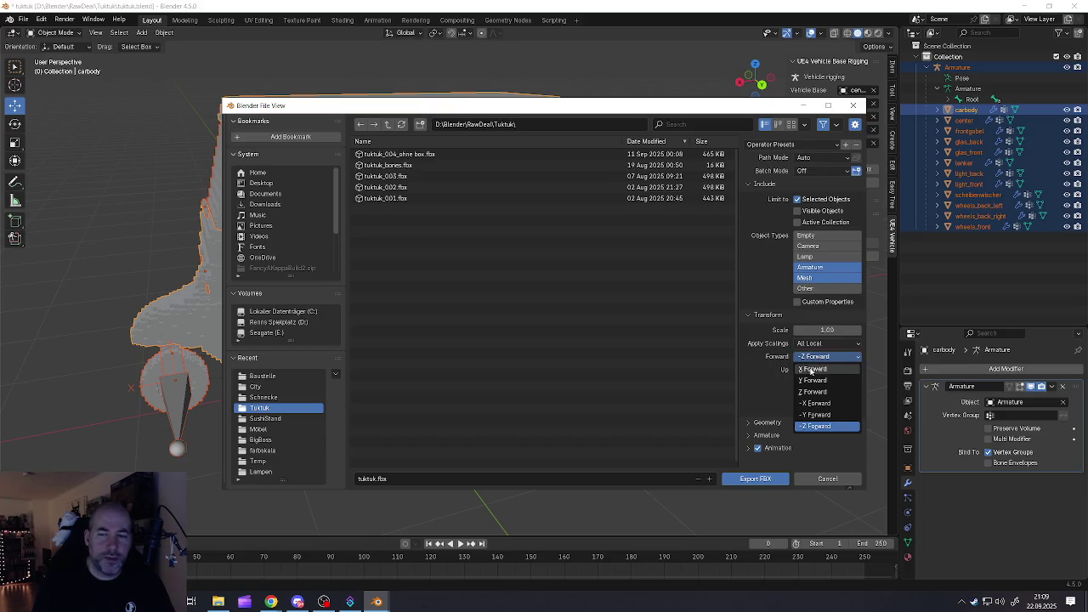
click(814, 371)
Export the FBX, overwriting tuktuk_004_ohne box.fbx
drag(752, 422, 752, 448)
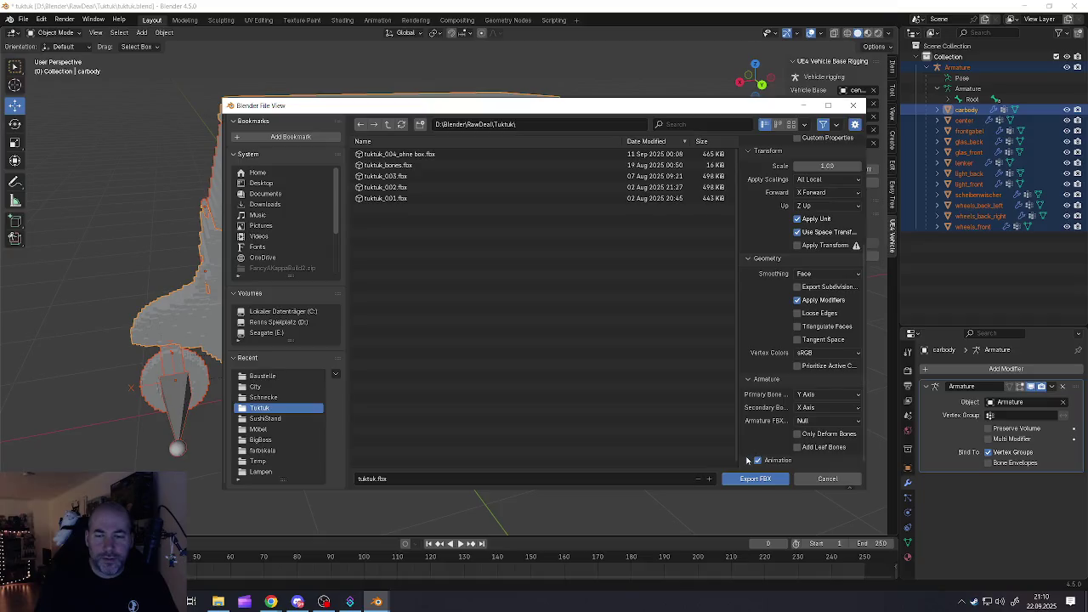
scroll(784, 442, down, 5)
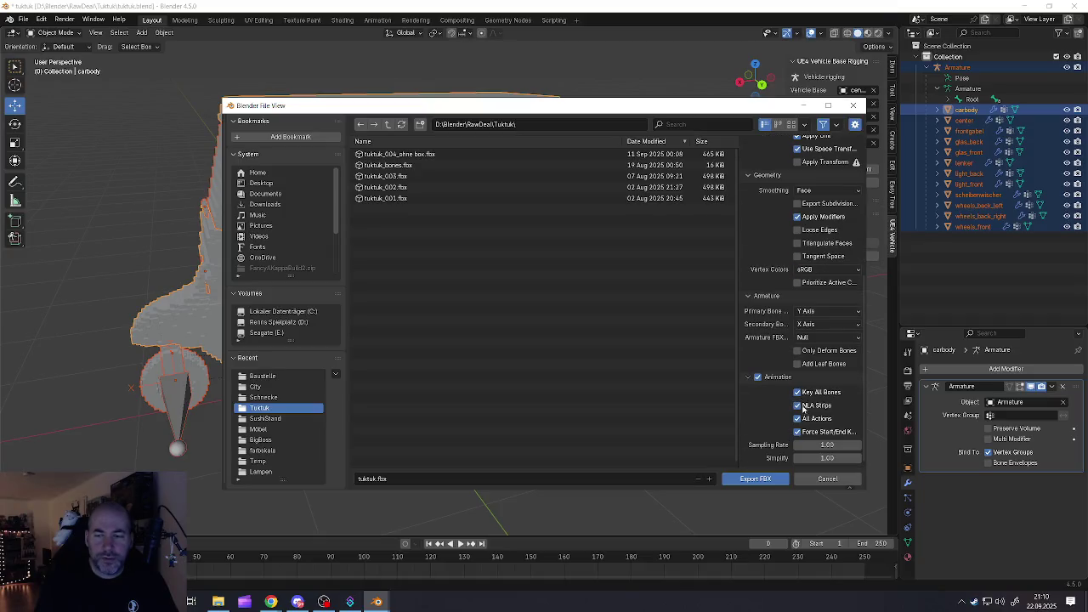
scroll(812, 442, up, 2)
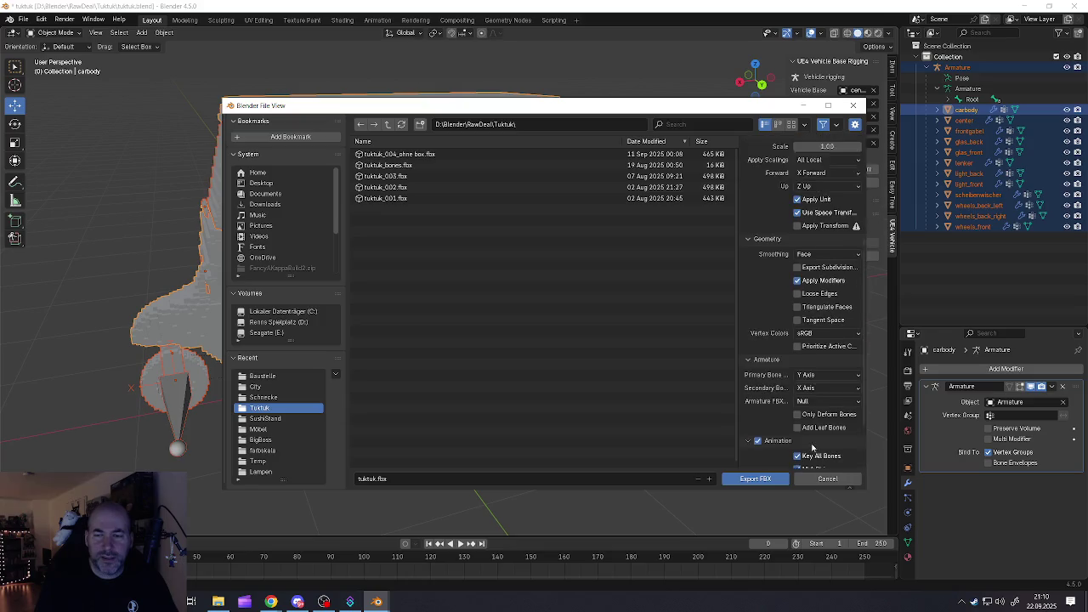
scroll(809, 417, up, 3)
scroll(807, 405, up, 3)
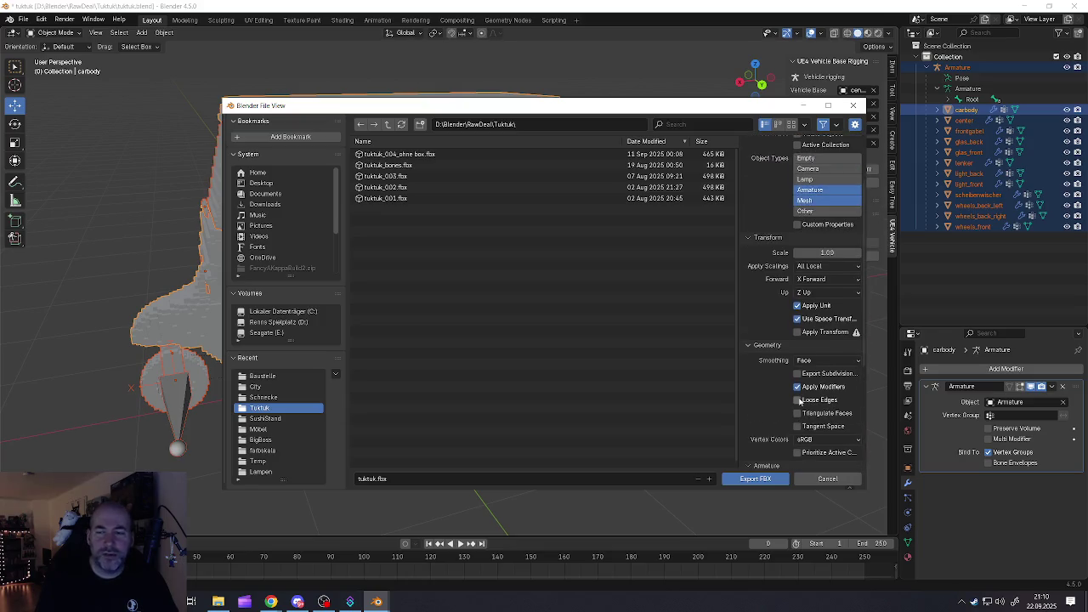
scroll(799, 401, up, 2)
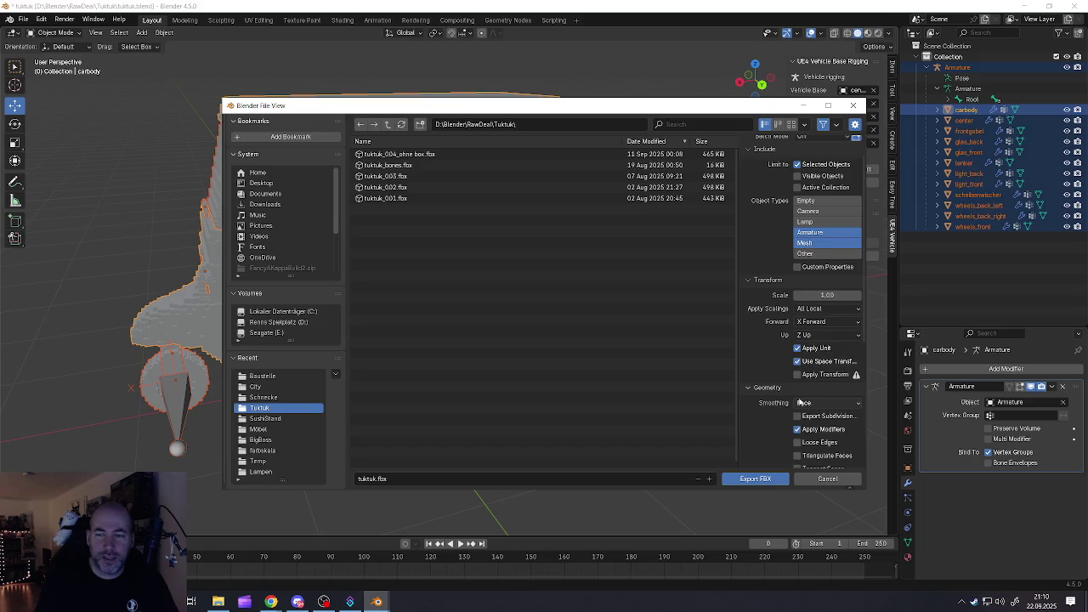
scroll(798, 402, up, 2)
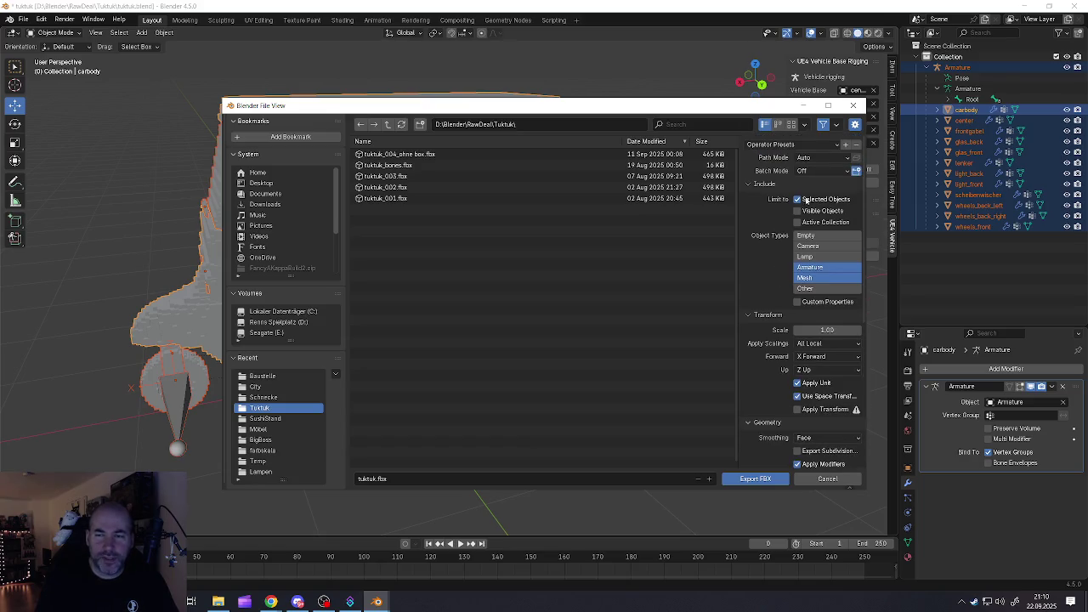
scroll(812, 340, down, 5)
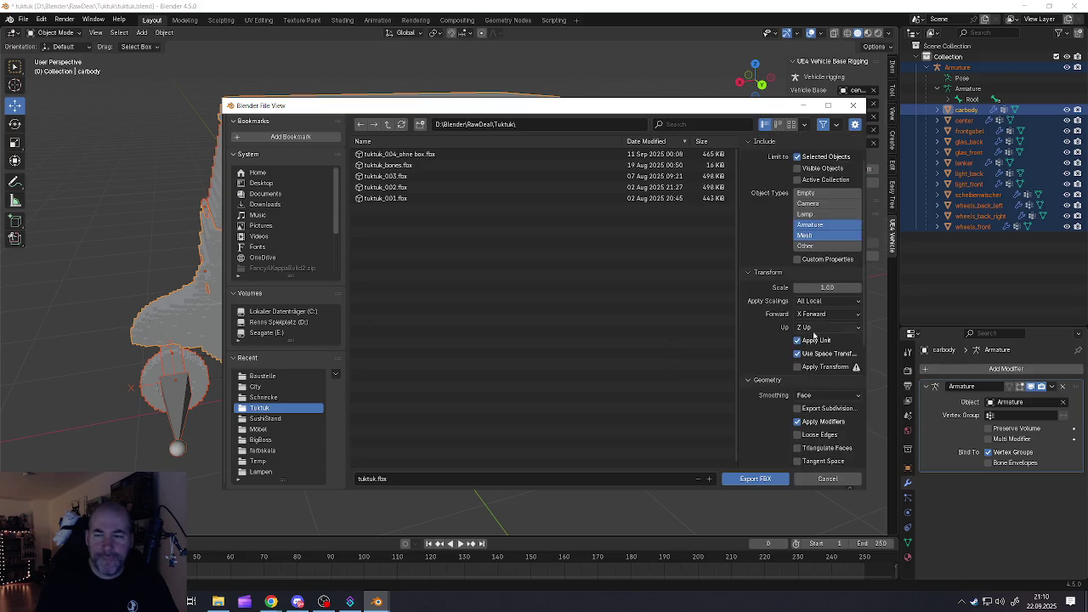
scroll(810, 353, down, 8)
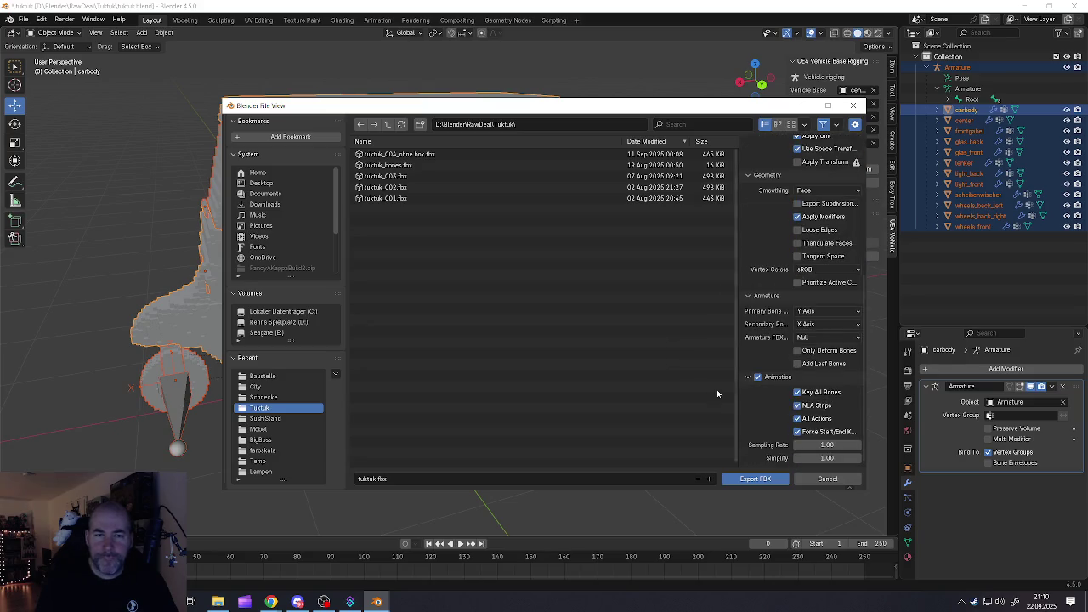
click(394, 155)
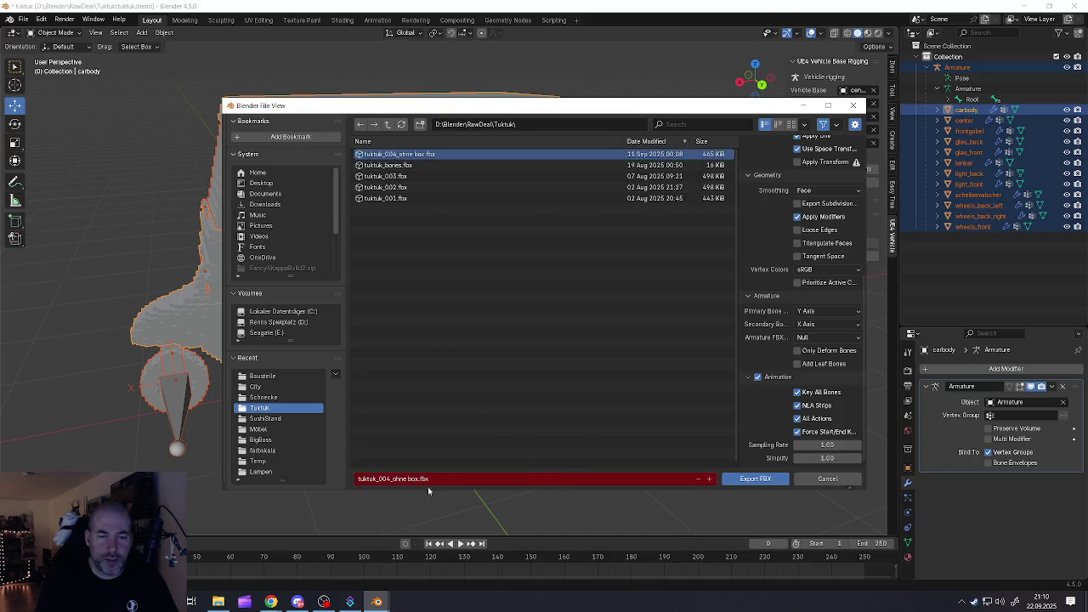
click(743, 480)
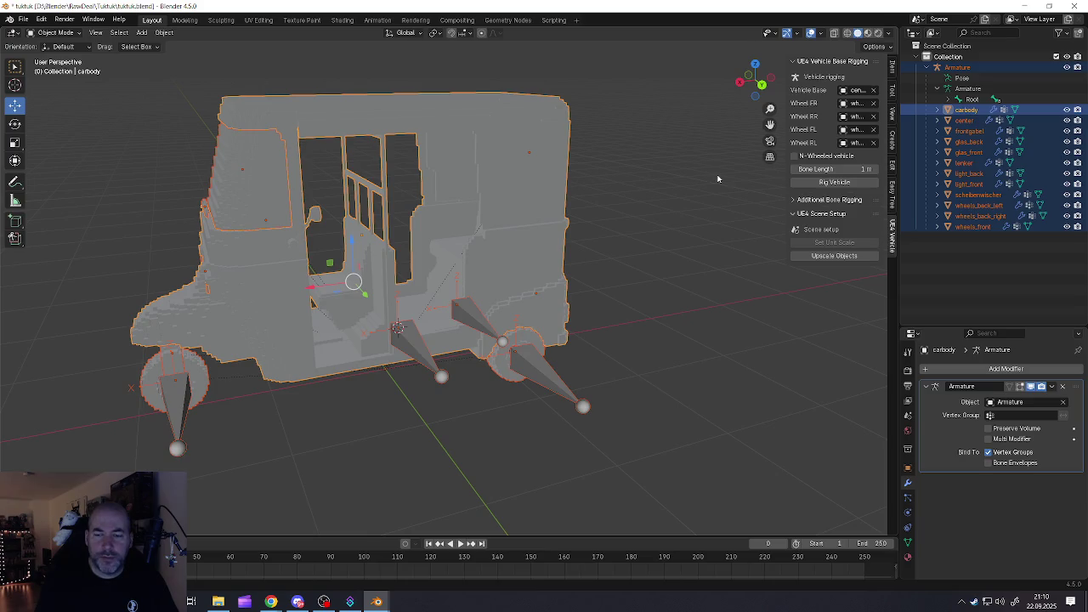
Select the armature and close Blender without saving
click(434, 357)
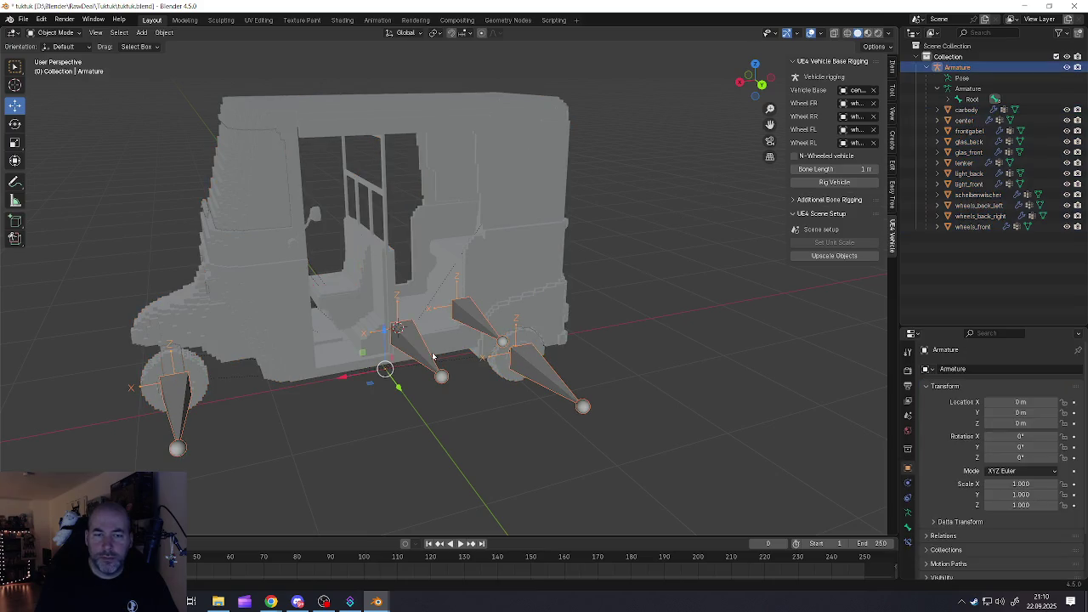
click(1076, 6)
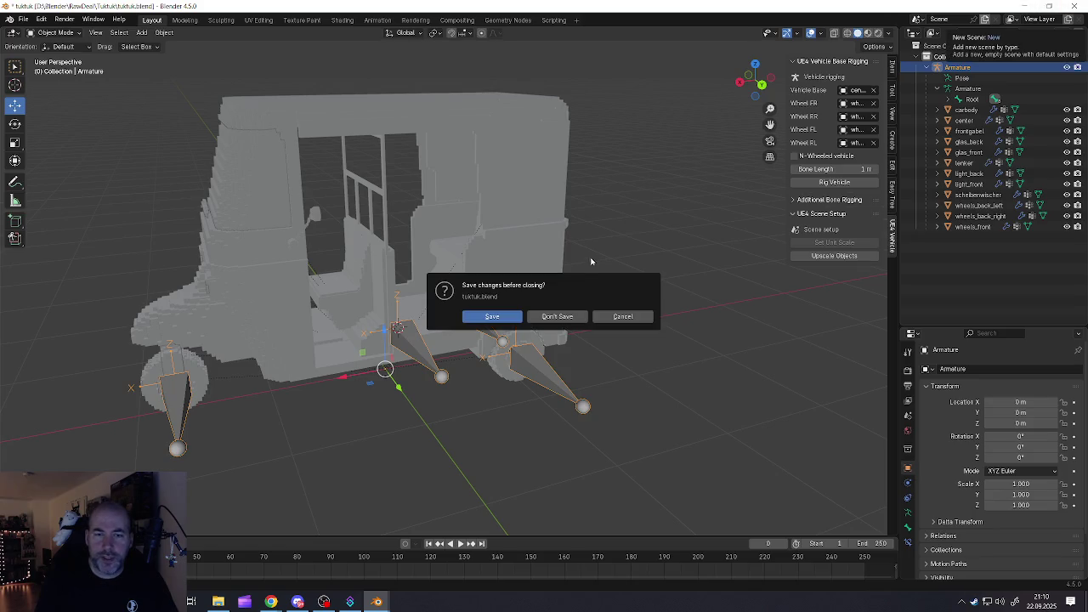
click(557, 316)
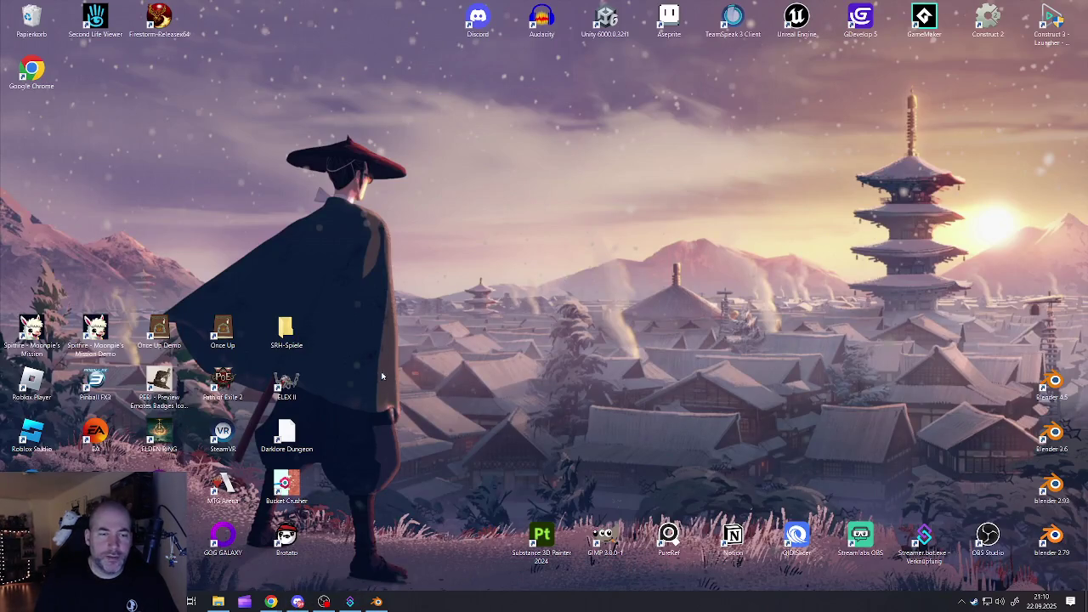
Open the D:\Blender\RawDeal\Tuktuk folder in File Explorer
click(218, 601)
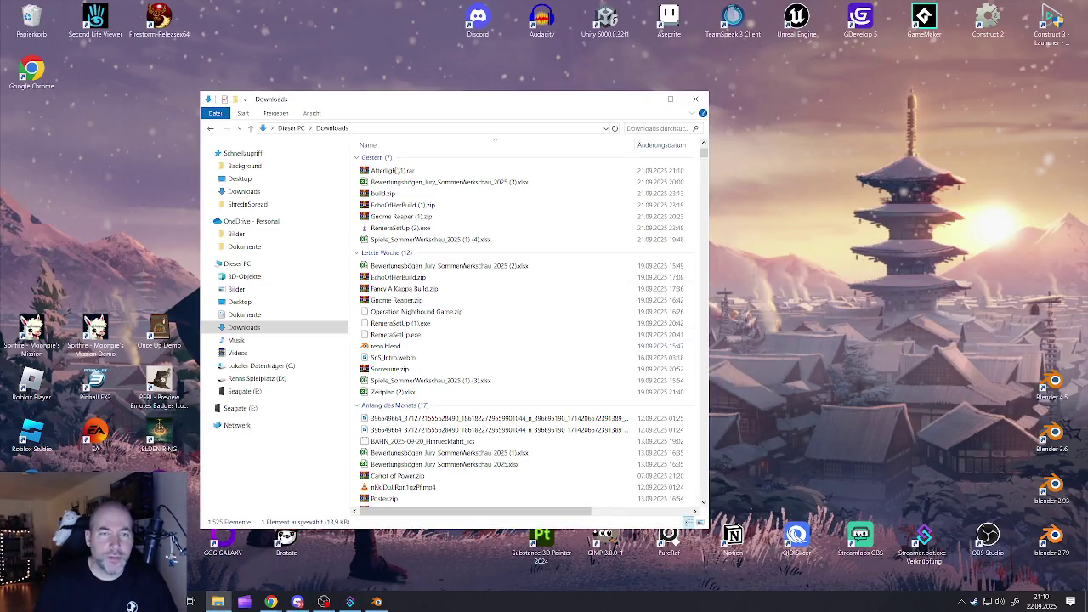
click(257, 379)
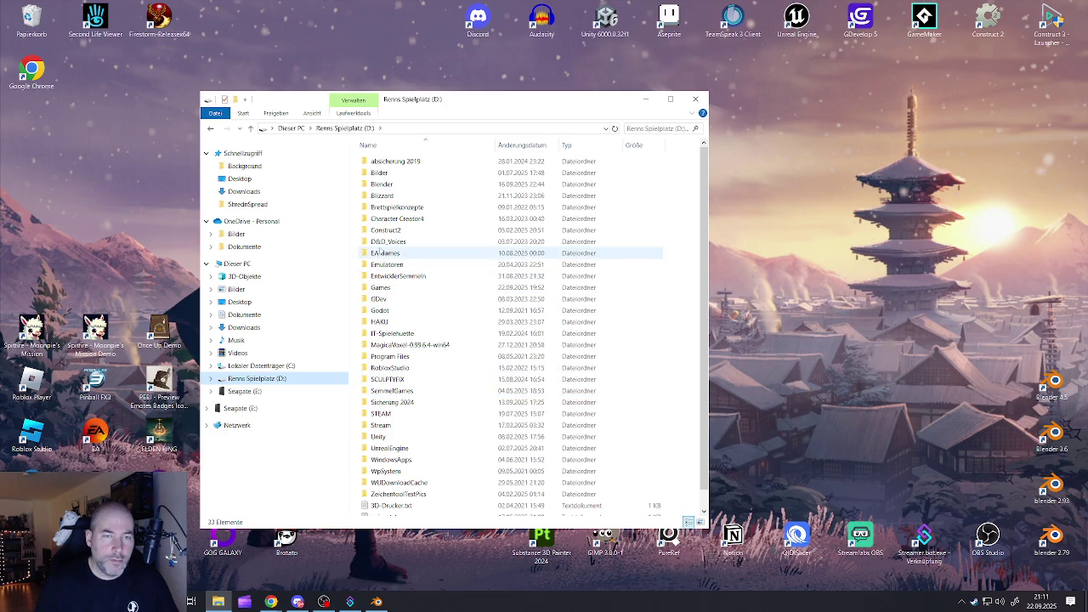
click(390, 187)
double_click(391, 187)
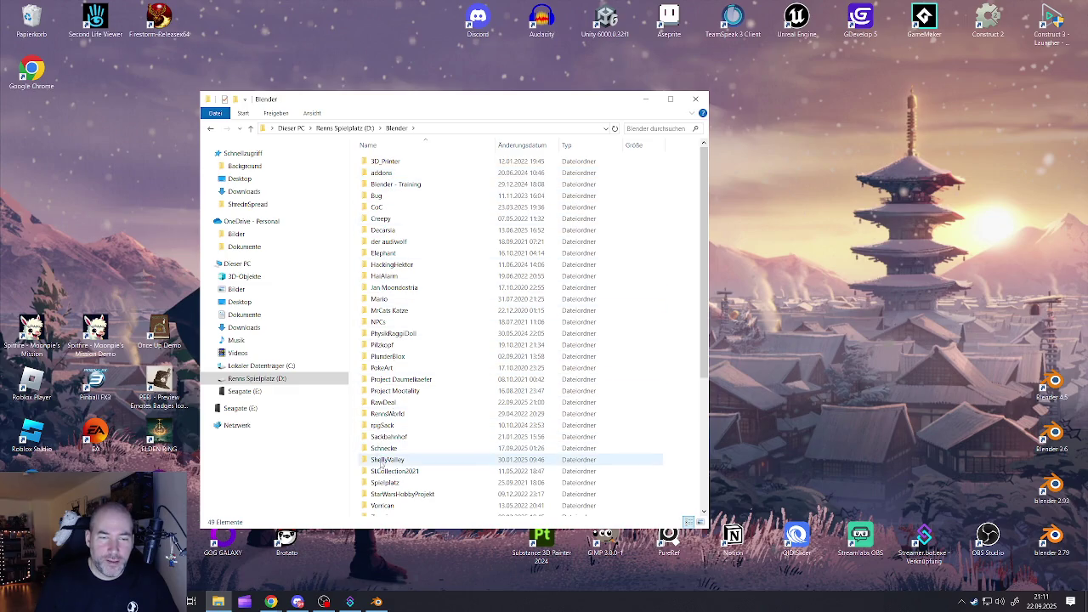
double_click(384, 402)
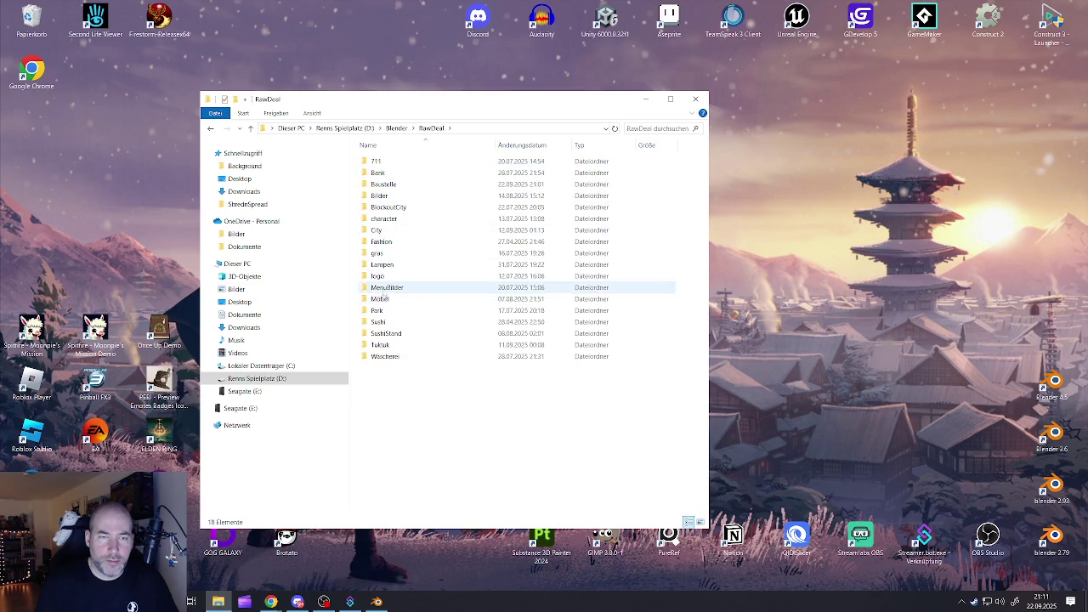
double_click(381, 345)
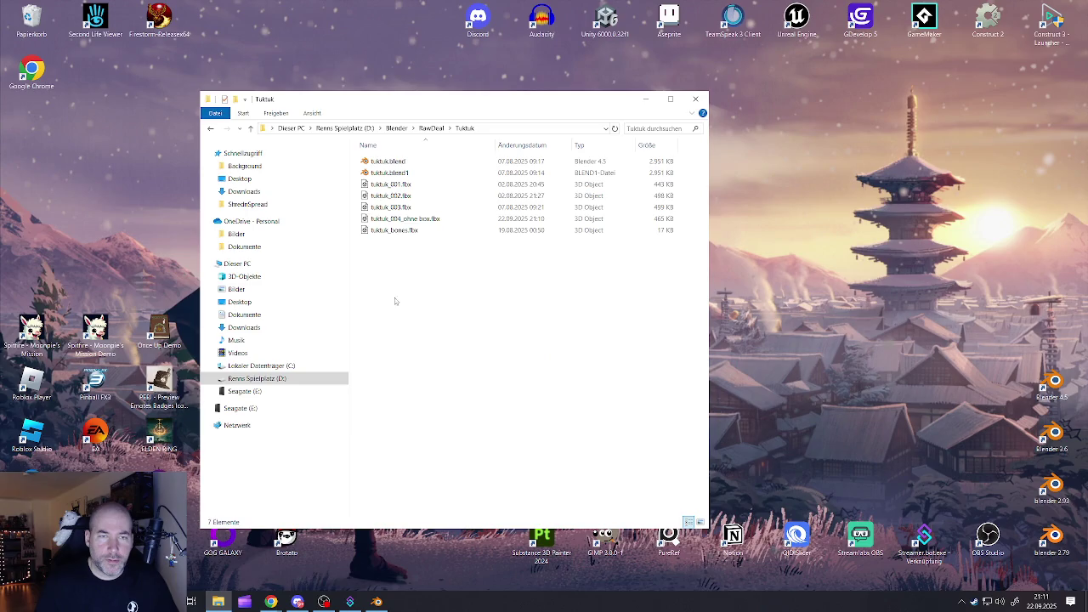
Select tuktuk_004_ohne box.fbx in the Tuktuk folder, then return to Blender
click(394, 218)
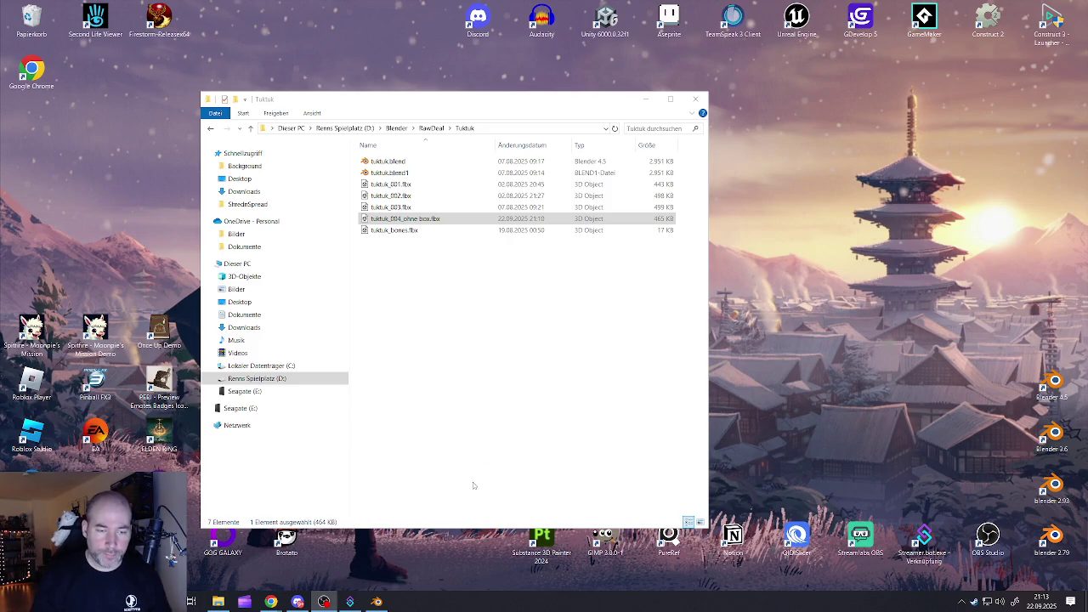
click(376, 601)
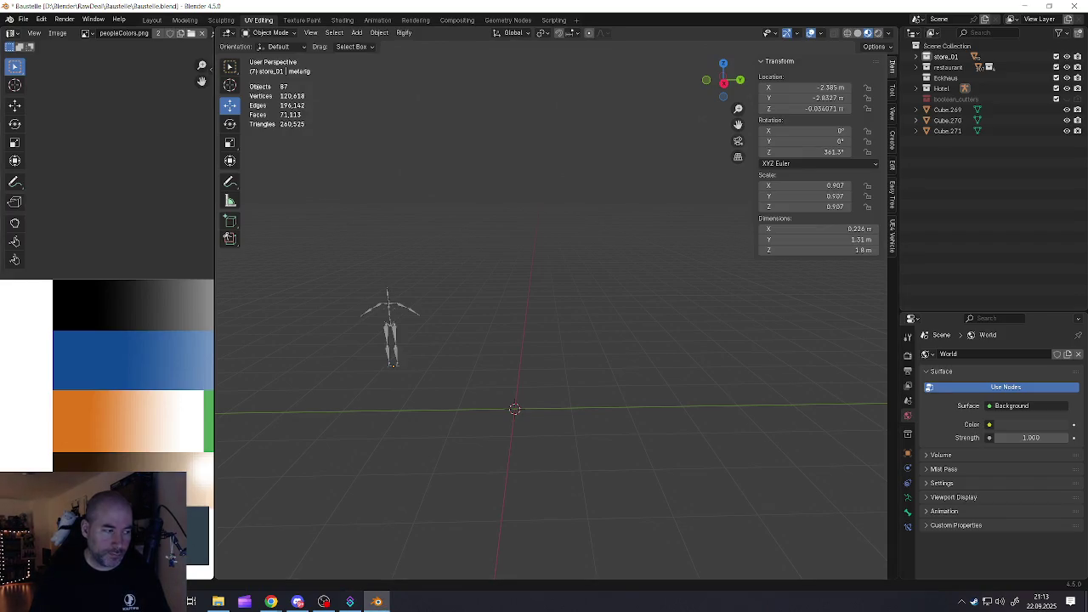
key(alt+Tab)
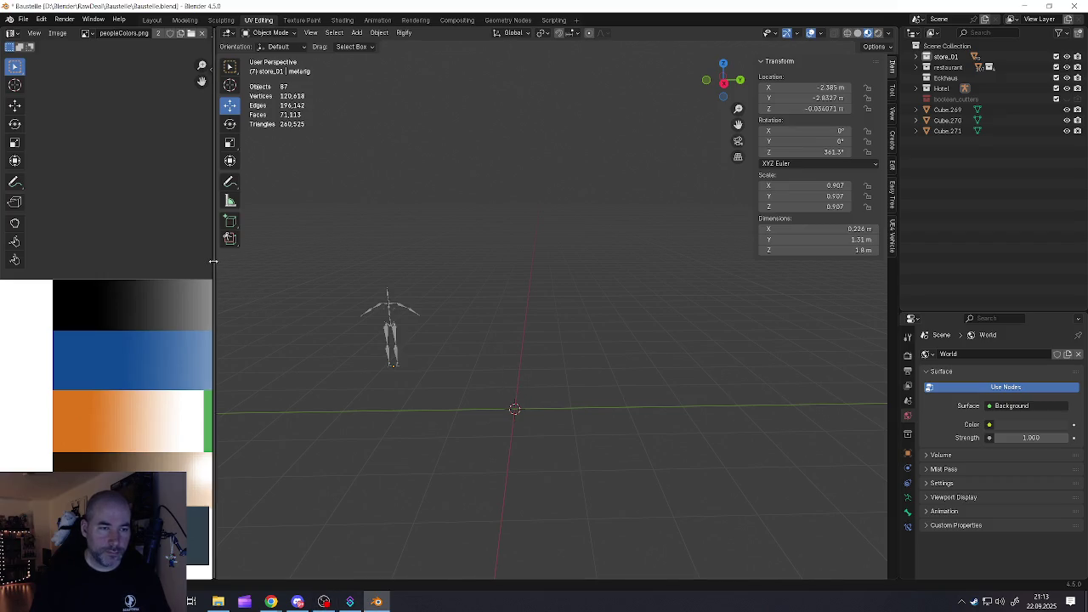
drag(214, 262, 54, 262)
mouse_move(278, 334)
middle_down()
mouse_move(459, 337)
mouse_move(417, 340)
middle_up()
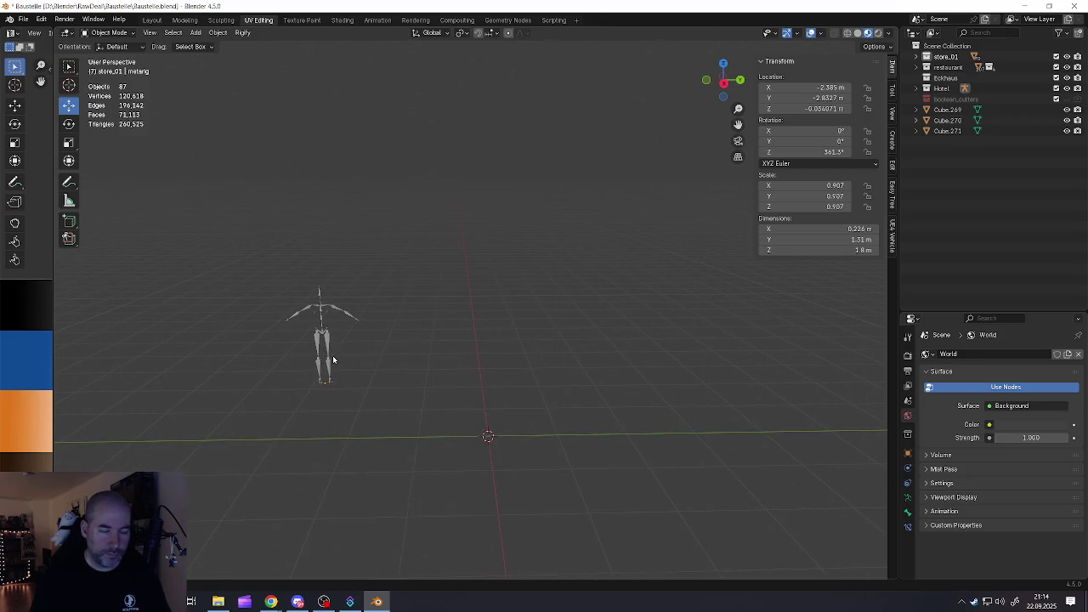
scroll(388, 361, down, 5)
mouse_move(387, 369)
middle_down()
mouse_move(366, 371)
mouse_move(442, 355)
mouse_move(502, 359)
mouse_move(430, 364)
middle_up()
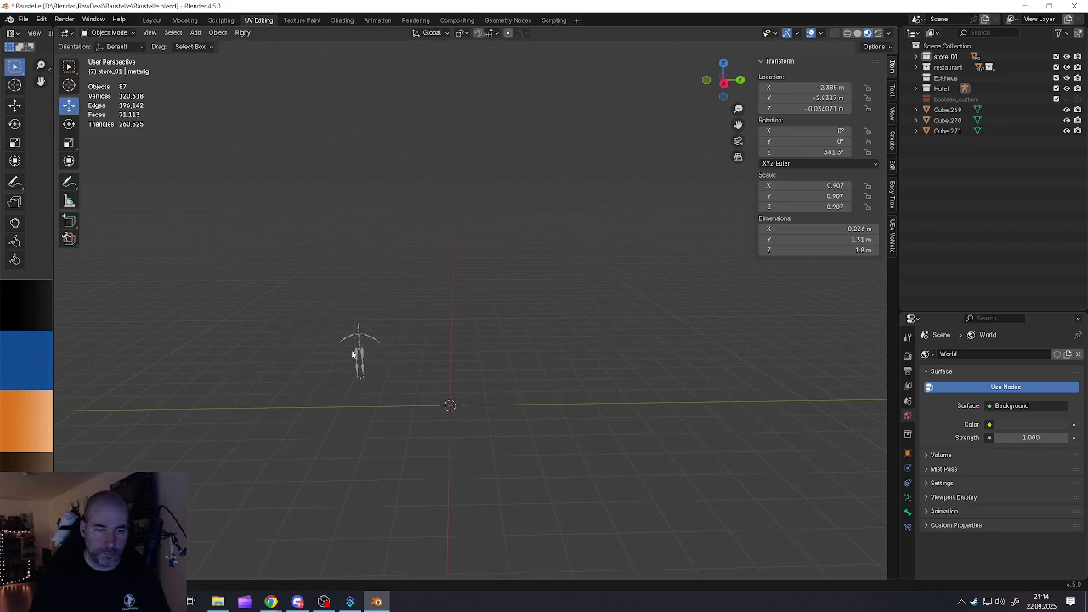
click(359, 352)
key(g)
key(y)
click(286, 381)
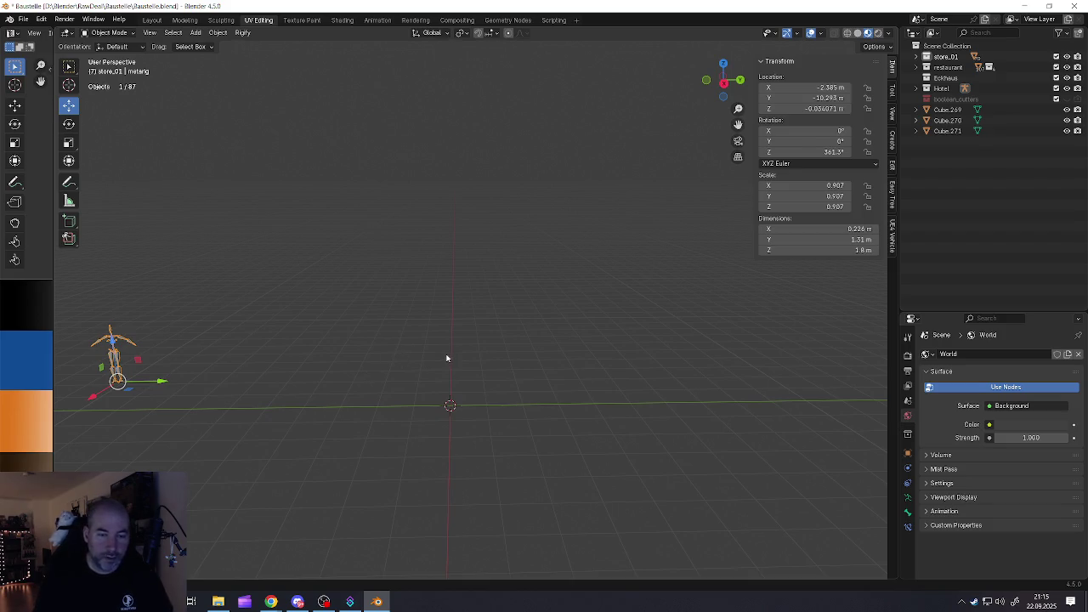
click(448, 357)
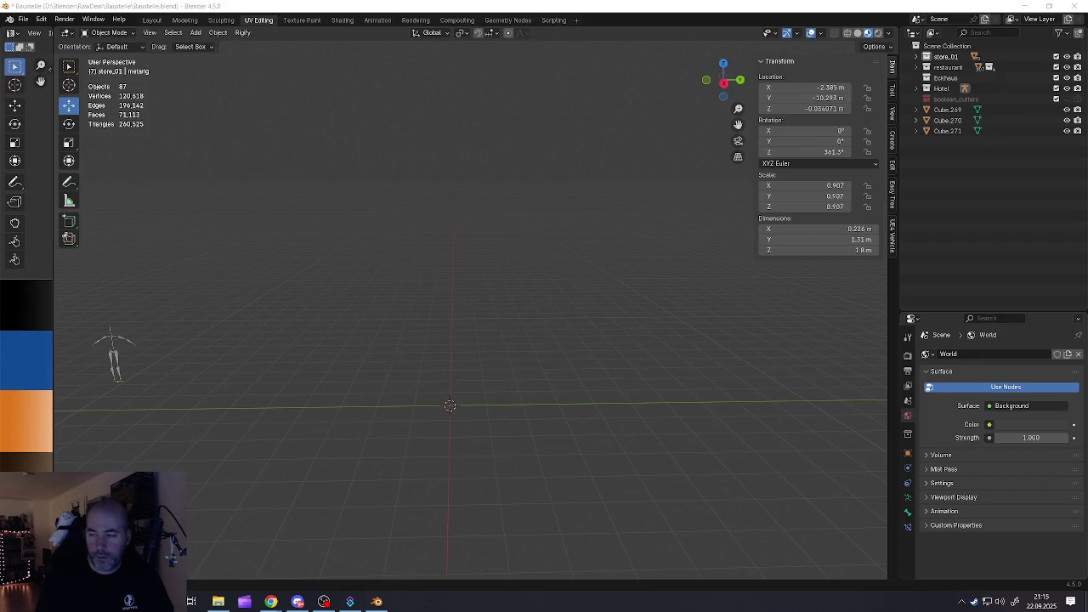
key(alt+Tab)
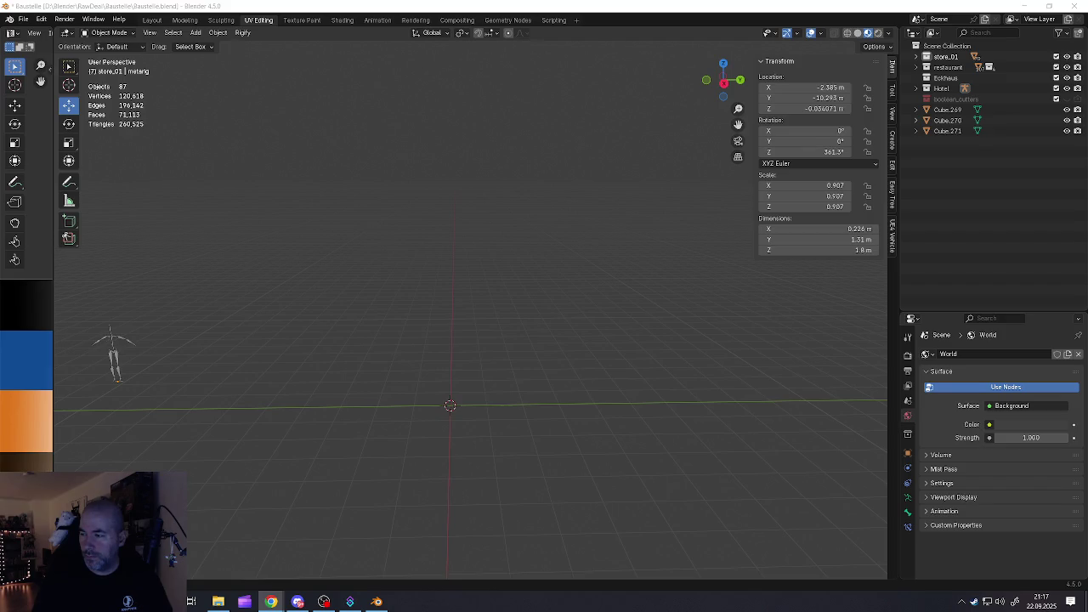
middle_drag(437, 379, 469, 373)
Add a cube at the origin in solid shading and lift it along Z
key(shift+a)
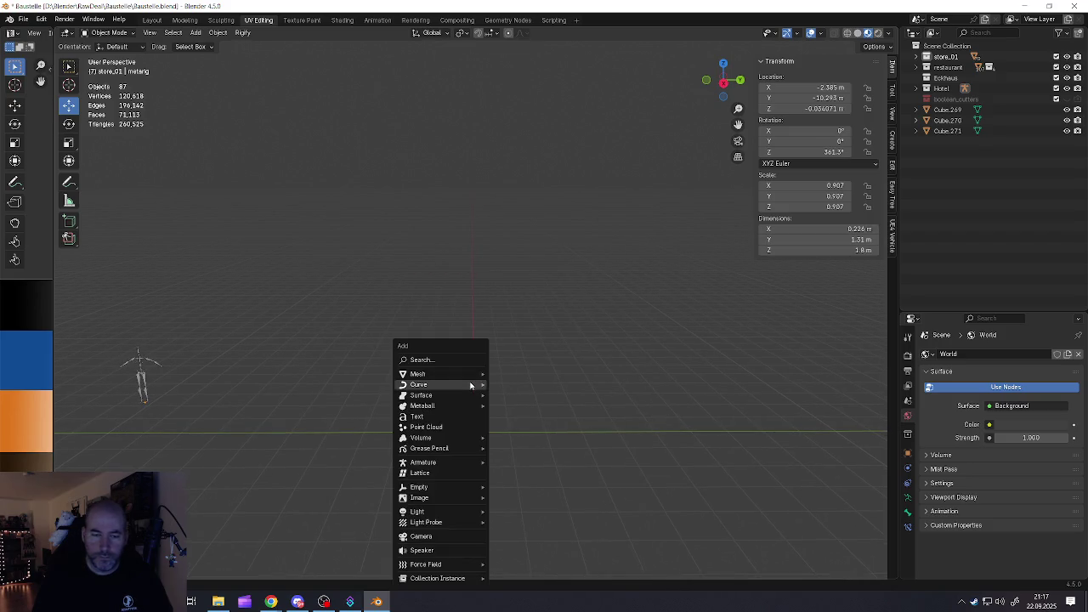
mouse_move(438, 374)
click(508, 383)
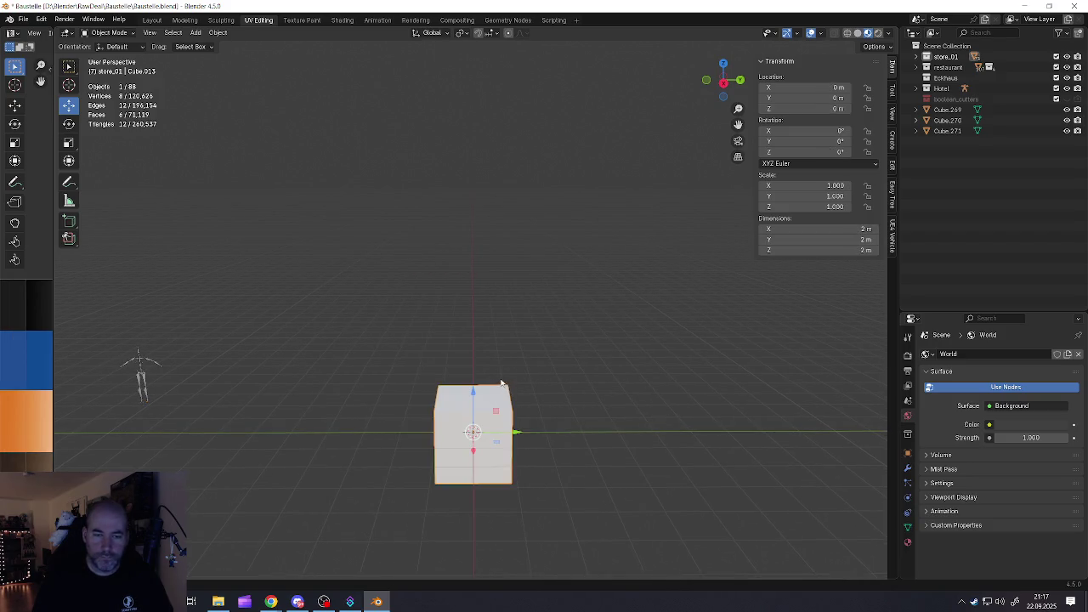
click(856, 32)
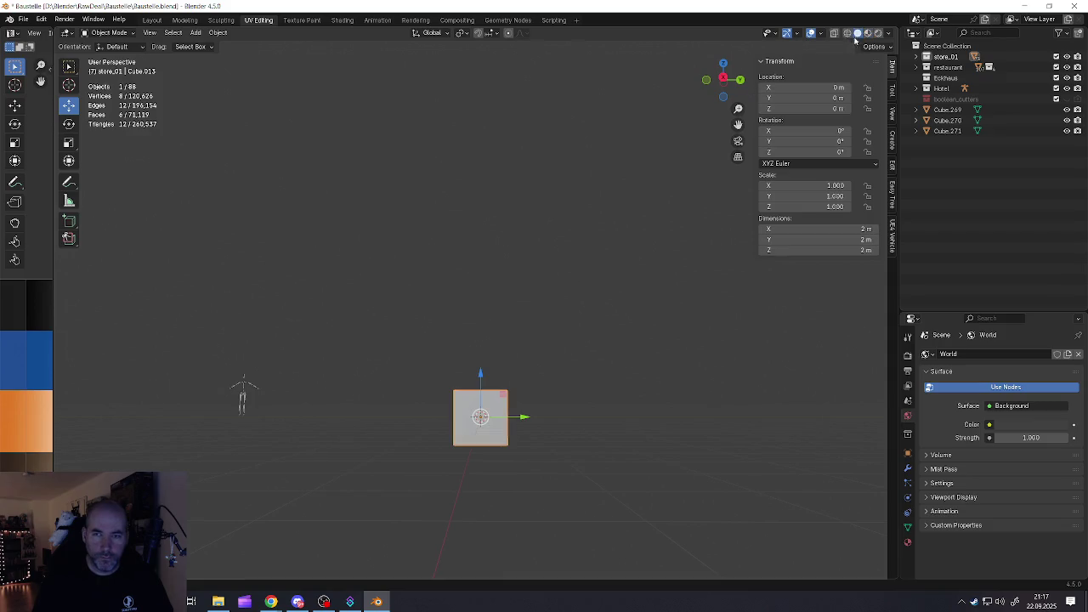
middle_drag(565, 296, 560, 331)
drag(481, 377, 469, 367)
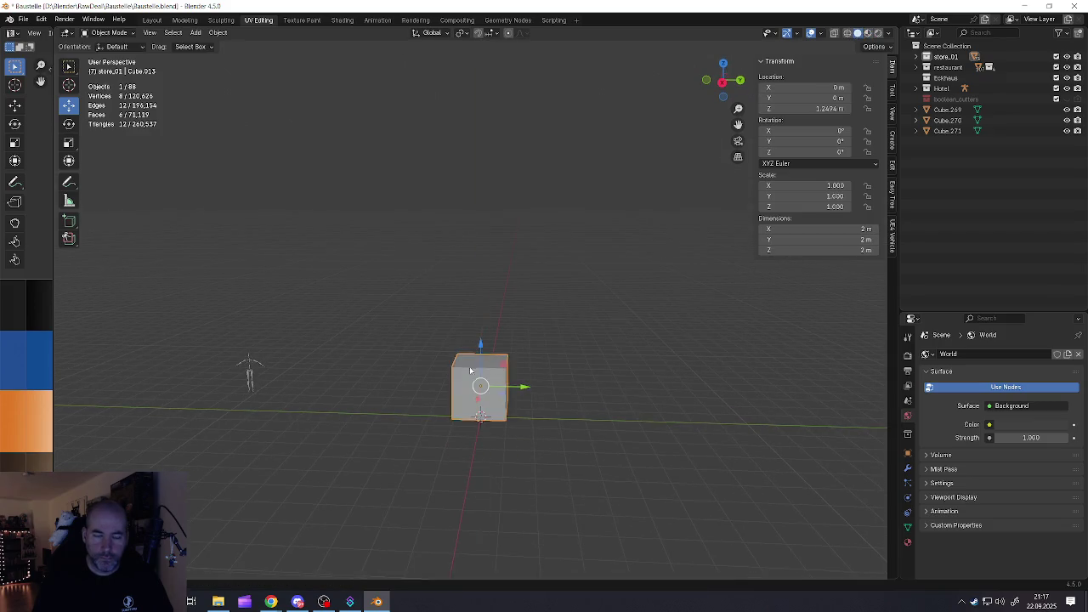
middle_drag(469, 367, 660, 493)
Shrink the cube to 0.232 and lower it to about 0.65 m
key(s)
click(526, 411)
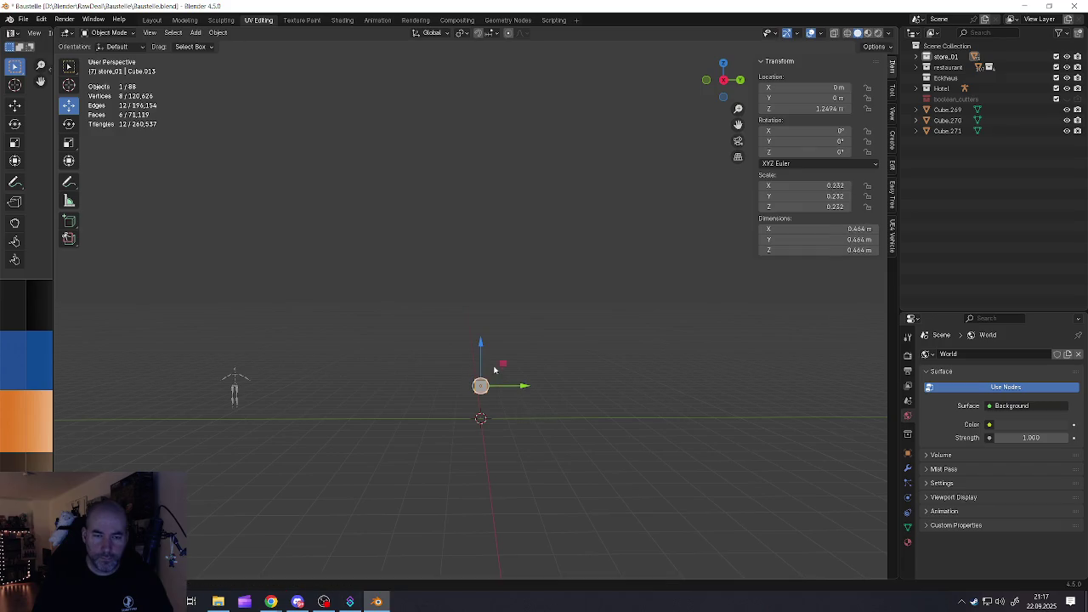
drag(481, 344, 488, 373)
middle_drag(488, 374, 481, 414)
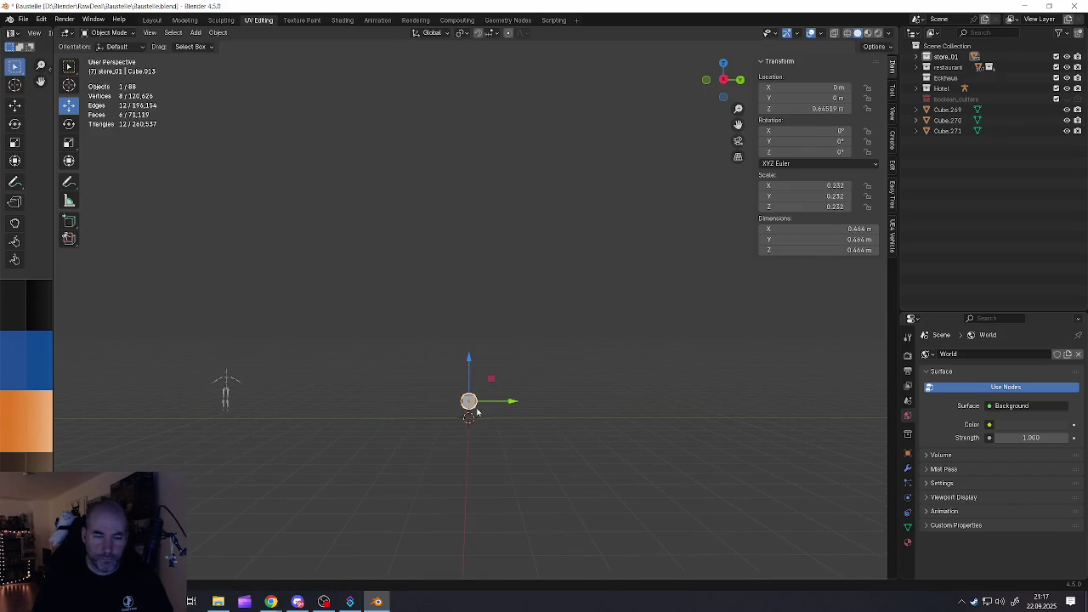
Stretch the cube along Y into a long bar
key(s)
key(x)
key(Escape)
key(s)
key(y)
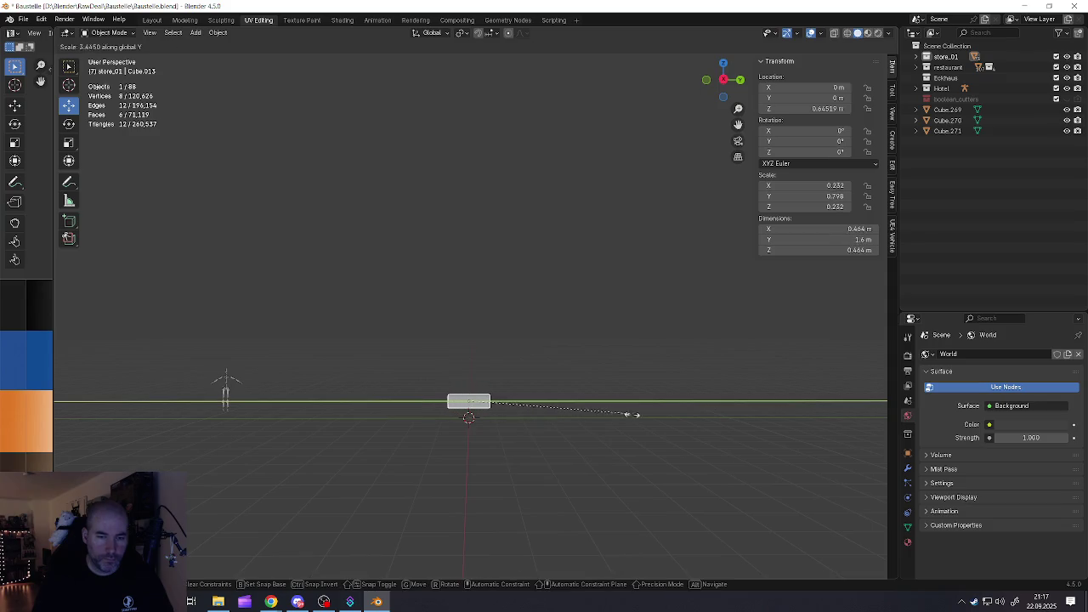
click(508, 422)
key(s)
key(y)
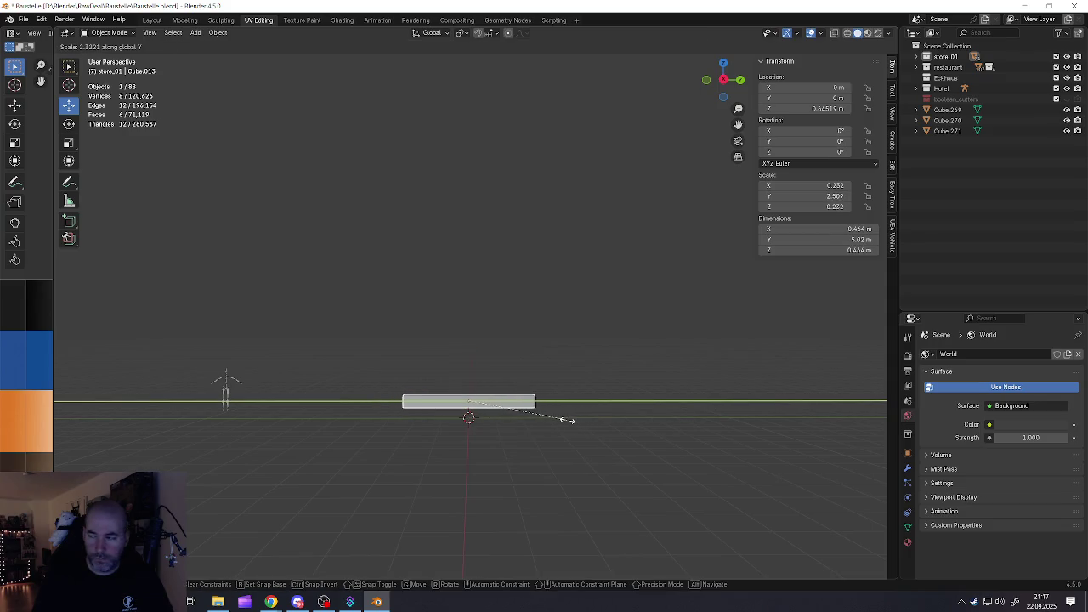
click(567, 420)
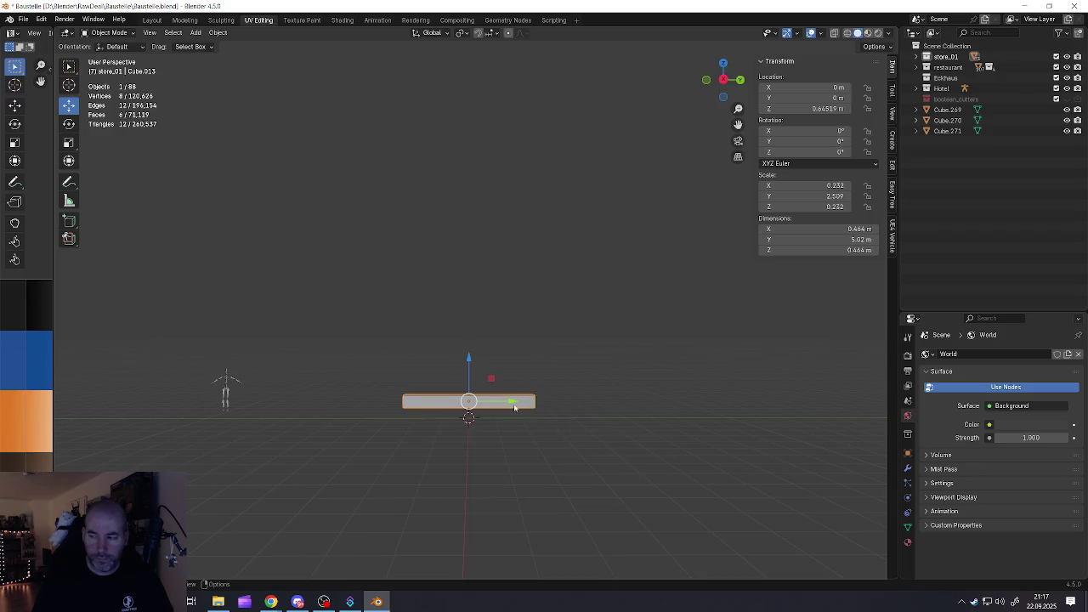
Lengthen the bar further along Y to 6.76 m
scroll(501, 406, up, 1)
scroll(498, 408, up, 3)
mouse_move(498, 409)
middle_down()
mouse_move(495, 418)
mouse_move(570, 390)
mouse_move(535, 400)
middle_up()
scroll(510, 412, up, 2)
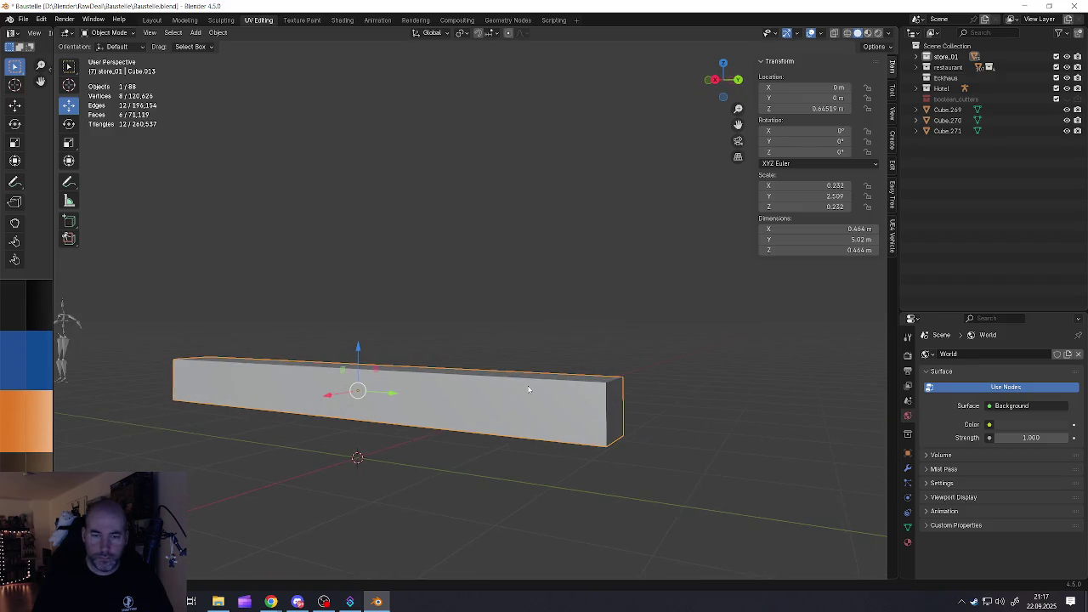
mouse_move(548, 447)
middle_down()
mouse_move(576, 408)
mouse_move(536, 417)
mouse_move(522, 405)
mouse_move(517, 428)
mouse_move(539, 413)
mouse_move(524, 431)
middle_up()
key(s)
key(Escape)
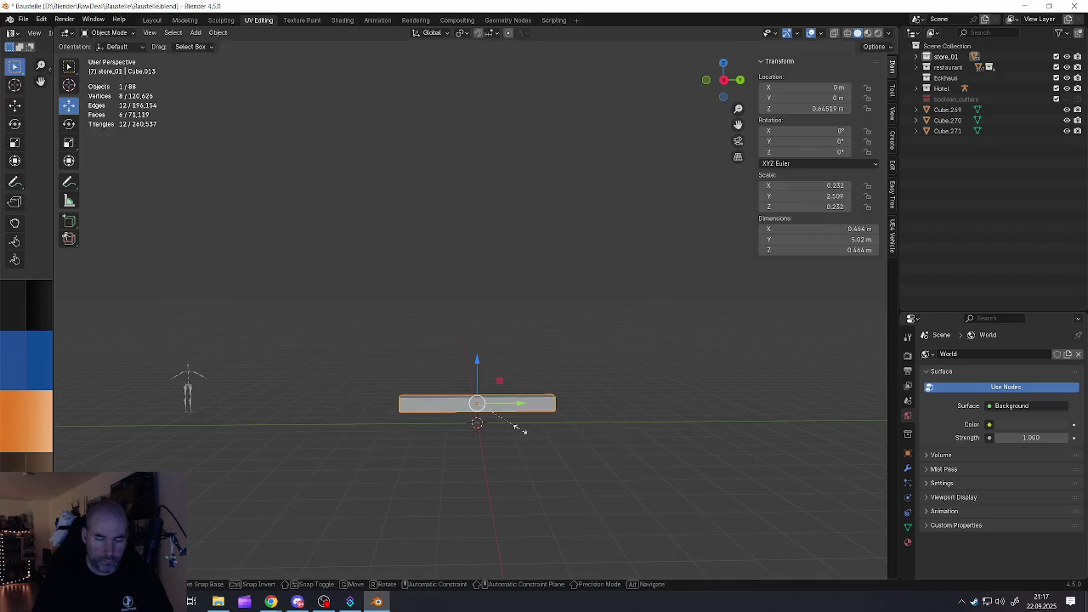
key(s)
key(y)
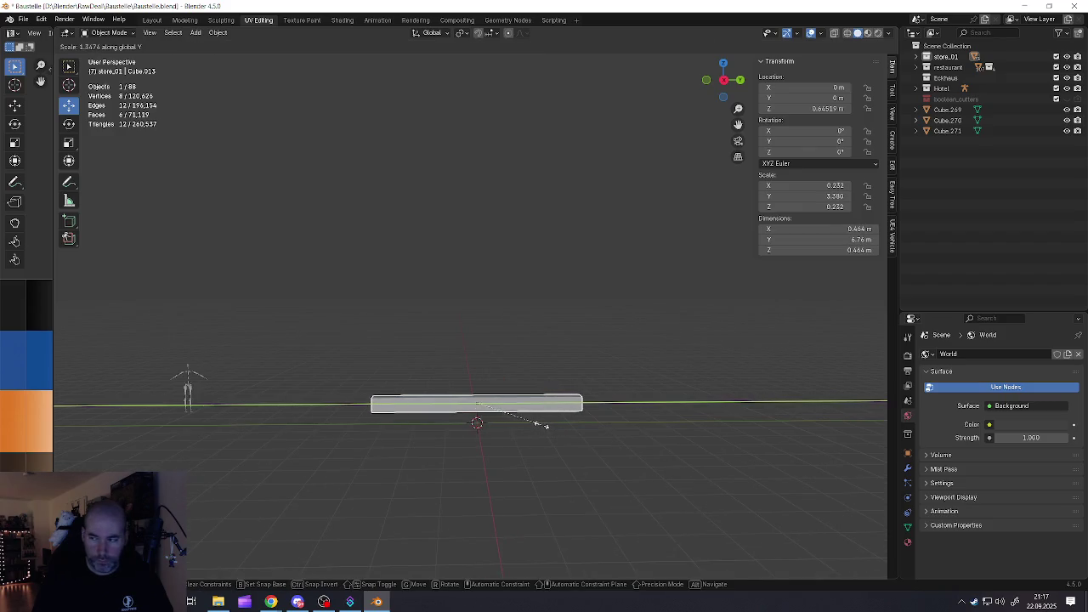
click(541, 430)
Scale the bar to 0.762 m tall and 0.956 m wide, then enter Edit Mode
key(s)
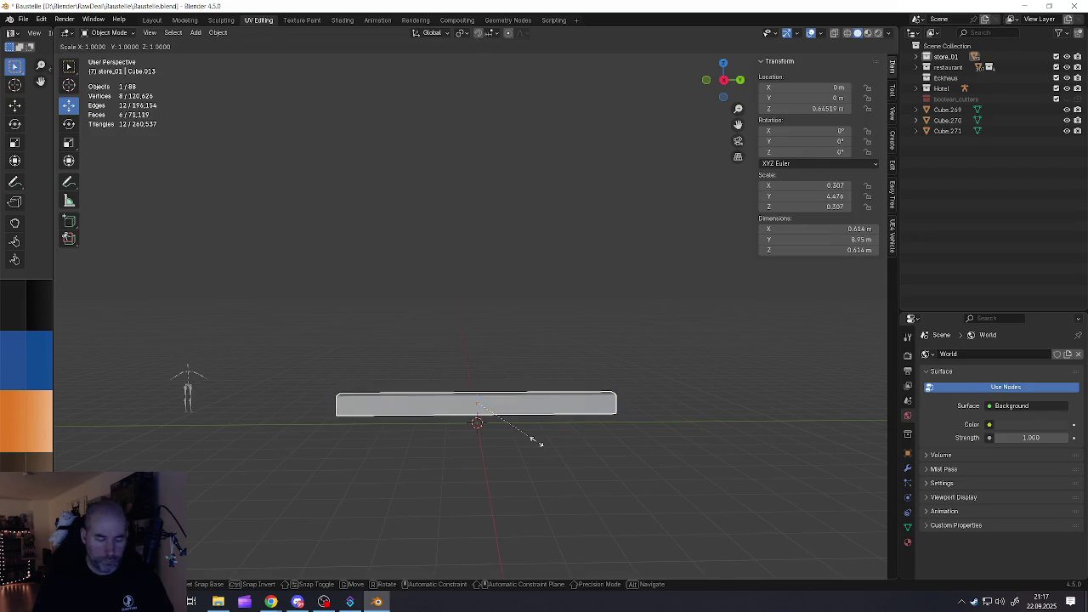
key(z)
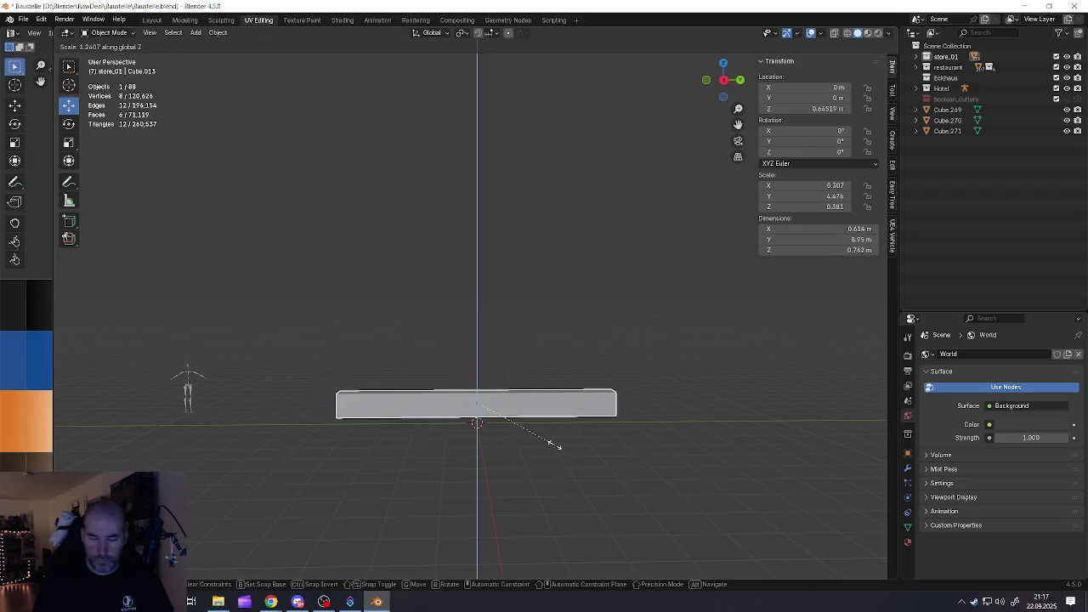
click(555, 448)
mouse_move(574, 408)
middle_down()
mouse_move(461, 412)
mouse_move(491, 413)
middle_up()
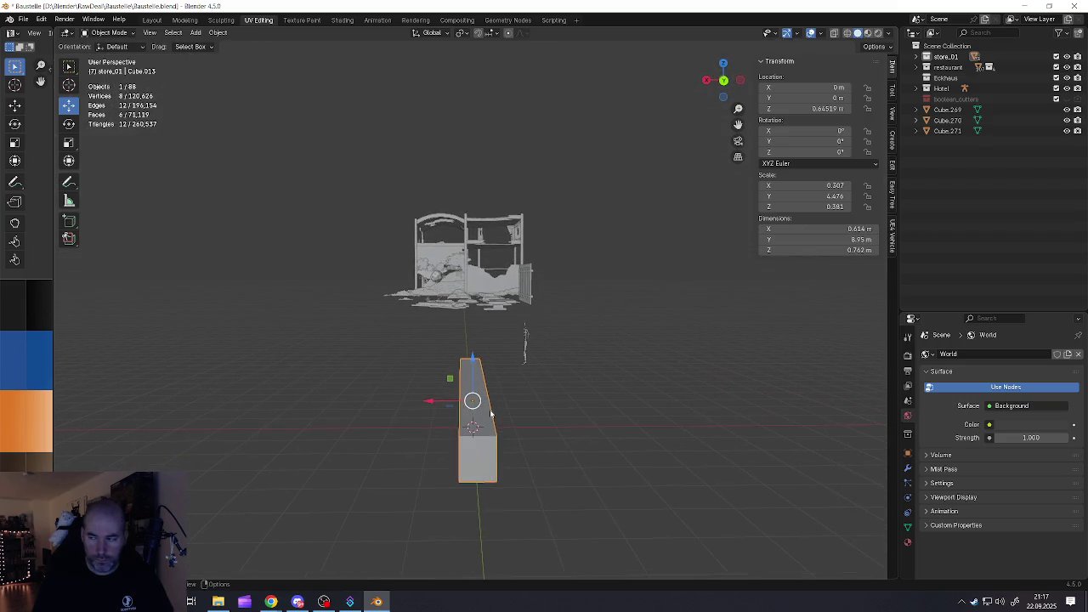
key(s)
key(x)
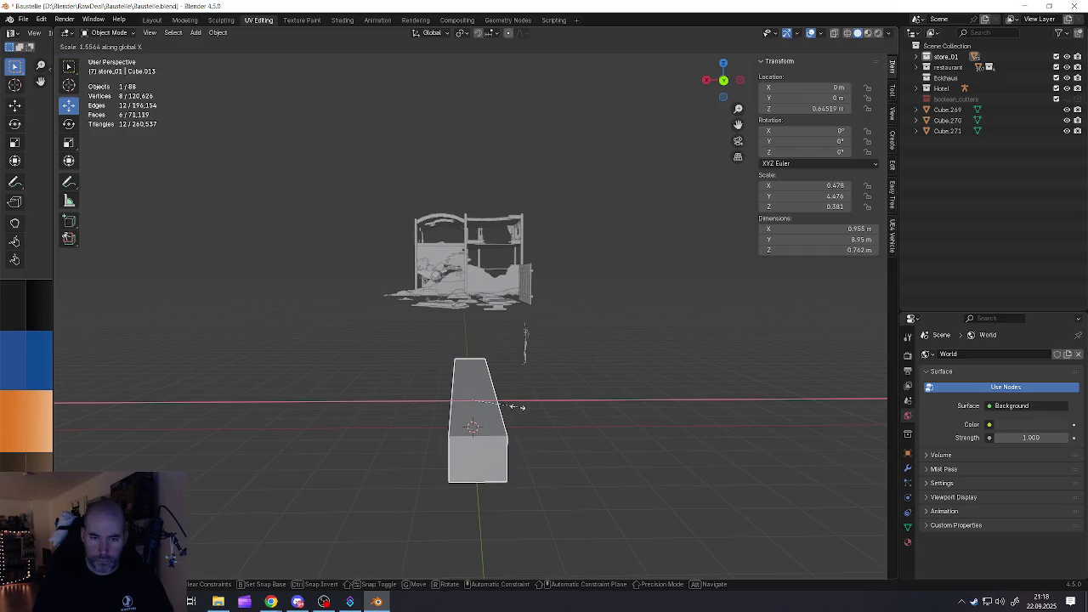
click(517, 407)
mouse_move(517, 408)
middle_down()
mouse_move(591, 407)
mouse_move(515, 396)
mouse_move(539, 413)
mouse_move(519, 421)
mouse_move(563, 403)
middle_up()
key(Tab)
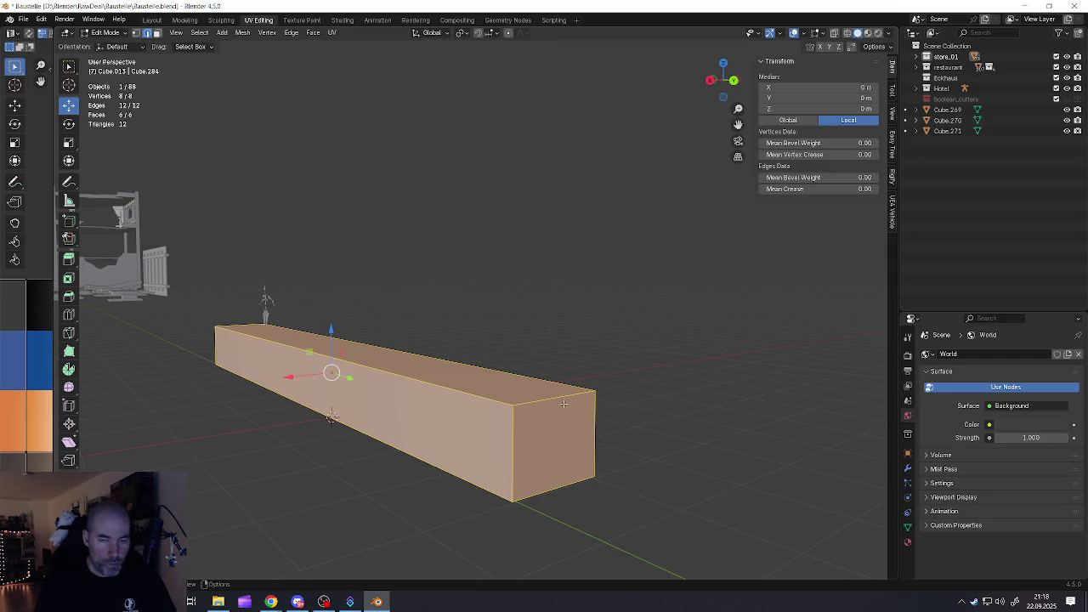
Apply rotation and scale to the bar and save Baustelle.blend
key(Tab)
scroll(544, 405, up, 1)
key(ctrl+a)
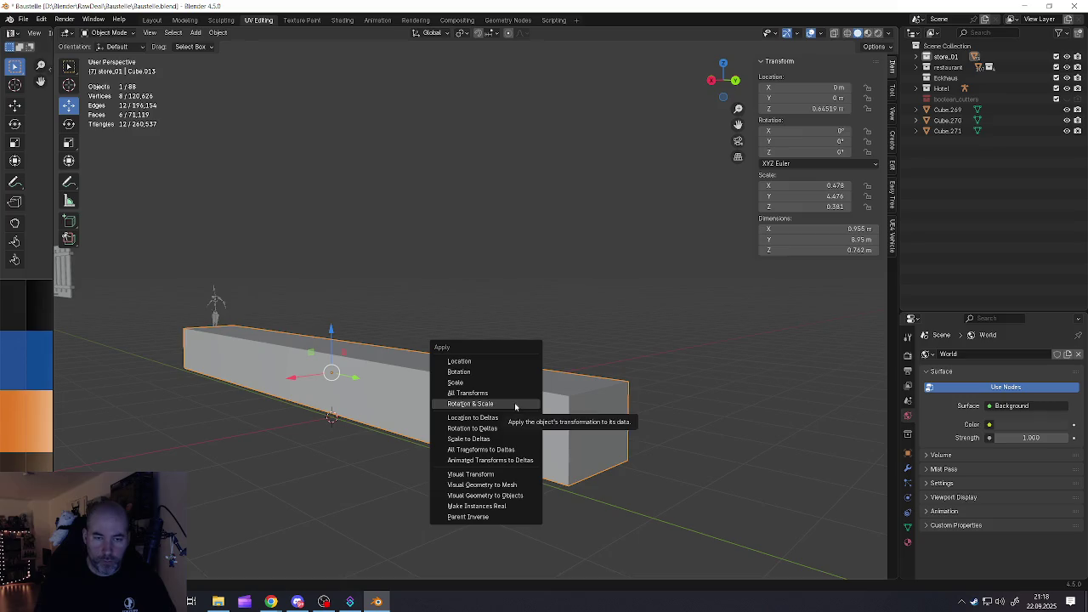
click(515, 405)
click(26, 18)
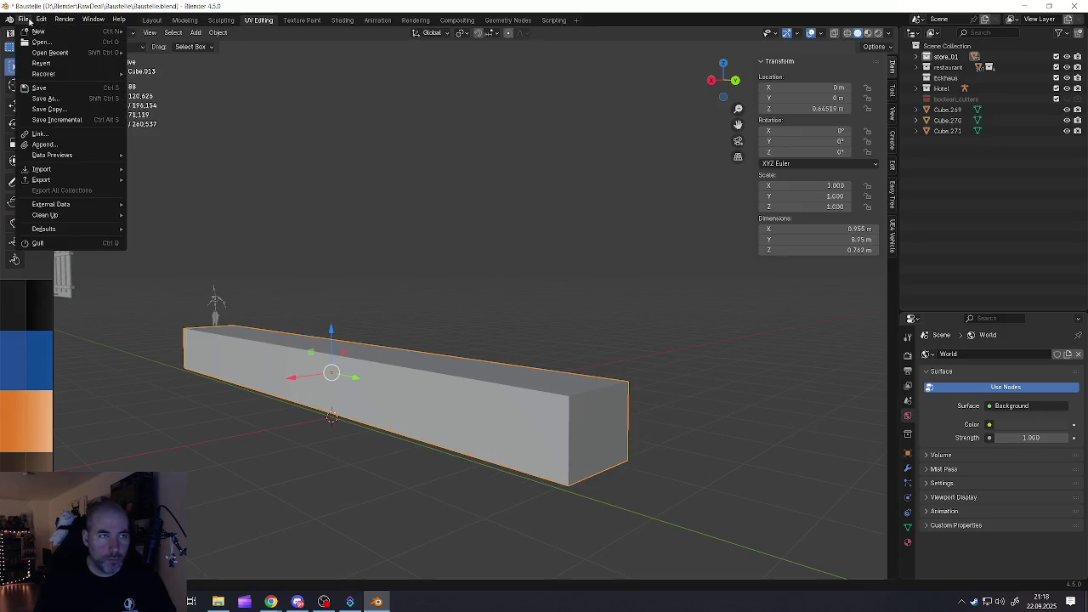
click(39, 87)
Select the edges at both ends of the bar in Edit Mode
key(Tab)
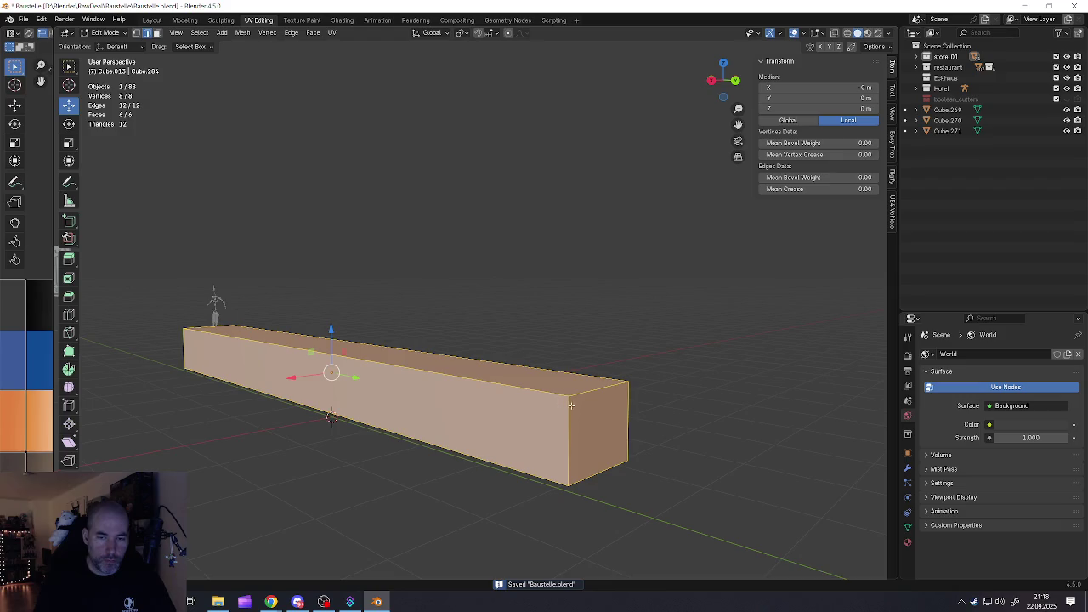
alt+click(571, 405)
mouse_move(571, 405)
middle_down()
mouse_move(492, 399)
mouse_move(576, 346)
middle_up()
click(572, 339)
mouse_move(744, 355)
middle_down()
mouse_move(621, 365)
mouse_move(603, 417)
mouse_move(388, 440)
mouse_move(508, 377)
mouse_move(498, 359)
middle_up()
key(Tab)
key(Tab)
click(605, 354)
shift+click(388, 440)
shift+click(391, 427)
scroll(508, 378, up, 5)
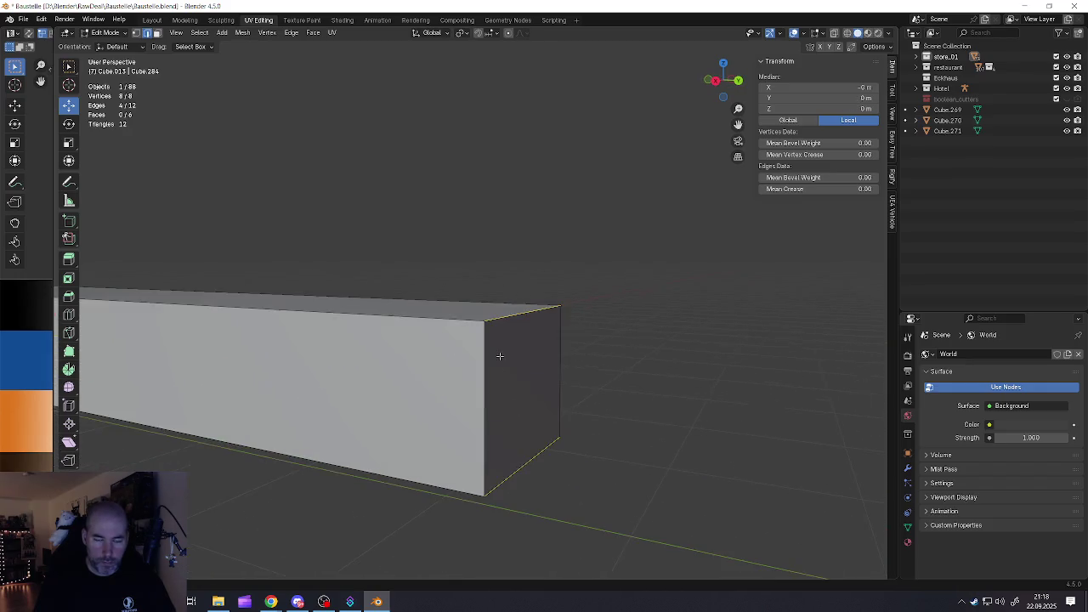
Round the selected end edges with a four-segment bevel
key(ctrl+b)
scroll(589, 414, up, 2)
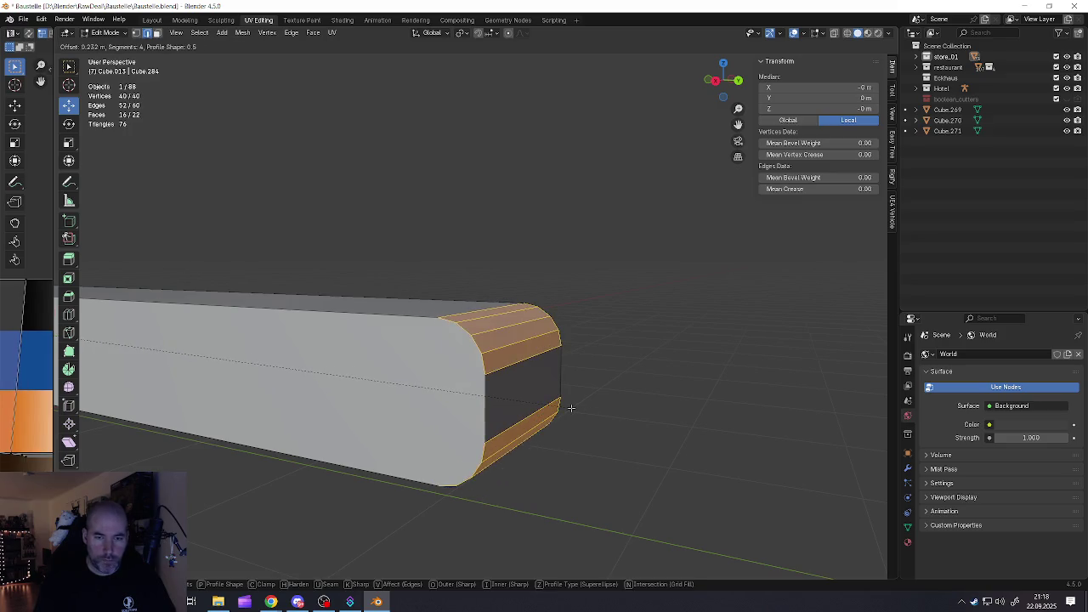
scroll(588, 415, up, 1)
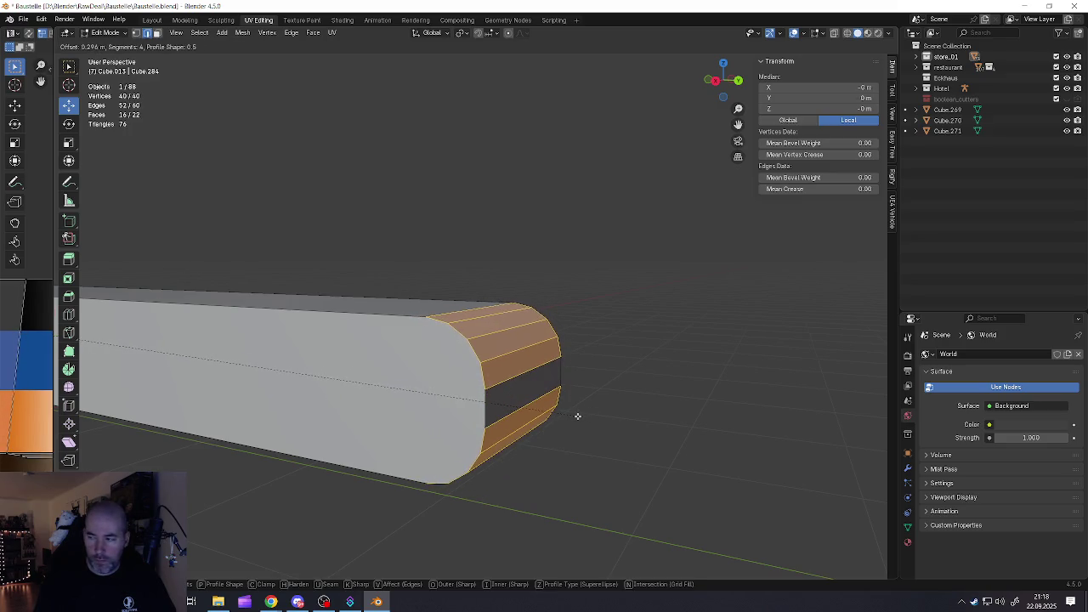
click(585, 418)
scroll(585, 418, down, 5)
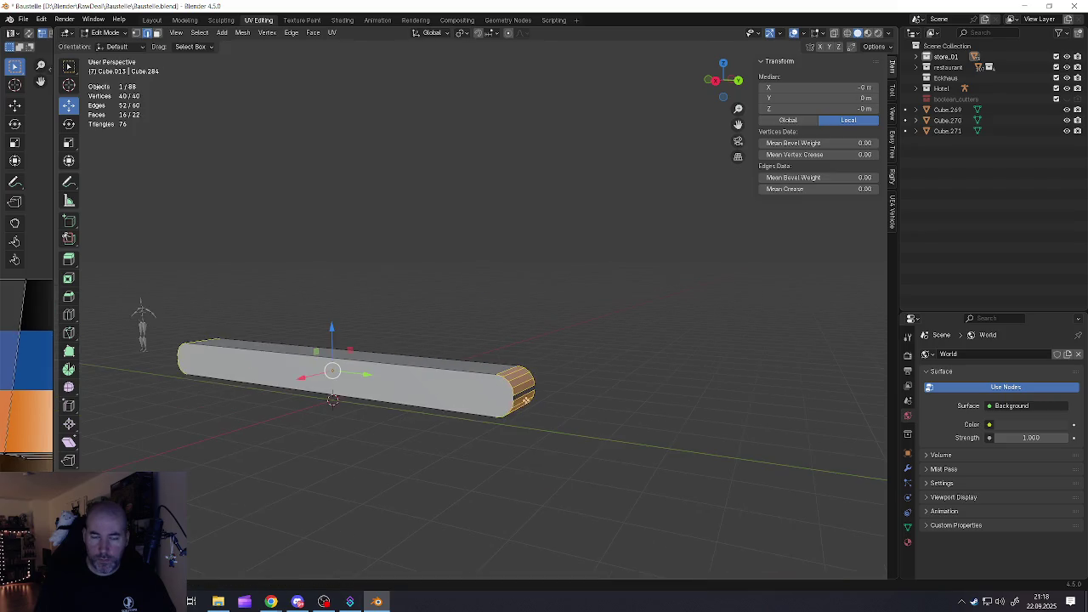
middle_drag(493, 391, 476, 384)
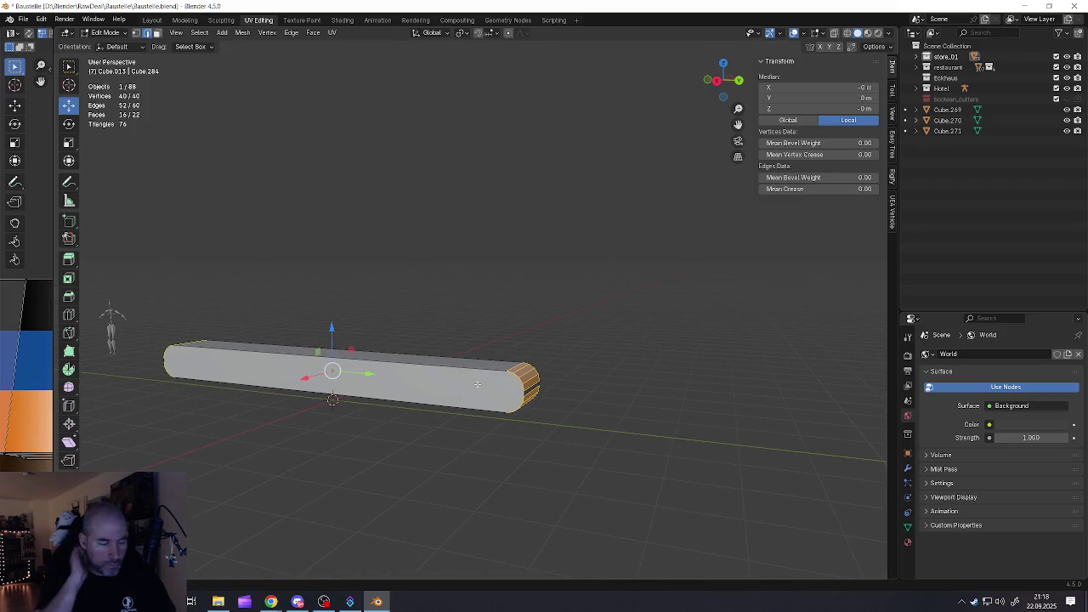
mouse_move(463, 380)
middle_down()
mouse_move(481, 359)
mouse_move(358, 390)
mouse_move(378, 378)
mouse_move(457, 432)
mouse_move(429, 387)
mouse_move(416, 388)
middle_up()
Duplicate the bar in place and narrow the copy along X
key(Tab)
key(shift+d)
right_click(387, 374)
scroll(394, 372, up, 1)
key(Tab)
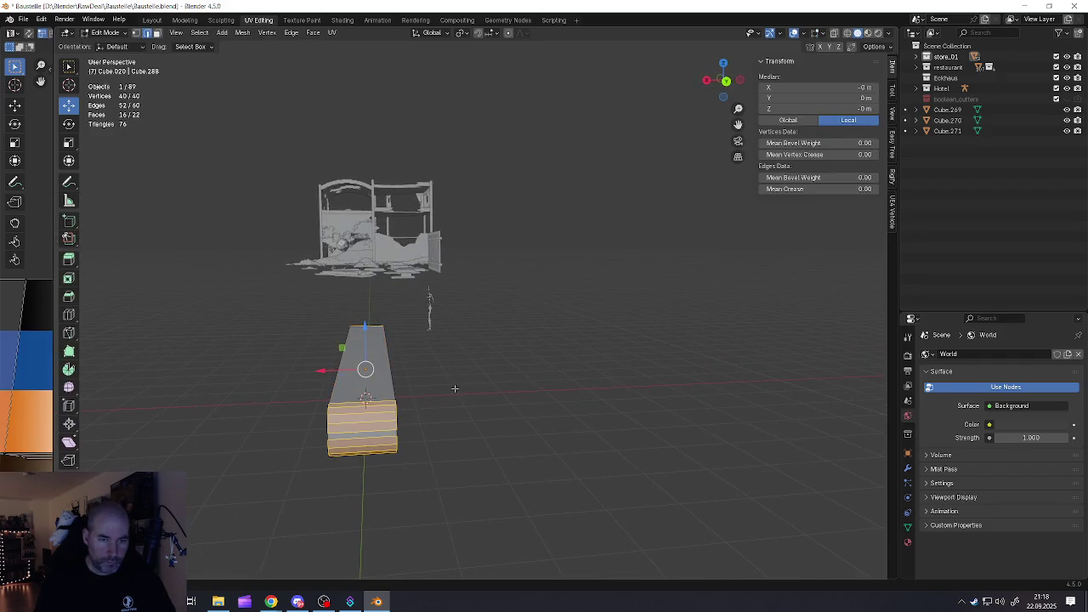
key(a)
key(x)
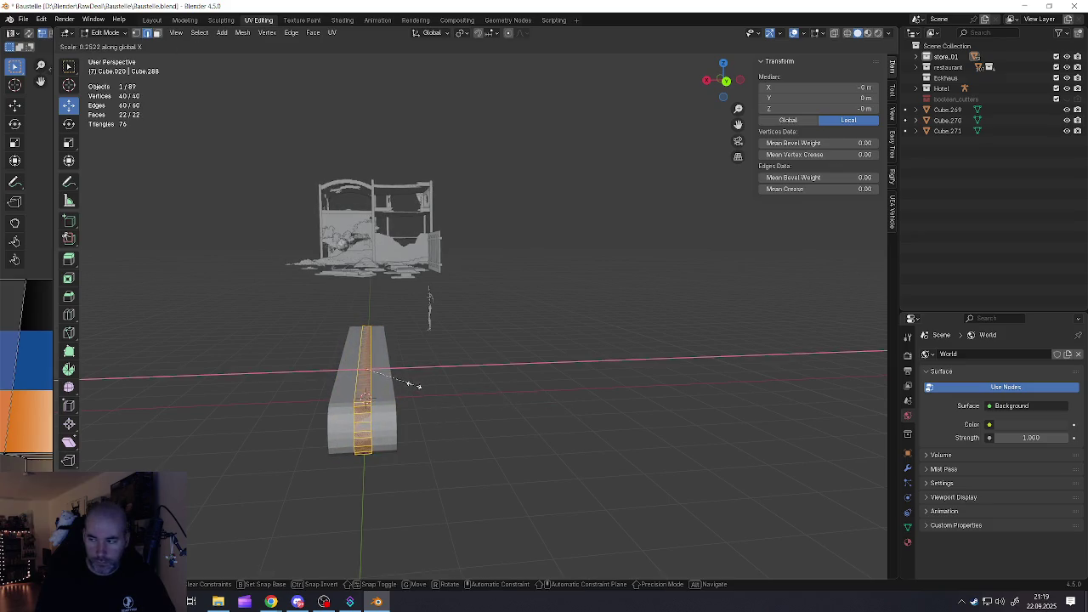
click(439, 383)
middle_drag(439, 384, 543, 441)
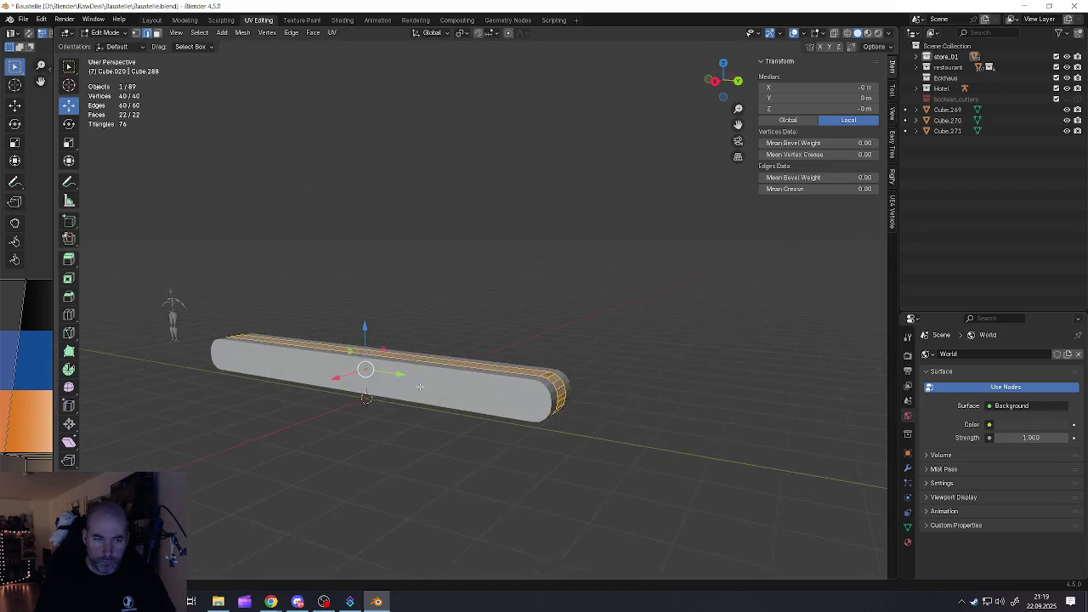
Shrink/fatten the copy's faces and scale it thinner along X to about 0.81
key(alt+s)
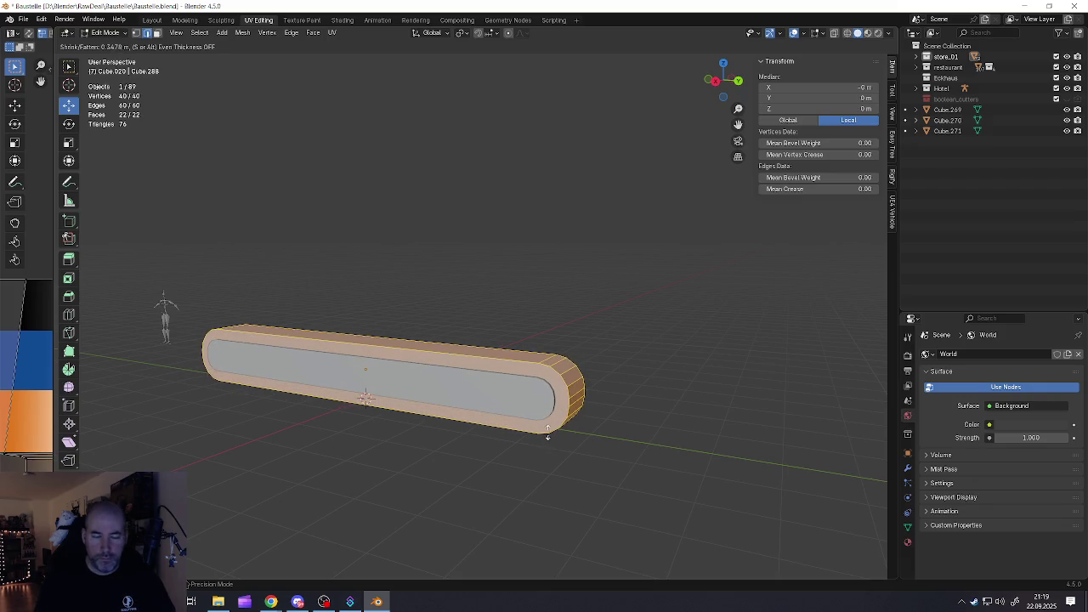
click(546, 433)
middle_drag(546, 433, 457, 397)
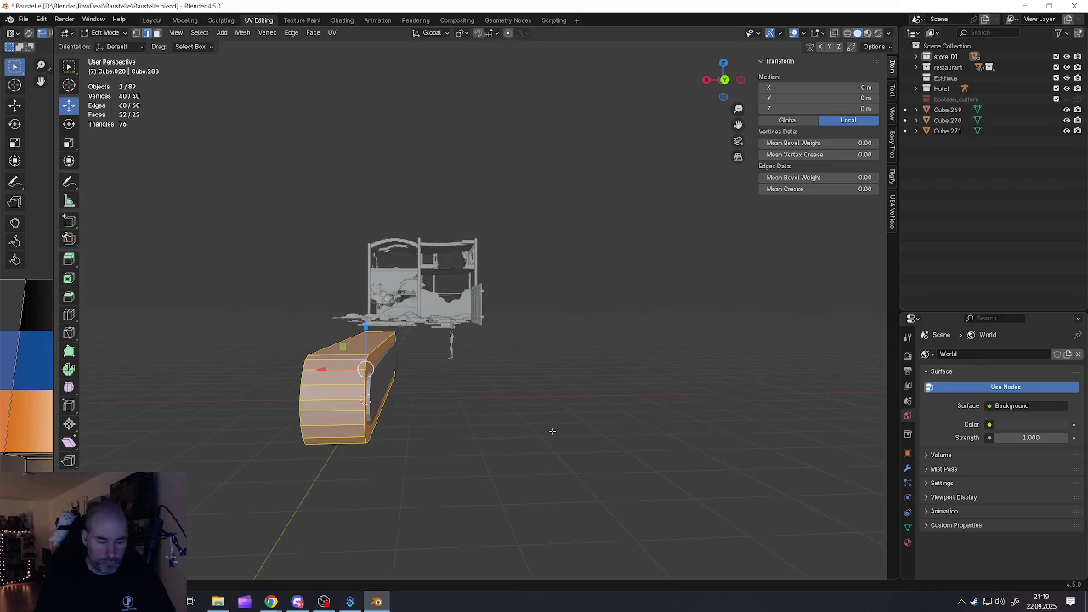
key(s)
key(x)
click(515, 427)
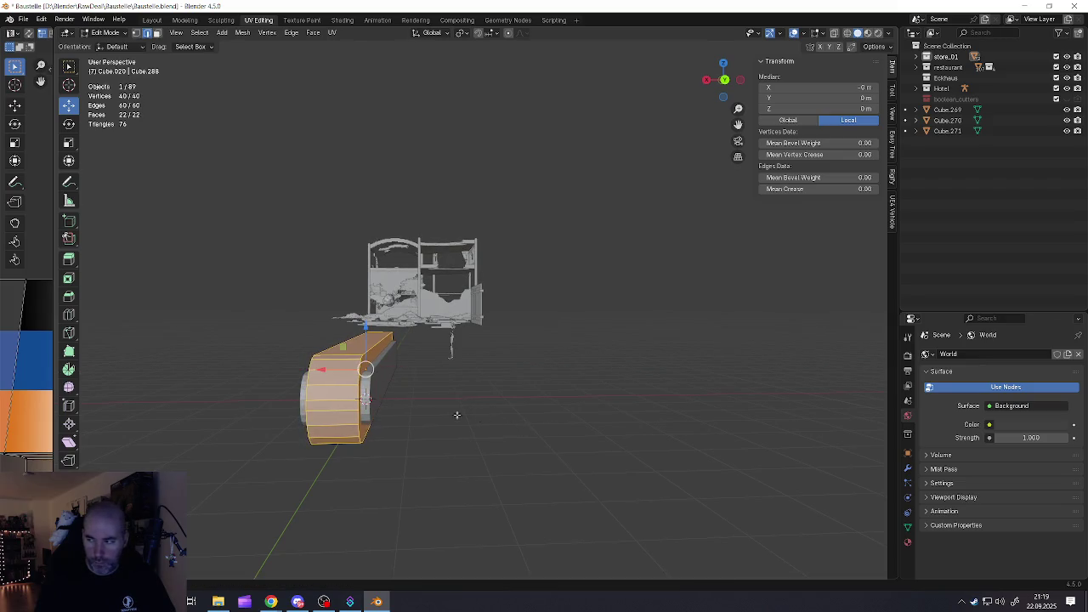
middle_drag(457, 416, 460, 403)
Enlarge the mesh uniformly by about 1.14 and select the inner rounded outline
key(s)
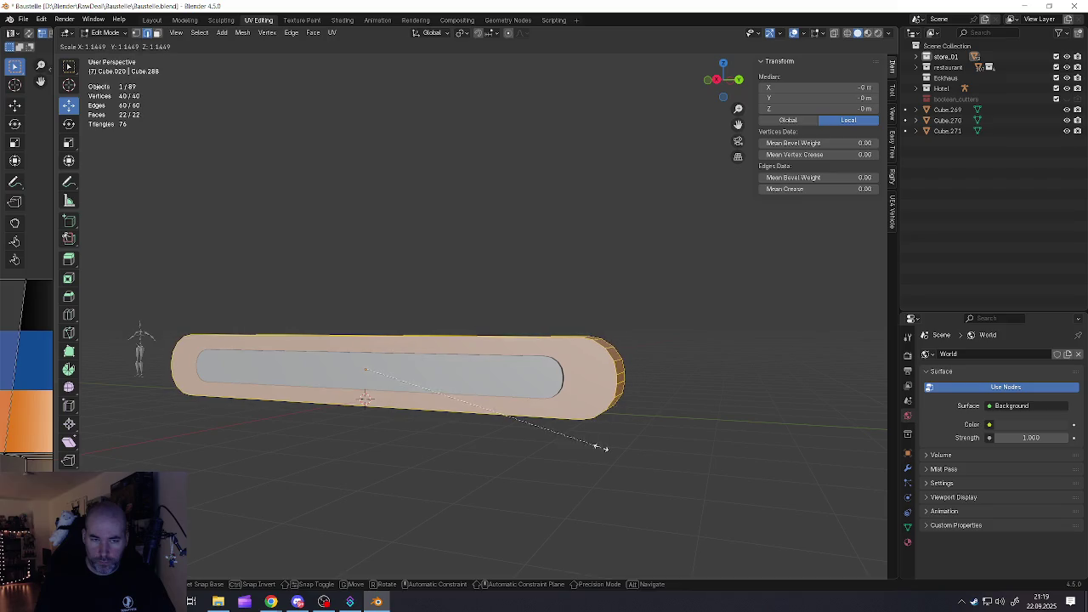
click(594, 444)
mouse_move(595, 444)
middle_down()
mouse_move(570, 401)
mouse_move(556, 405)
mouse_move(537, 389)
middle_up()
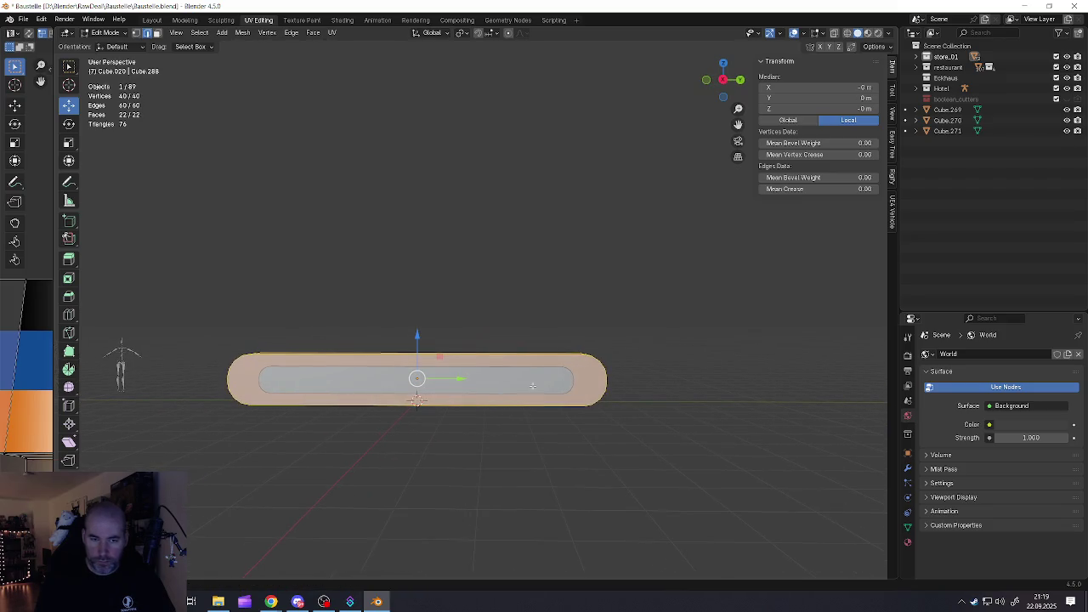
key(Tab)
click(526, 385)
Stretch the inner outline along Y to about 1.10
key(s)
key(x)
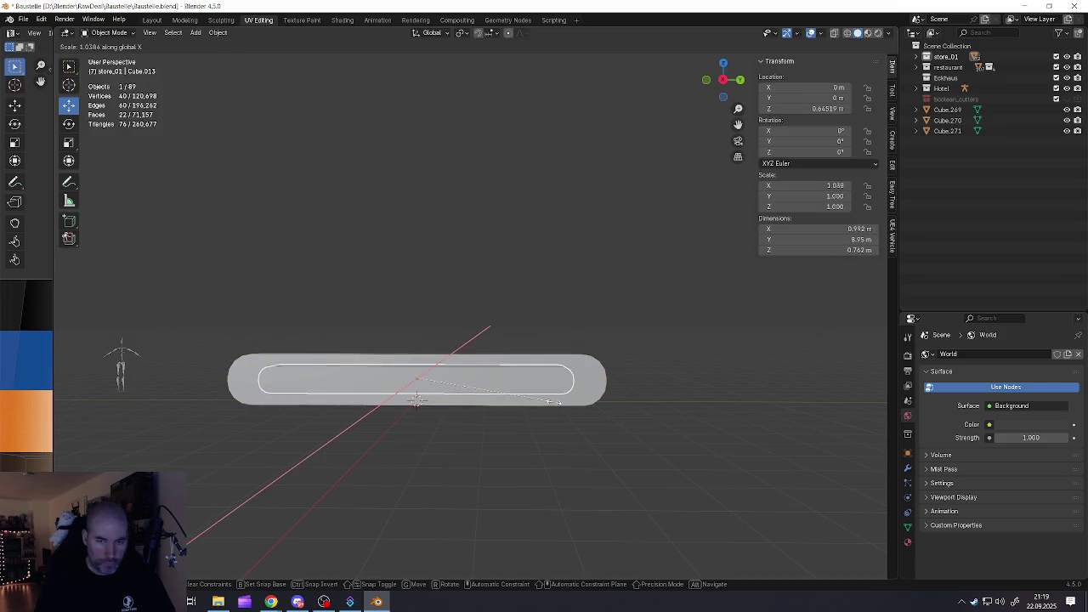
key(y)
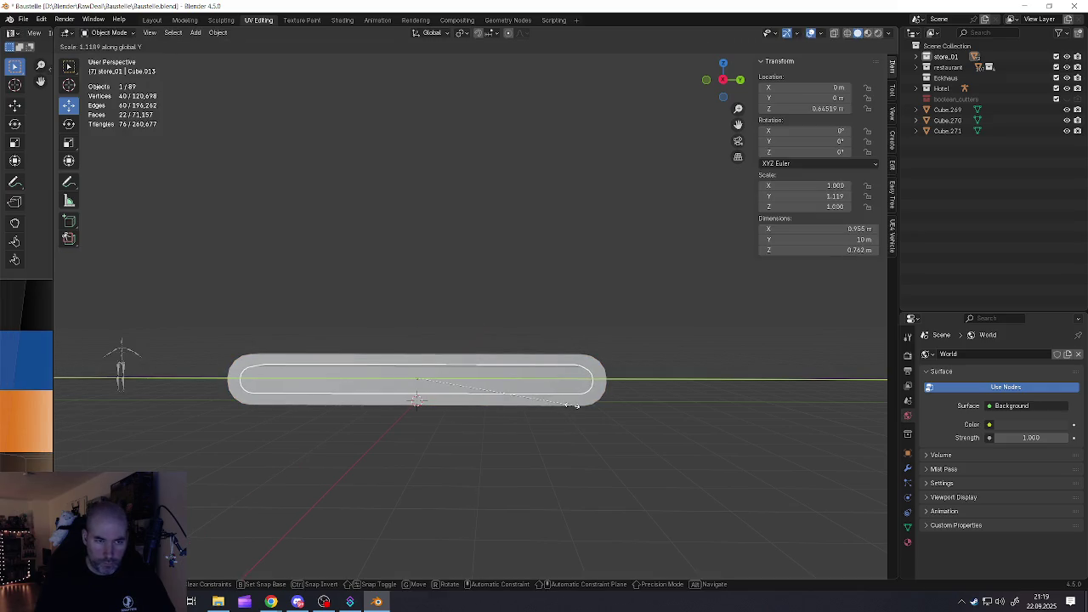
click(570, 407)
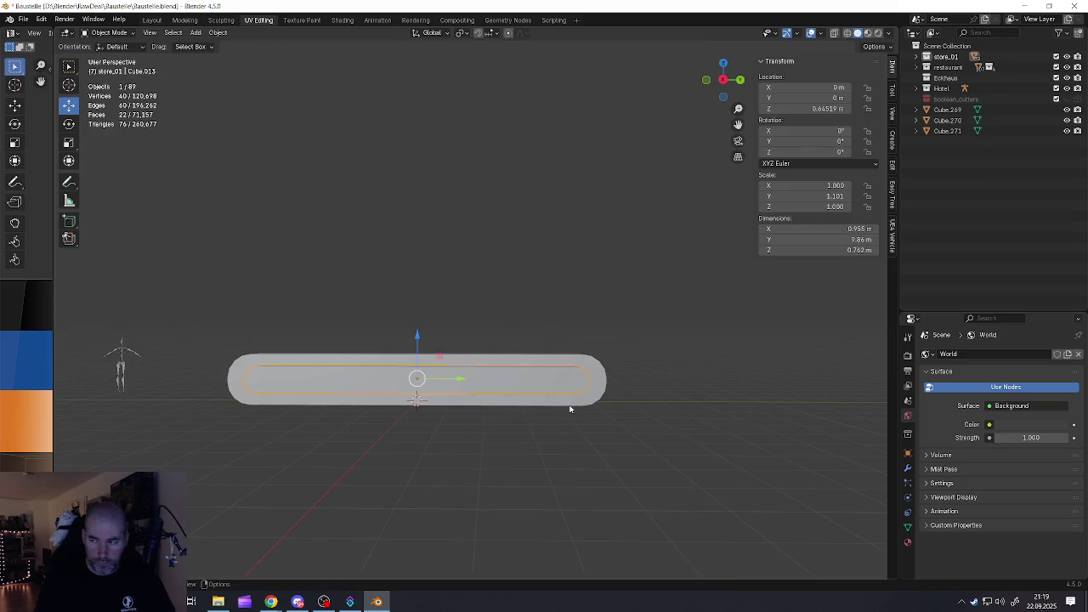
middle_drag(561, 388, 545, 418)
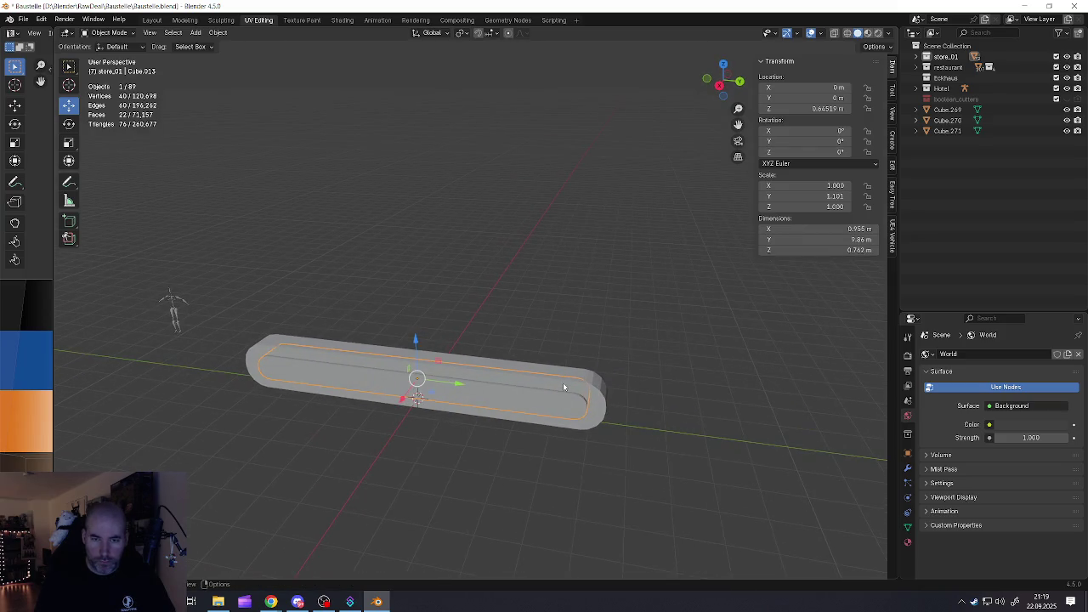
Inspect the bar, clear the selection and save Baustelle.blend
click(563, 386)
scroll(587, 385, up, 4)
mouse_move(587, 386)
middle_down()
mouse_move(492, 404)
mouse_move(401, 393)
mouse_move(421, 376)
mouse_move(462, 387)
mouse_move(401, 377)
middle_up()
scroll(478, 409, down, 4)
scroll(420, 377, up, 2)
key(alt+a)
scroll(401, 377, up, 2)
scroll(439, 378, up, 2)
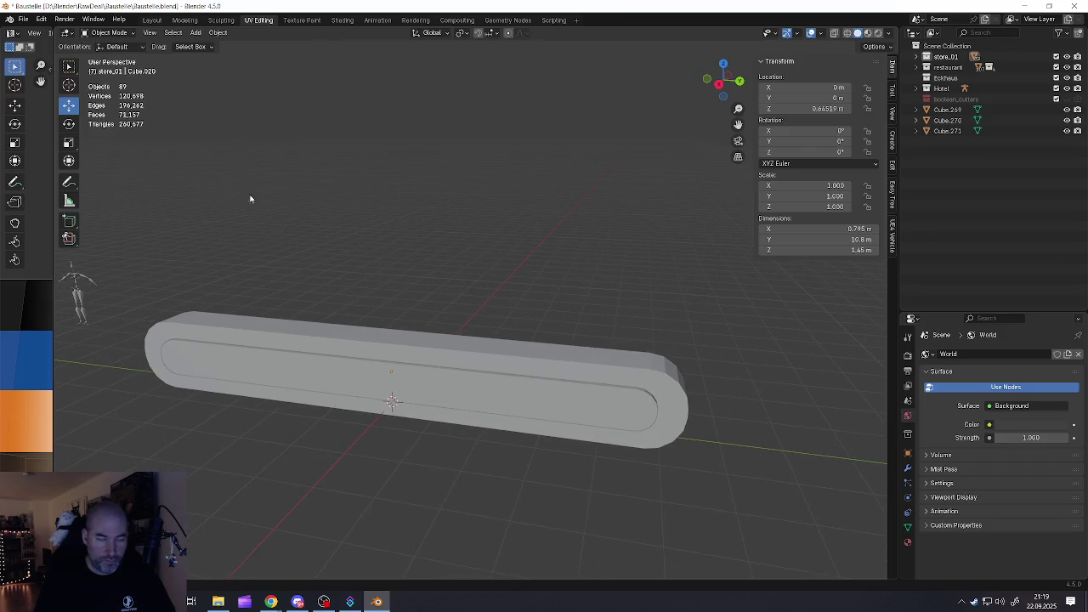
click(25, 20)
click(38, 78)
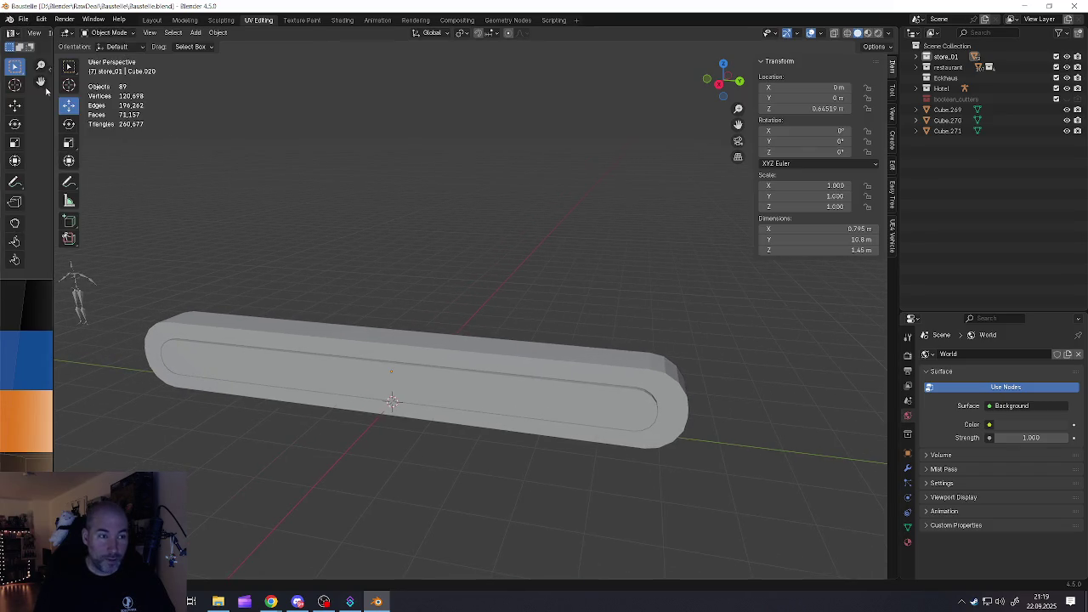
Recentre the view and add a new cube mesh
click(324, 601)
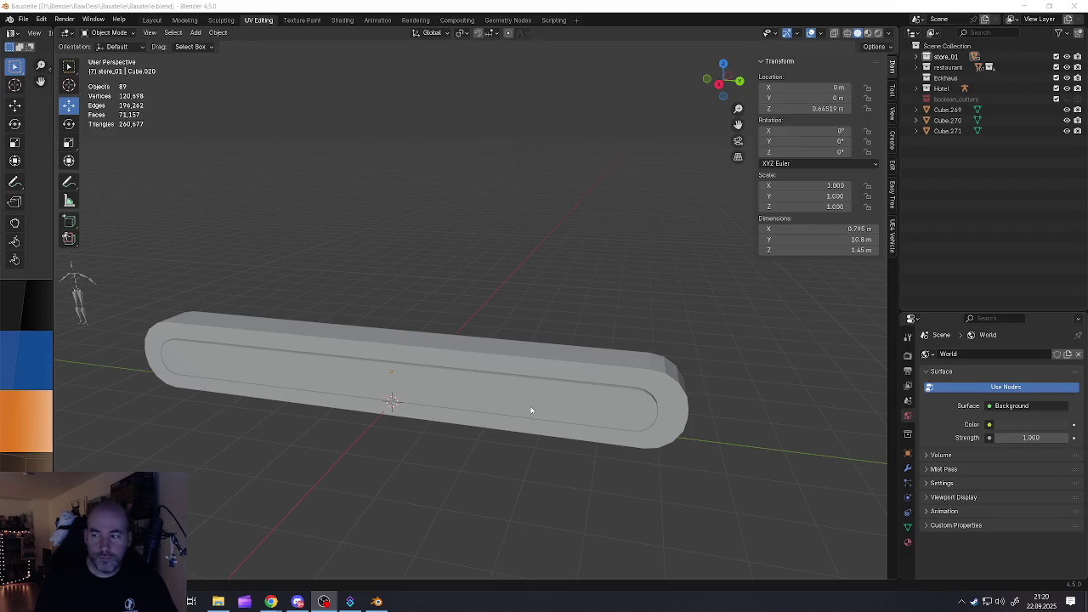
shift+middle_drag(529, 420, 576, 401)
key(shift+a)
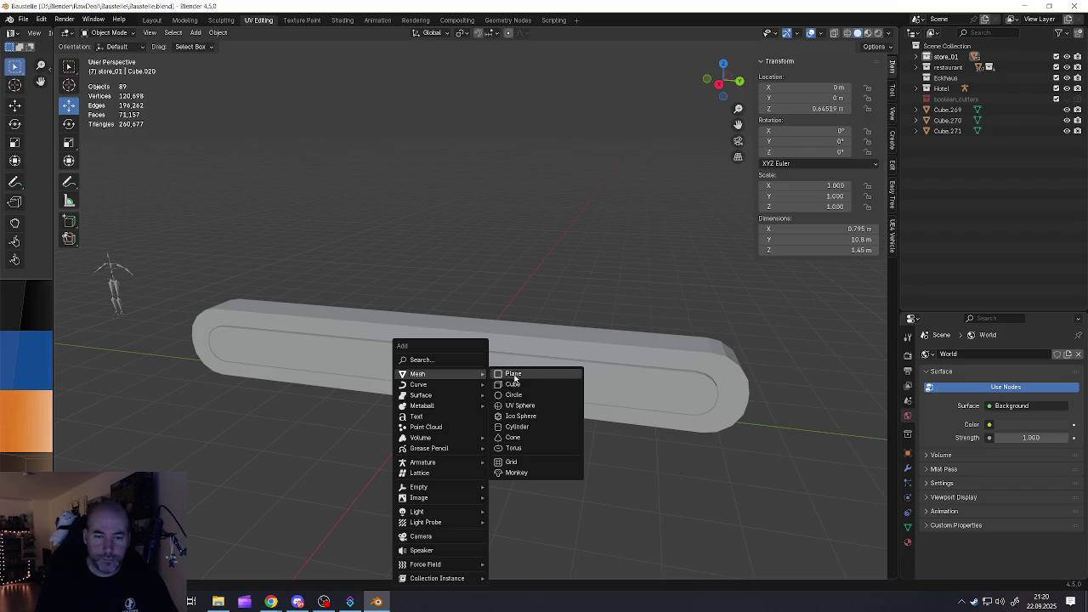
click(510, 384)
scroll(495, 376, down, 2)
Raise the new cube above the bar and shrink it down
drag(460, 352, 460, 267)
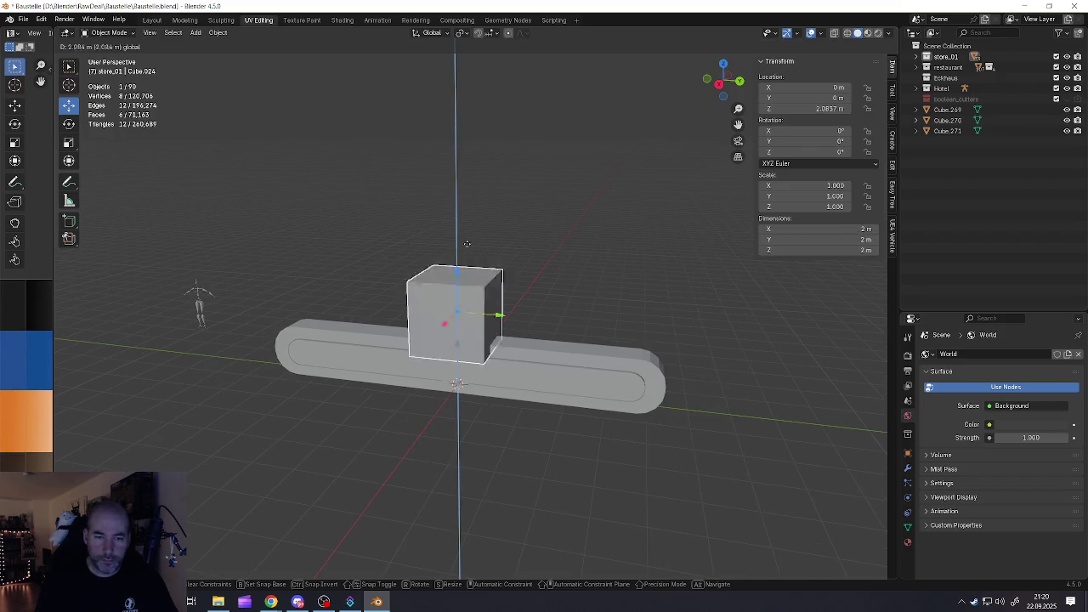
key(s)
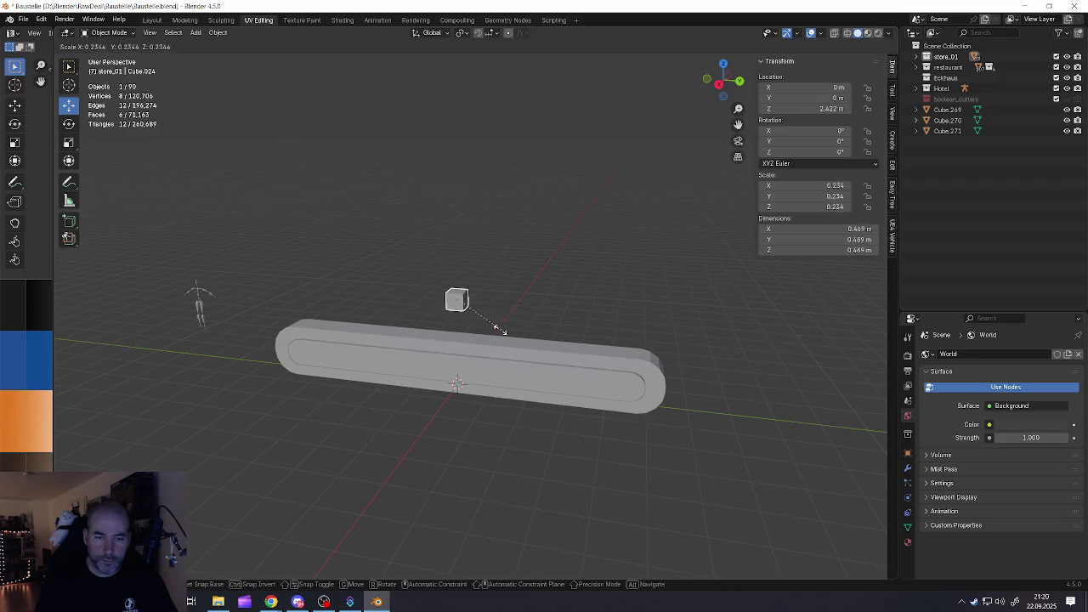
click(493, 323)
scroll(469, 302, up, 3)
mouse_move(469, 302)
middle_down()
mouse_move(404, 311)
mouse_move(441, 319)
middle_up()
Stretch the cube to 0.812 m along X and lower it onto the bar
key(s)
key(x)
click(586, 348)
drag(432, 265, 440, 367)
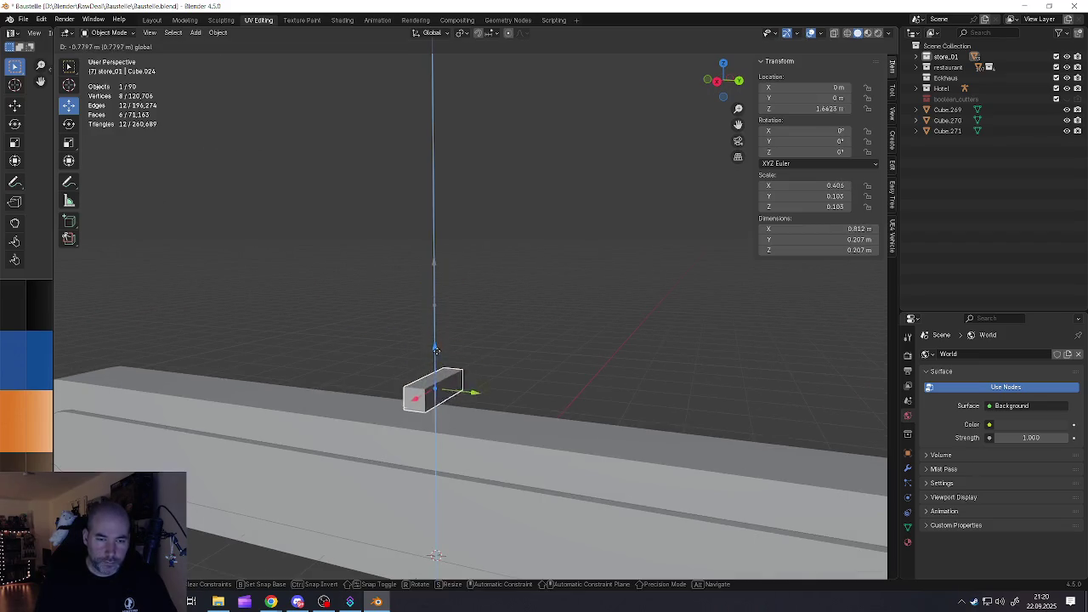
scroll(440, 367, up, 2)
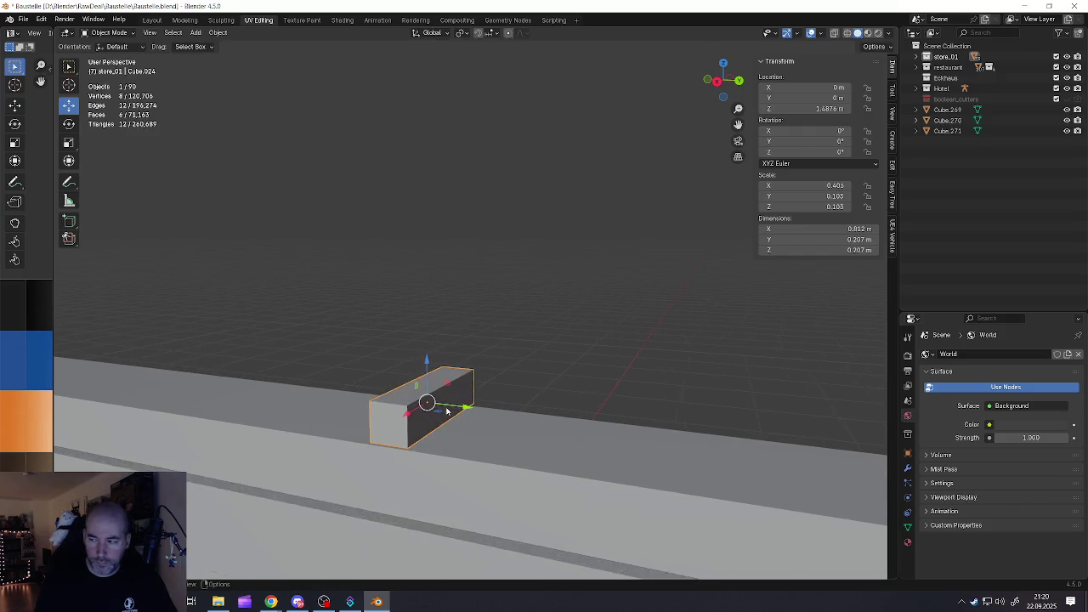
scroll(440, 367, up, 2)
mouse_move(440, 367)
middle_down()
mouse_move(435, 405)
mouse_move(420, 396)
mouse_move(417, 365)
mouse_move(389, 375)
middle_up()
scroll(419, 396, up, 2)
Add four evenly spaced loop cuts across the cube
key(Tab)
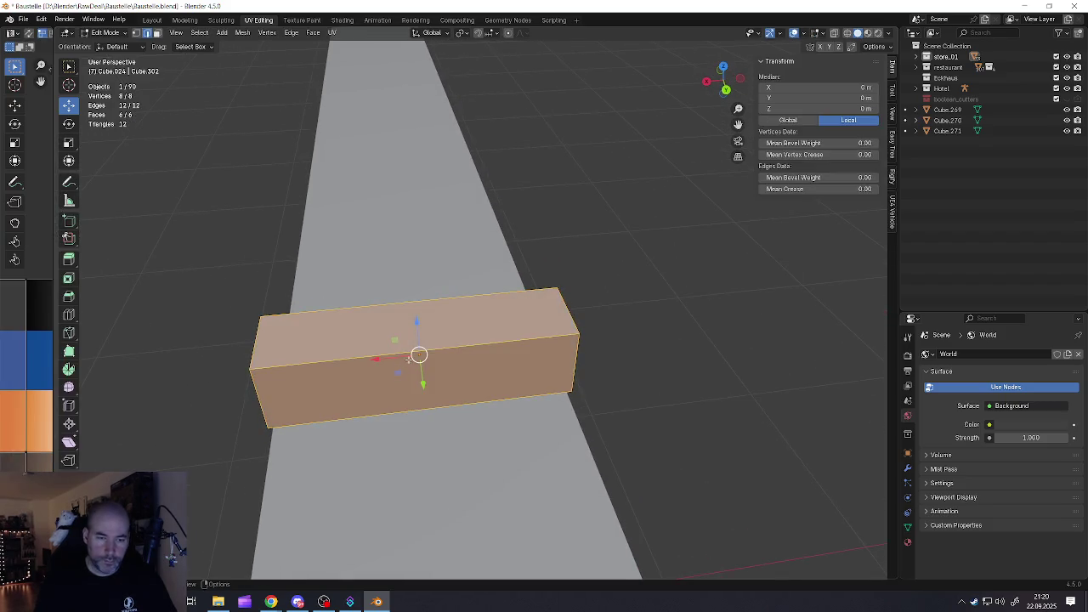
key(ctrl+r)
scroll(418, 355, up, 1)
scroll(418, 355, up, 1)
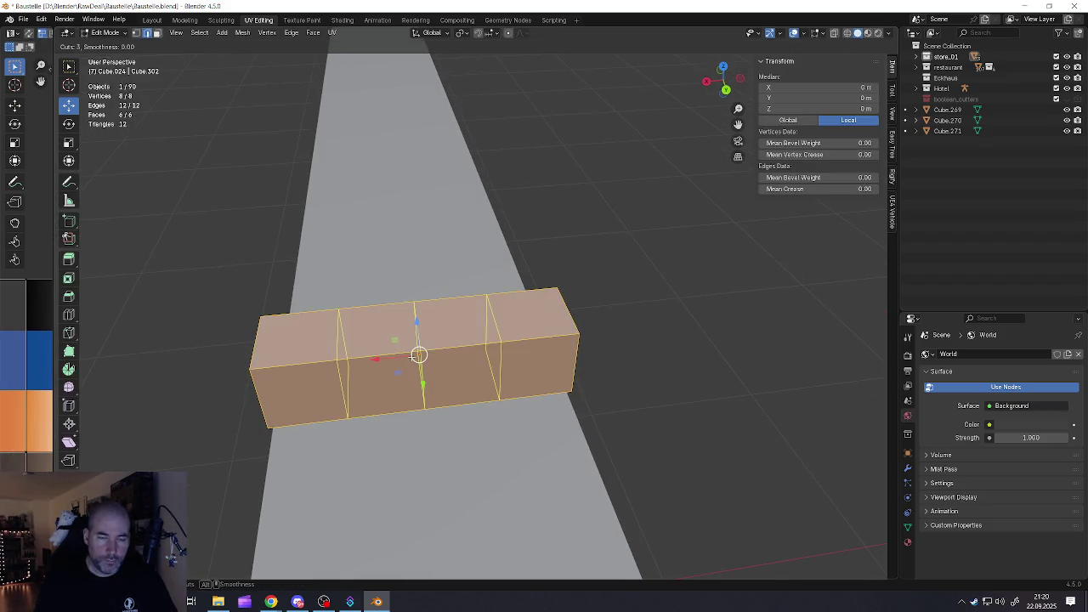
scroll(418, 355, up, 1)
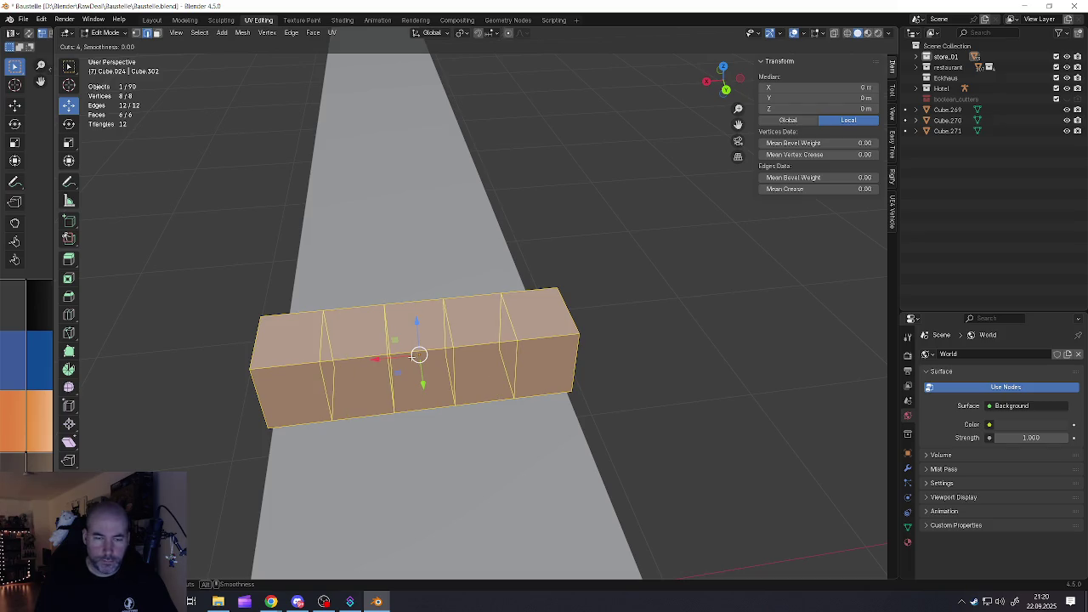
click(413, 356)
right_click(388, 355)
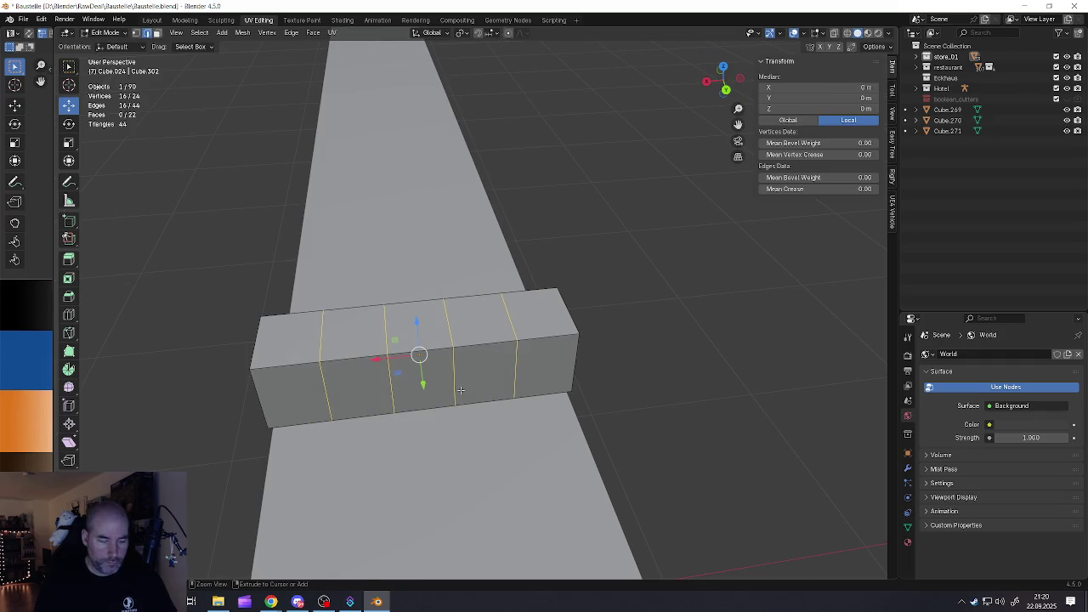
Bevel the four new loops on the small box into thin grooves
key(ctrl+b)
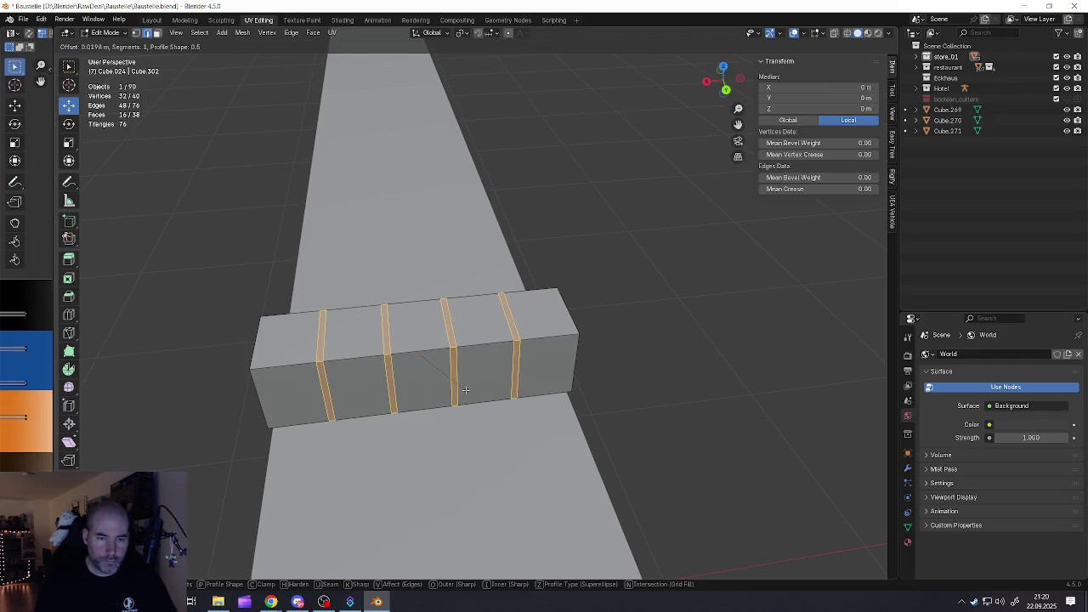
click(465, 390)
middle_drag(465, 389, 463, 364)
Select three side faces of the box and extrude them along their normals
key(3)
click(450, 359)
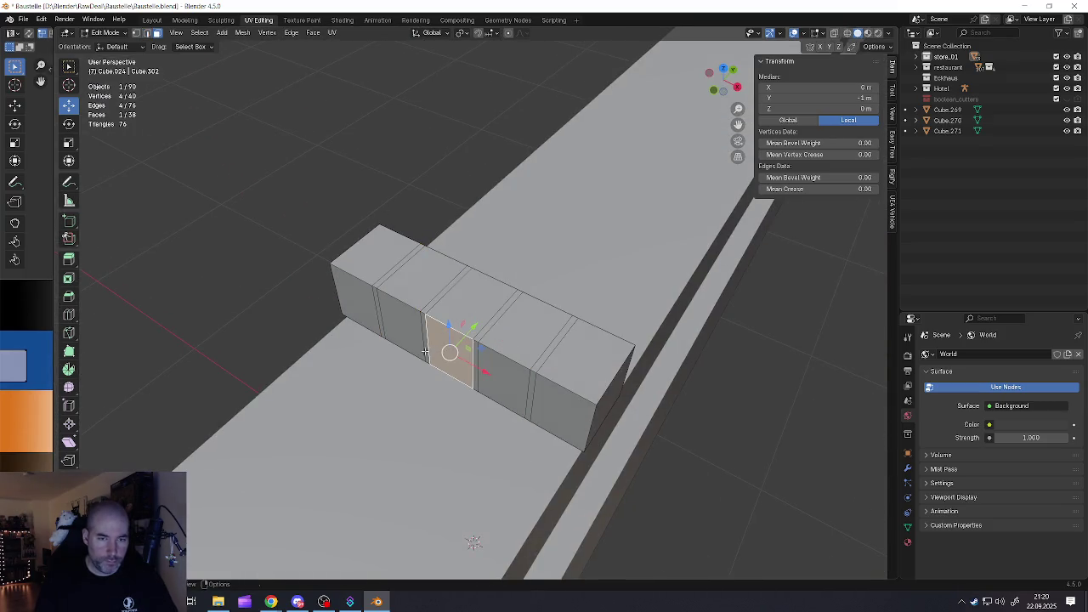
shift+click(365, 311)
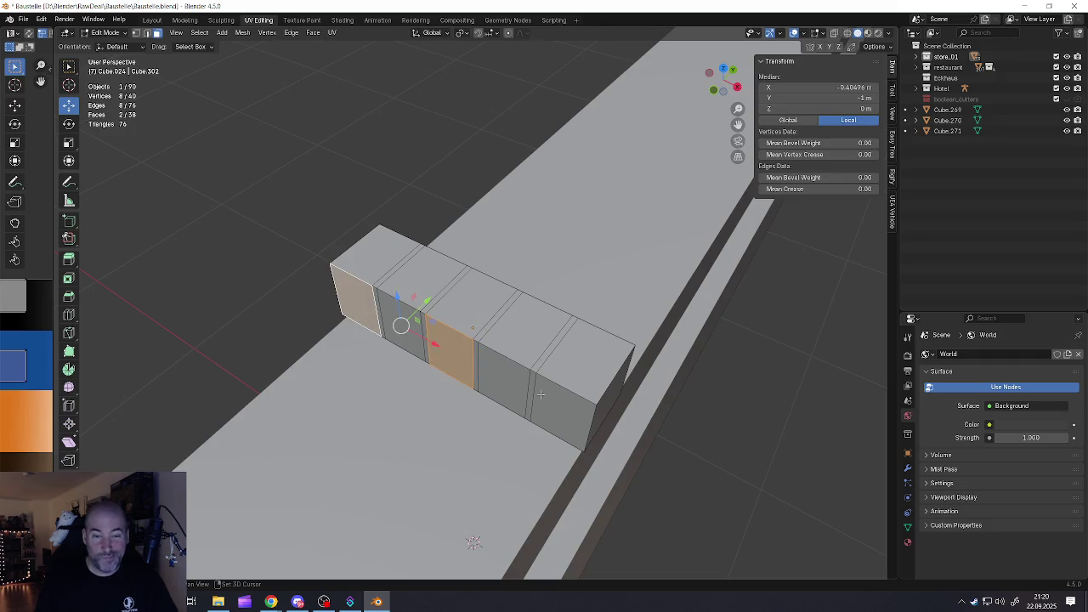
shift+click(564, 410)
middle_drag(564, 410, 463, 367)
key(e)
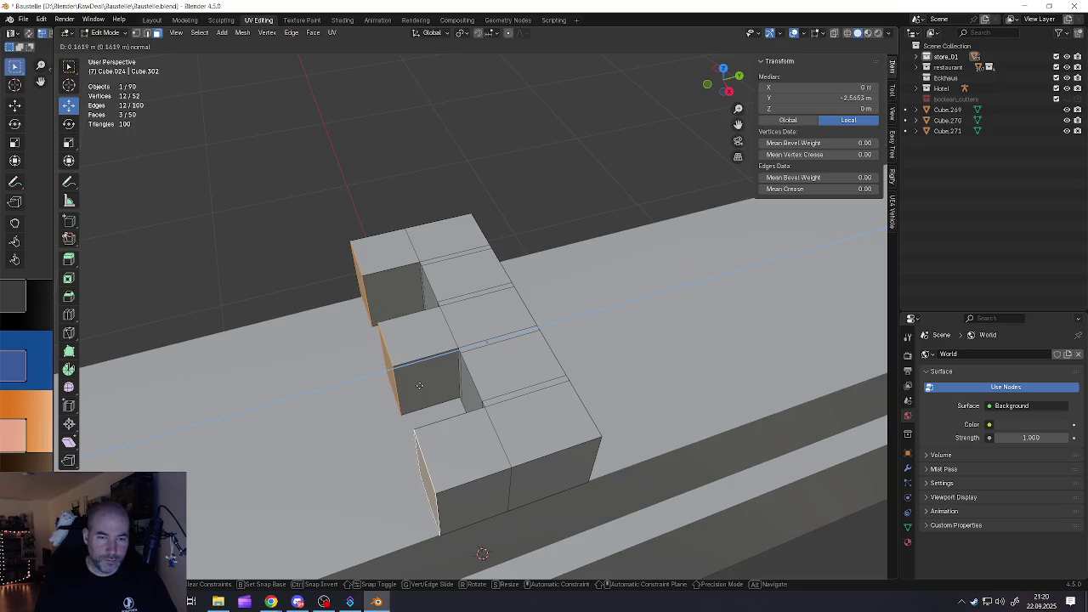
click(418, 381)
Extrude two faces on the opposite side outward into cross arms
middle_drag(425, 376, 395, 425)
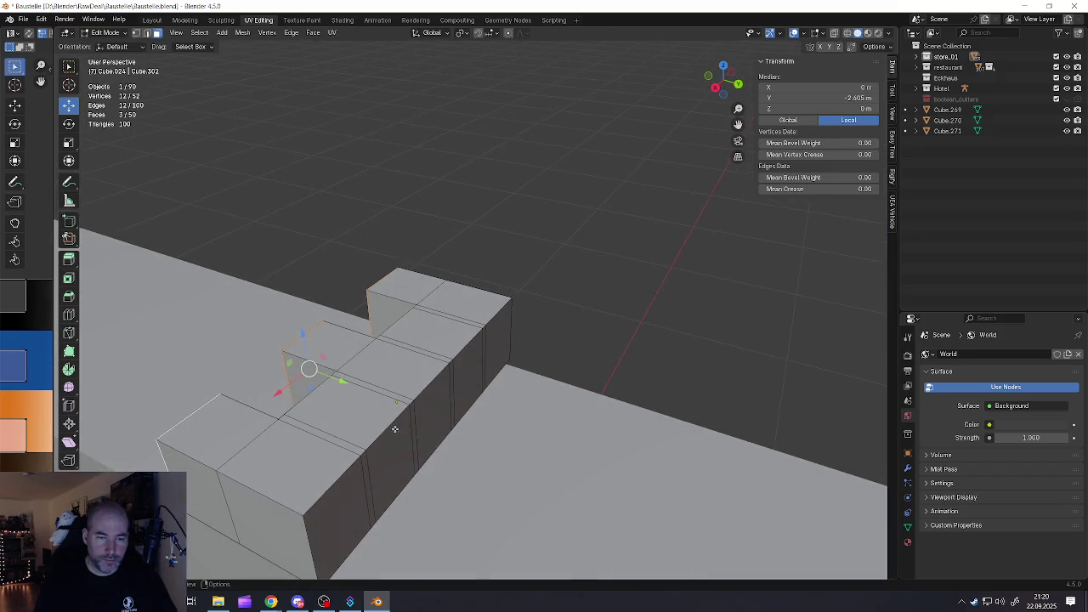
click(396, 432)
shift+click(440, 415)
scroll(451, 382, down, 2)
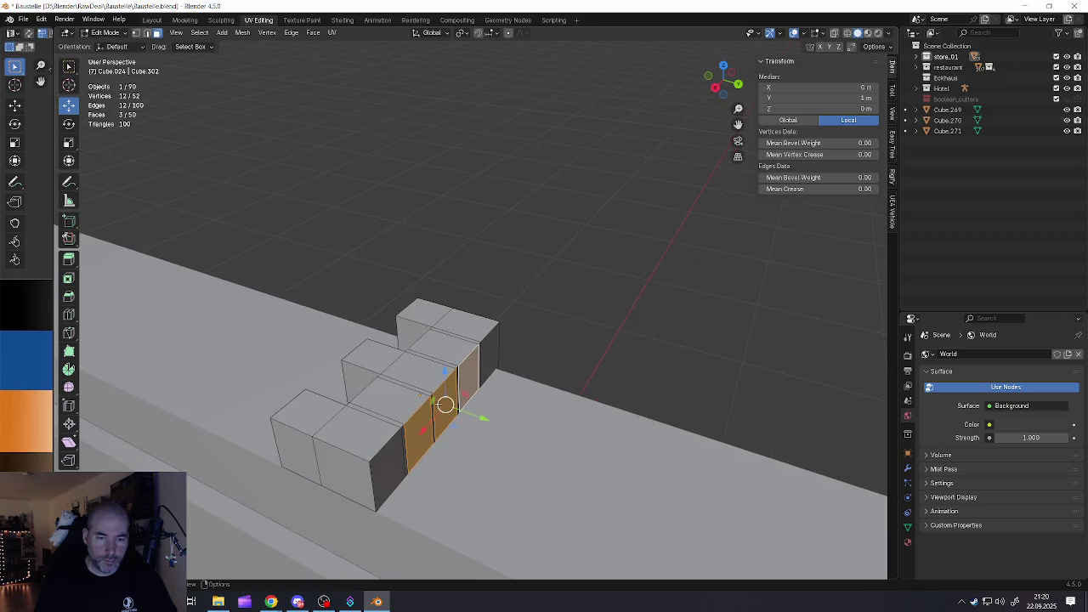
middle_drag(435, 366, 481, 406)
key(e)
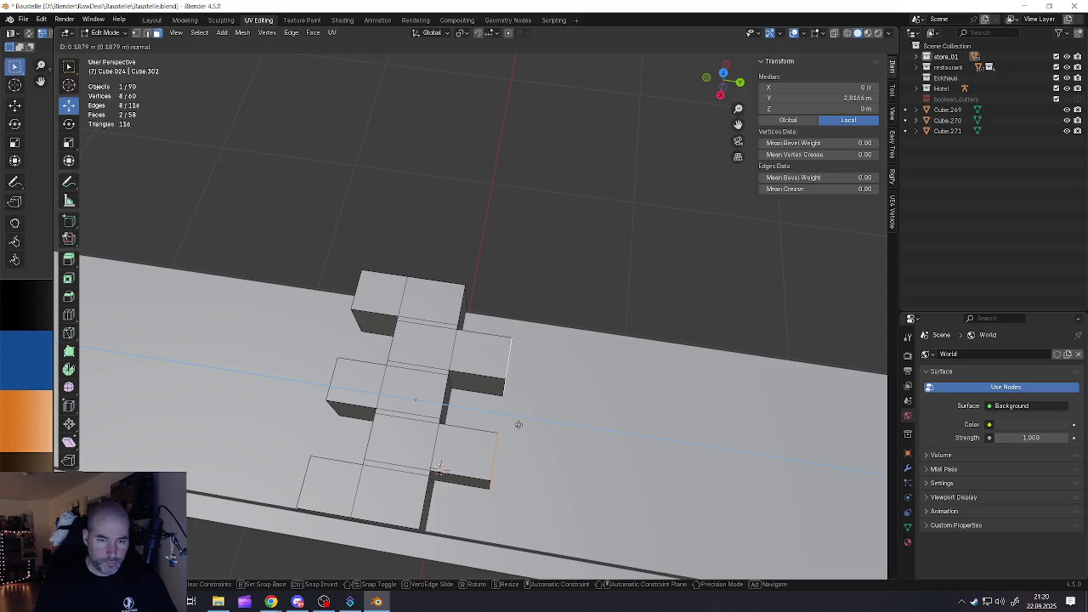
click(519, 423)
mouse_move(519, 423)
middle_down()
mouse_move(498, 413)
mouse_move(459, 433)
mouse_move(510, 421)
middle_up()
Select the whole cross mesh, abandon a trial bevel, and return to Object Mode
key(a)
key(ctrl+b)
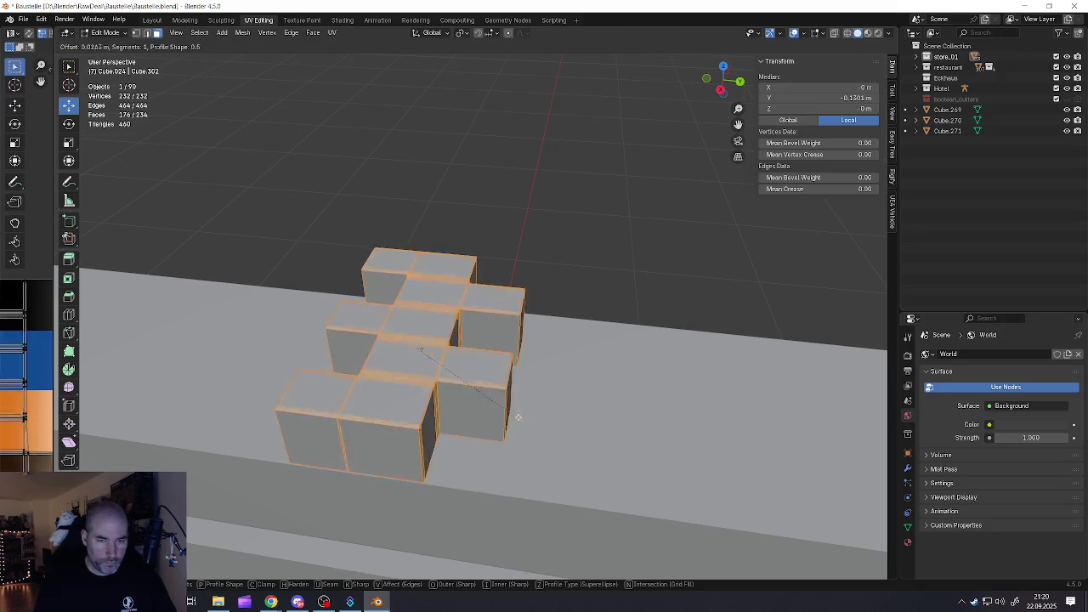
key(Escape)
key(3)
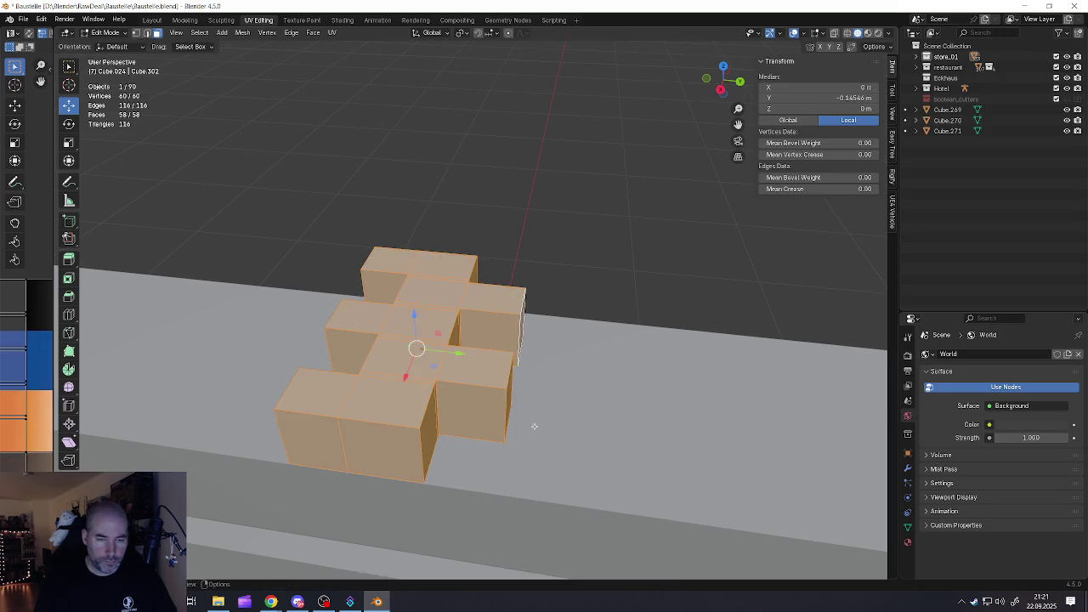
middle_drag(532, 427, 436, 384)
key(Tab)
key(ctrl+a)
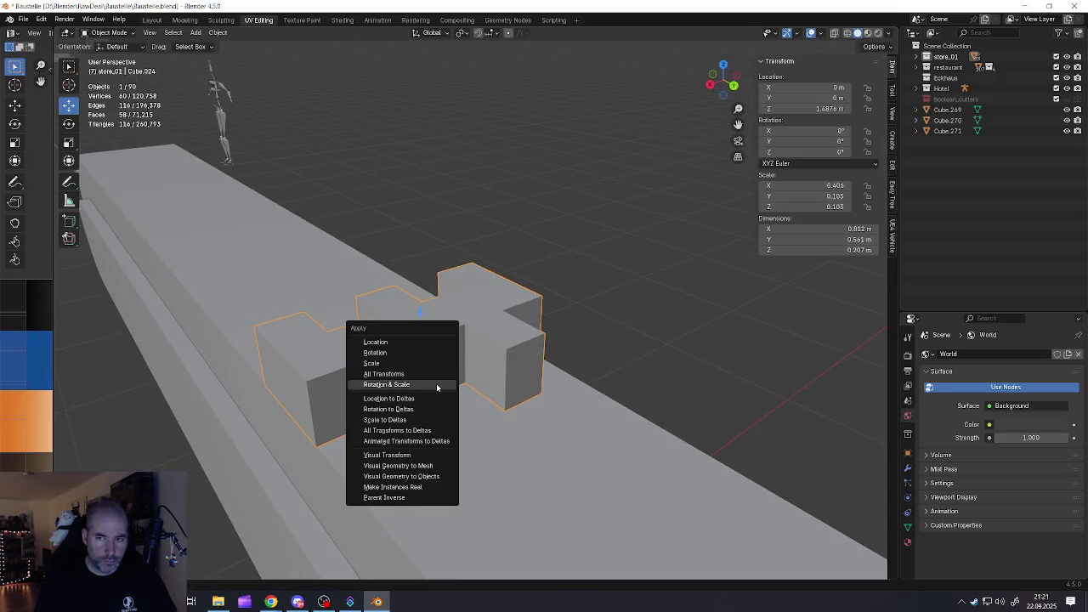
Apply rotation and scale to the cross, then dissolve its internal edges
click(436, 385)
key(Tab)
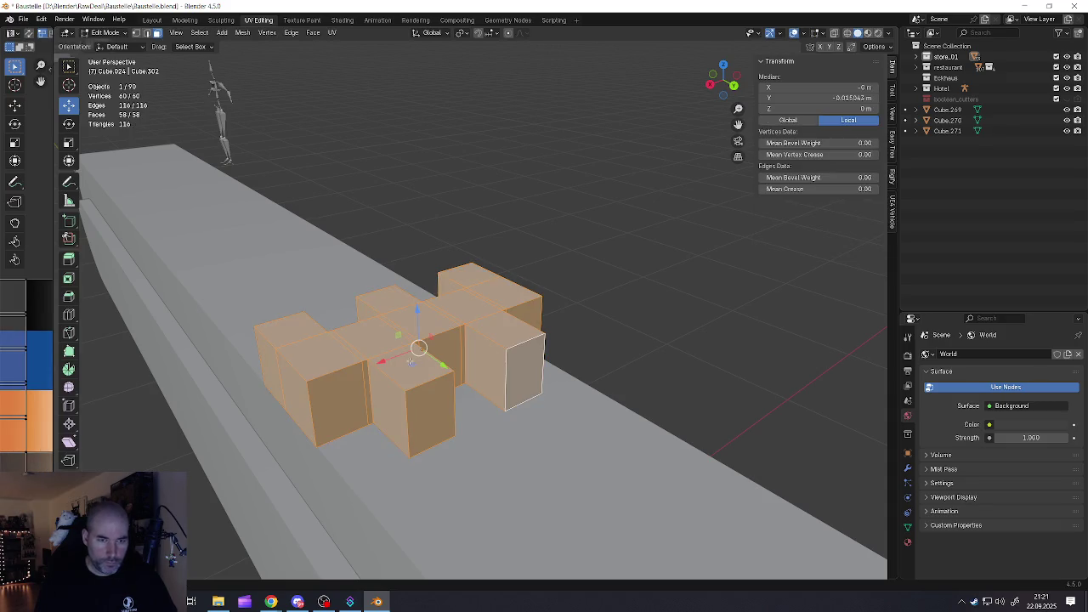
middle_drag(409, 362, 396, 372)
key(x)
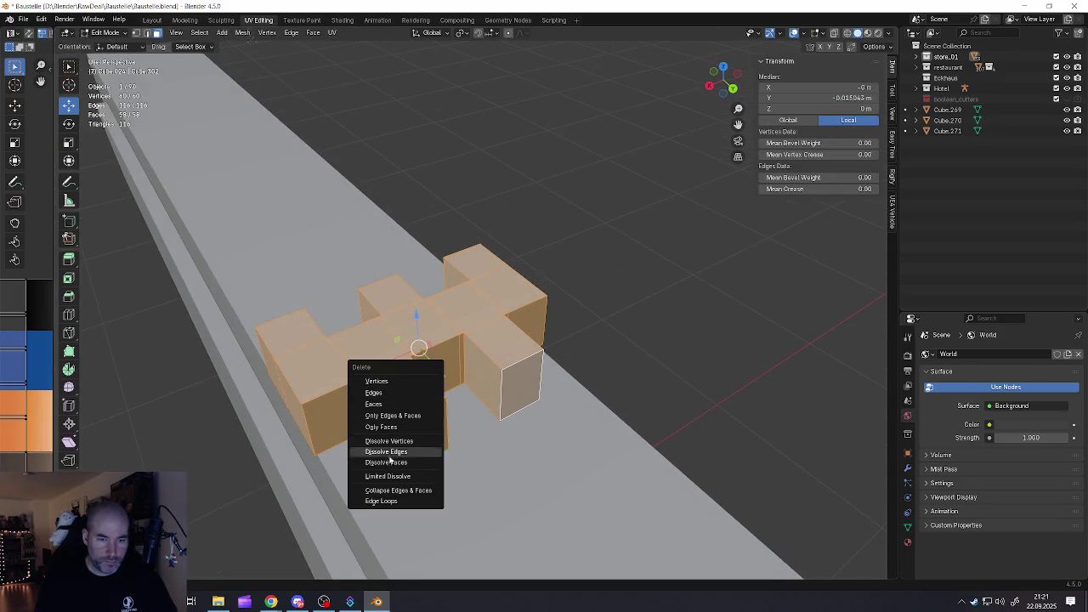
click(388, 477)
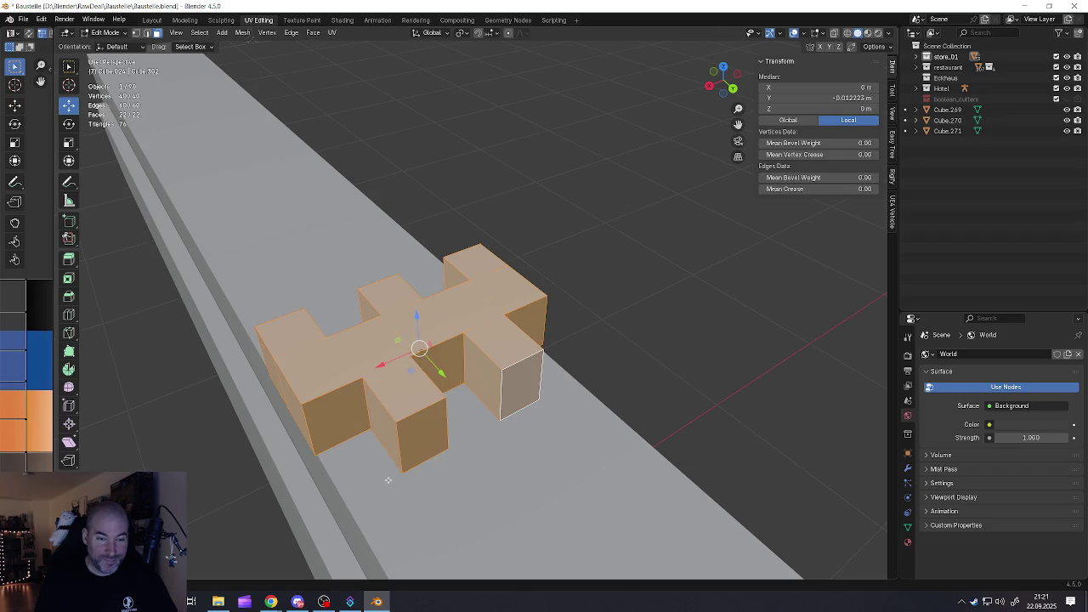
Bevel the cross's vertical edges into chamfers and return to Object Mode
middle_drag(384, 422, 511, 433)
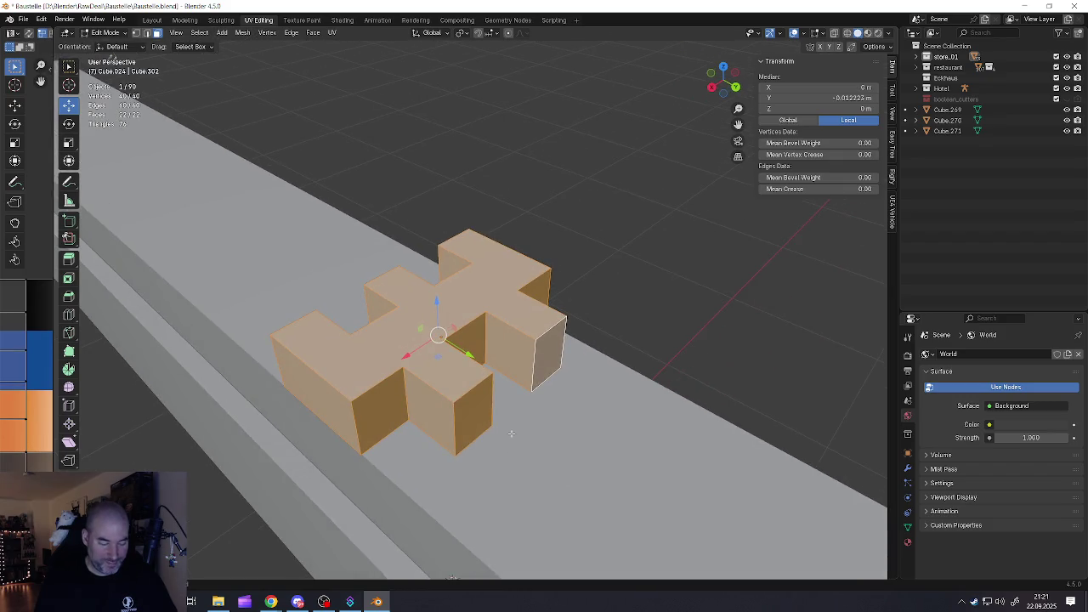
key(ctrl+b)
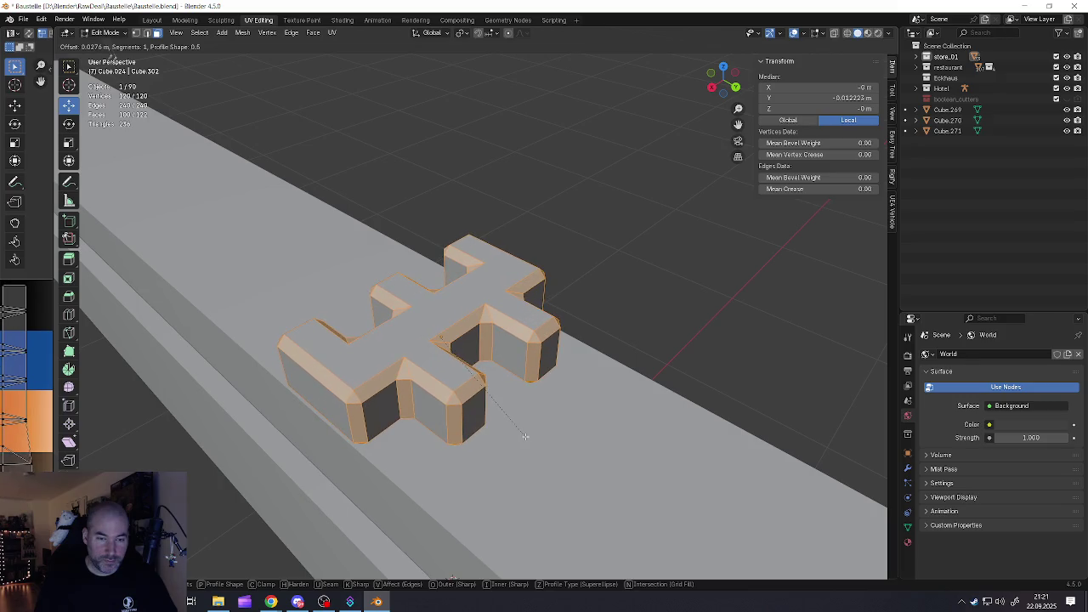
click(525, 436)
middle_drag(525, 436, 474, 408)
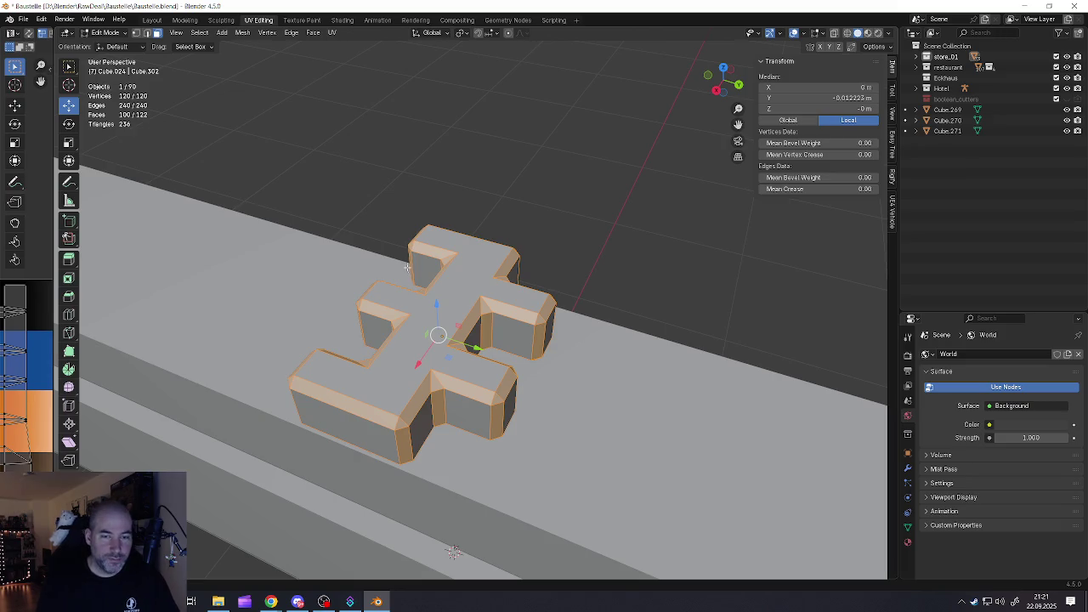
mouse_move(450, 335)
middle_down()
mouse_move(451, 280)
mouse_move(507, 322)
middle_up()
key(Tab)
scroll(451, 278, down, 3)
scroll(452, 278, down, 2)
Isolate the cross and bar in local view and slide the cross to the bar's left end
key(a)
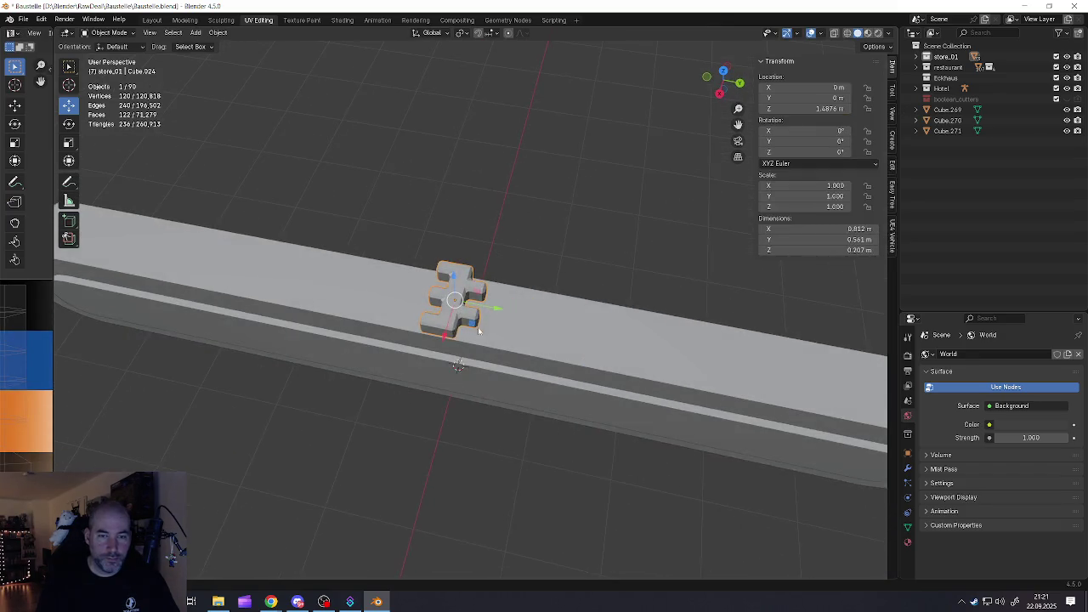
scroll(507, 322, up, 3)
click(508, 322)
key(KP_Divide)
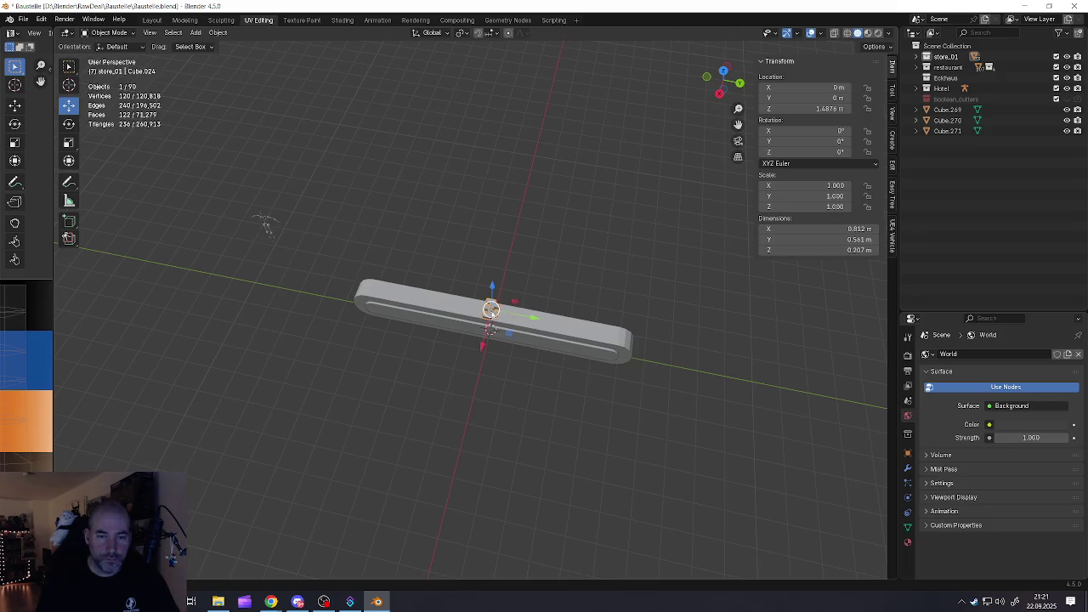
drag(528, 320, 379, 293)
scroll(379, 293, up, 1)
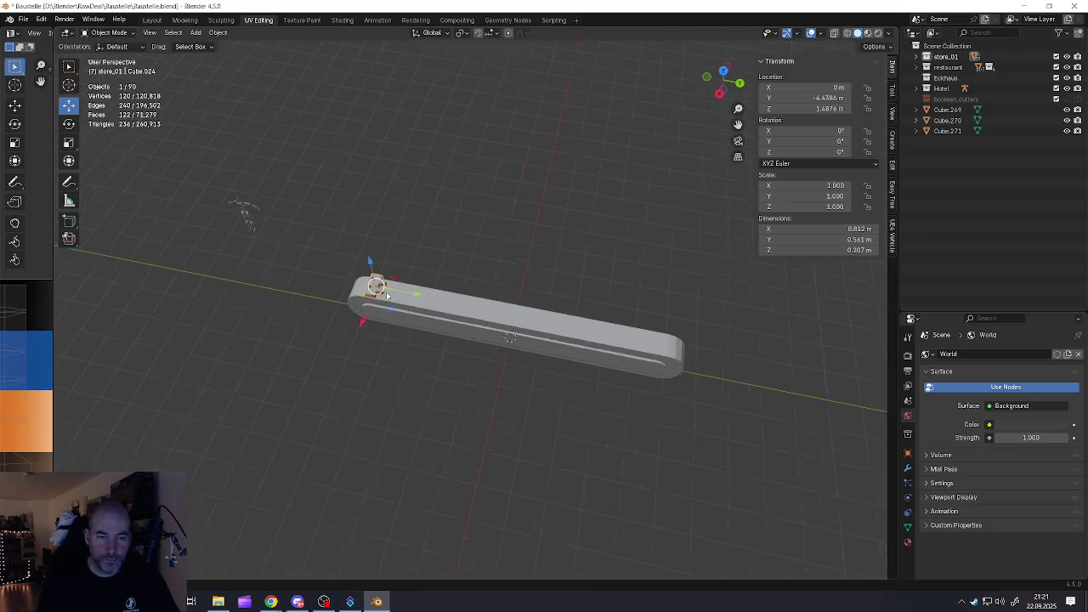
scroll(379, 293, up, 3)
scroll(379, 293, down, 2)
Inspect the bar and its inset panel from the end, then deselect everything
click(418, 316)
mouse_move(418, 315)
middle_down()
mouse_move(447, 323)
mouse_move(433, 298)
middle_up()
click(434, 318)
mouse_move(575, 328)
middle_down()
mouse_move(502, 286)
mouse_move(431, 297)
mouse_move(501, 281)
mouse_move(365, 263)
mouse_move(391, 297)
mouse_move(435, 282)
mouse_move(289, 186)
mouse_move(255, 184)
mouse_move(362, 246)
middle_up()
key(alt+a)
key(shift+a)
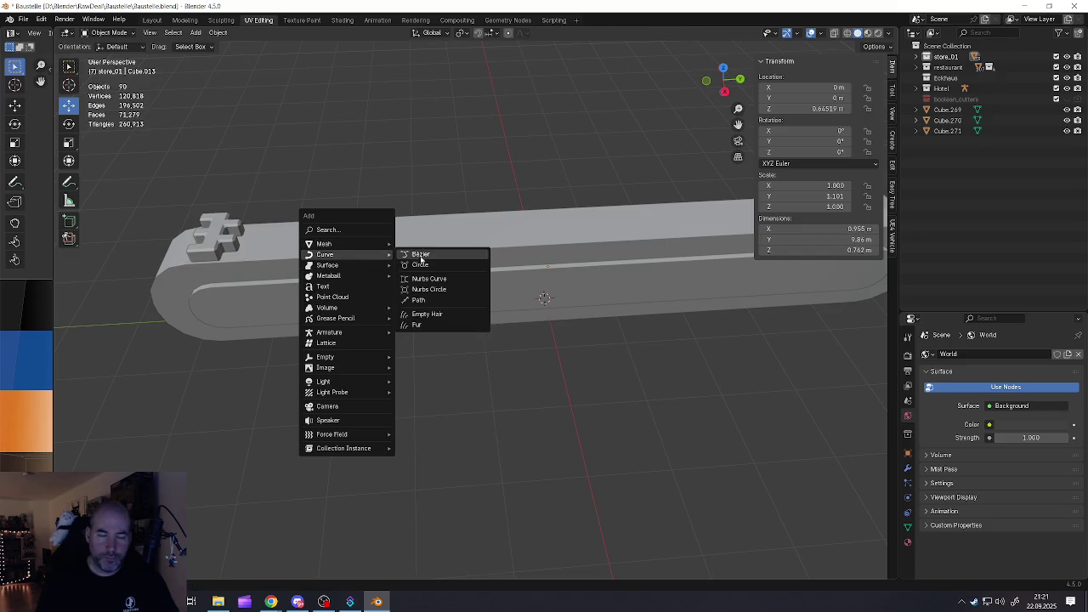
mouse_move(325, 254)
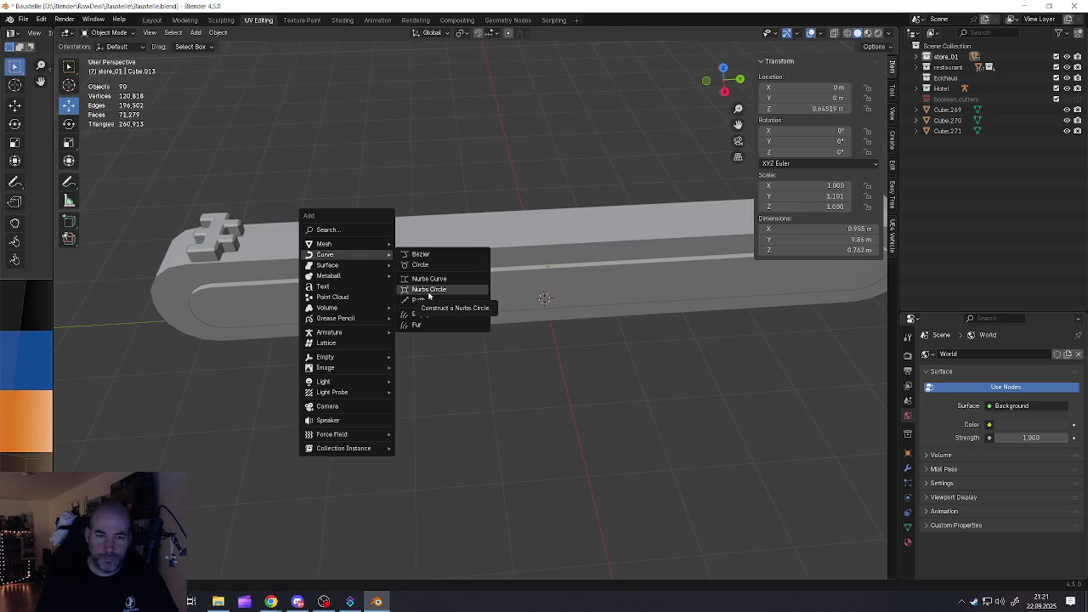
Add a NURBS path, raise it on Z and rotate it -90° around Z along the bar
click(420, 302)
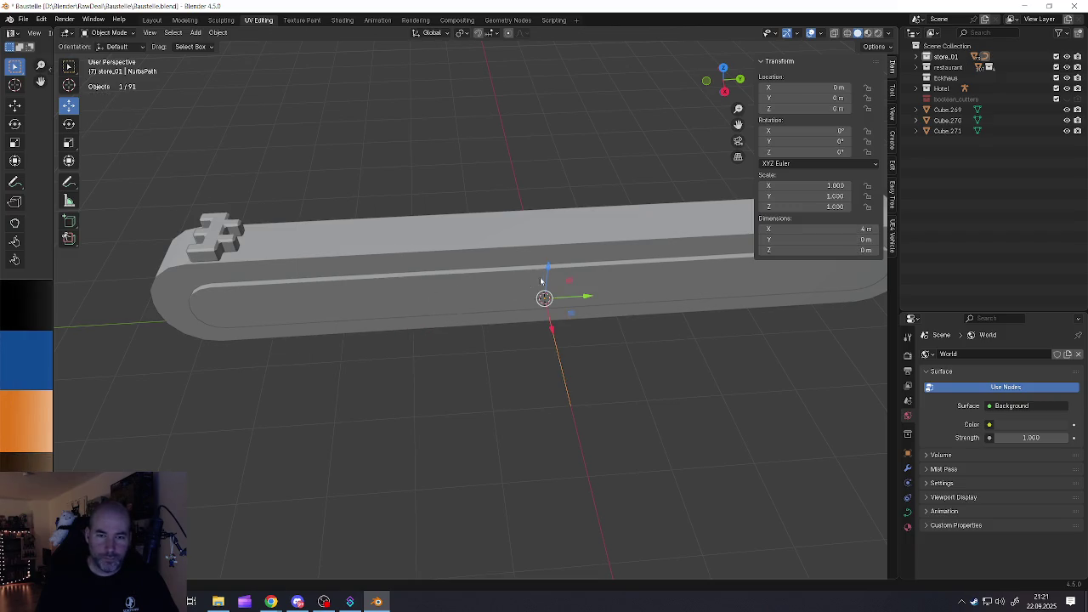
drag(547, 265, 552, 189)
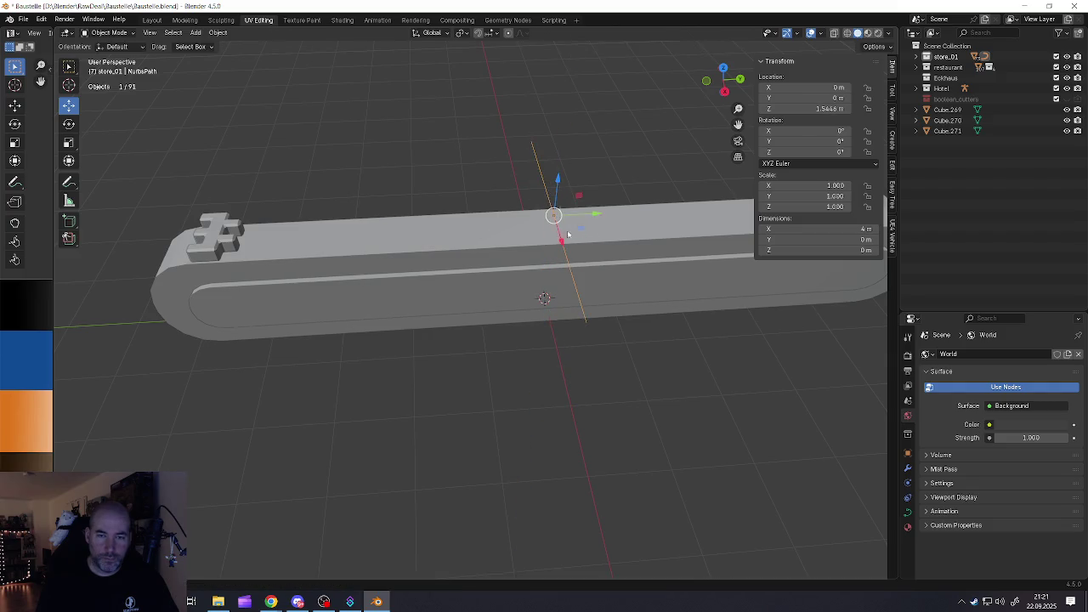
middle_drag(552, 188, 470, 294)
click(69, 124)
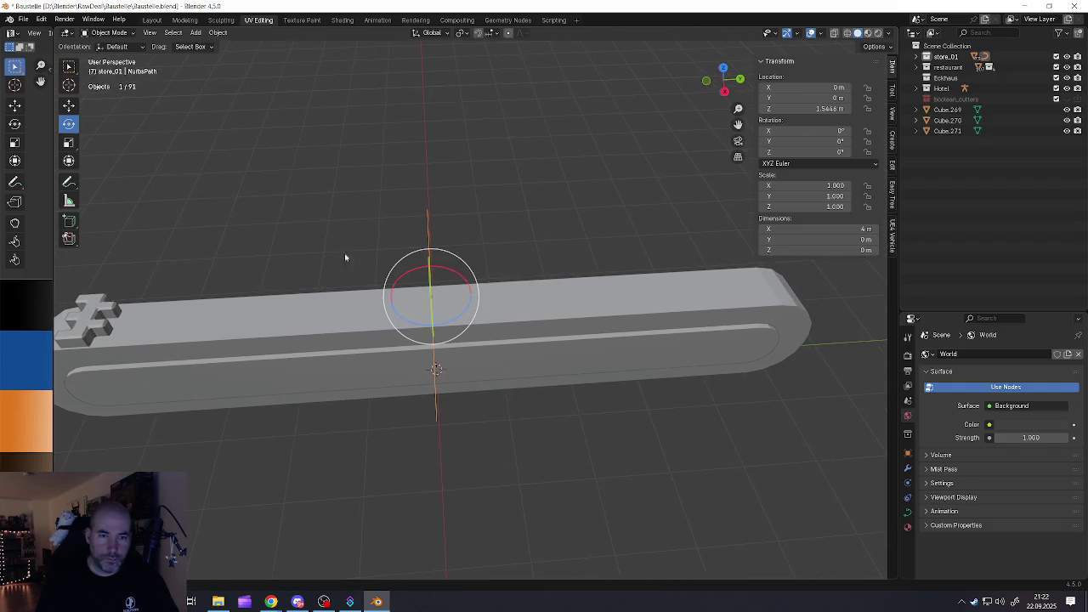
ctrl+drag(463, 319, 413, 323)
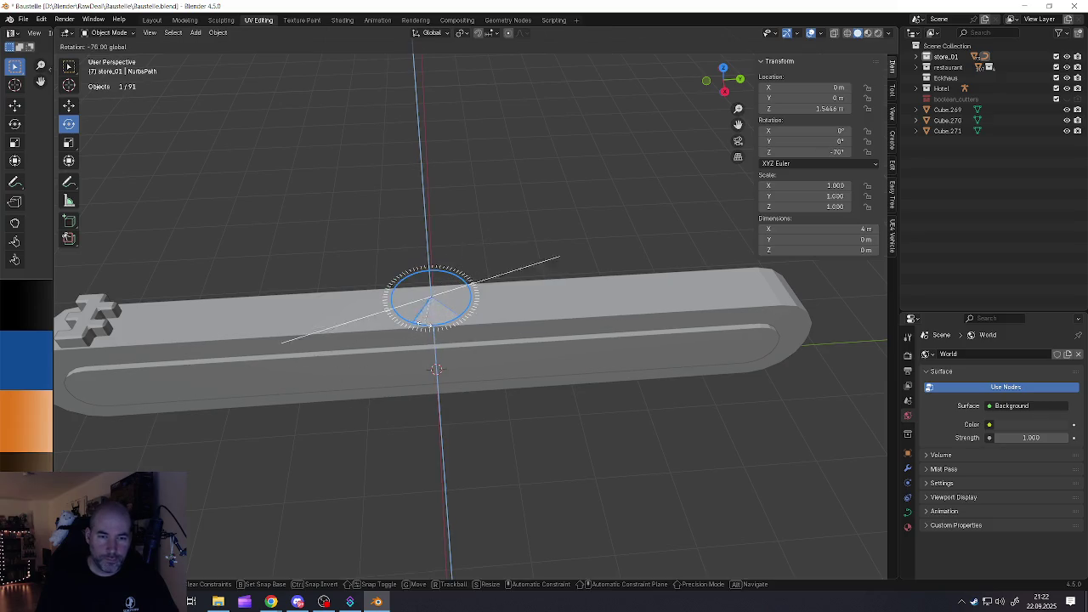
mouse_move(413, 323)
middle_down()
mouse_move(417, 308)
mouse_move(430, 315)
middle_up()
Slide the path's endpoint along the bar and extrude a point past the rounded end on Y
key(Tab)
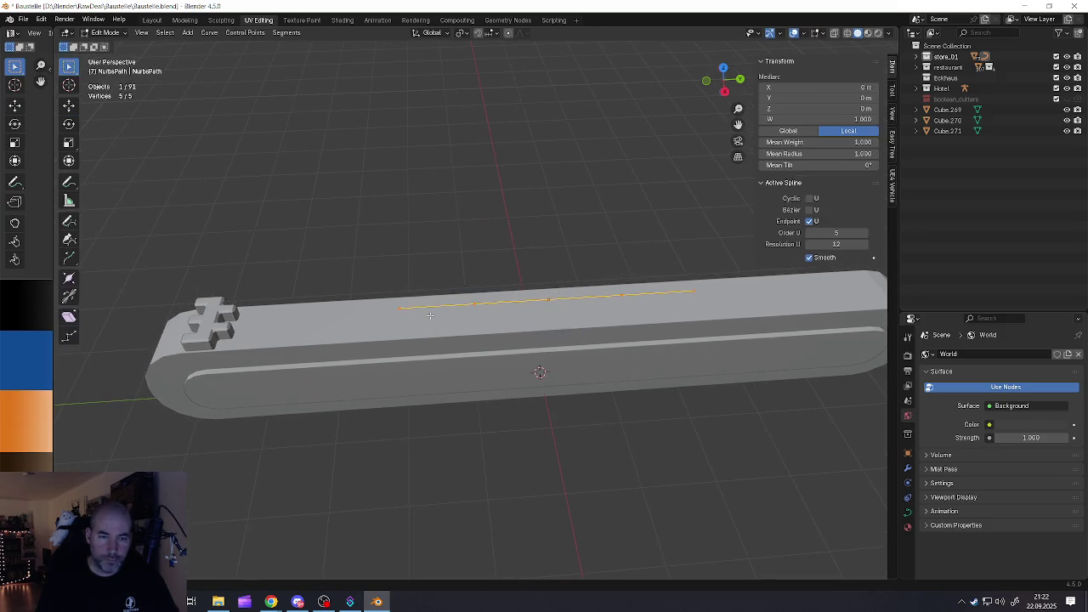
click(401, 309)
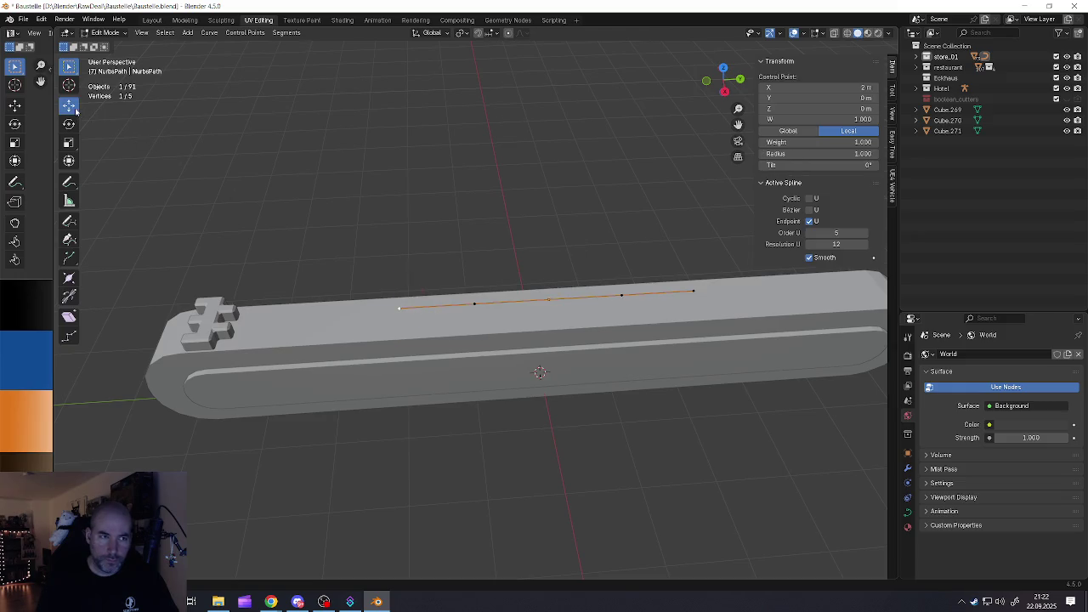
click(76, 110)
drag(399, 309, 260, 305)
shift+middle_drag(289, 311, 211, 307)
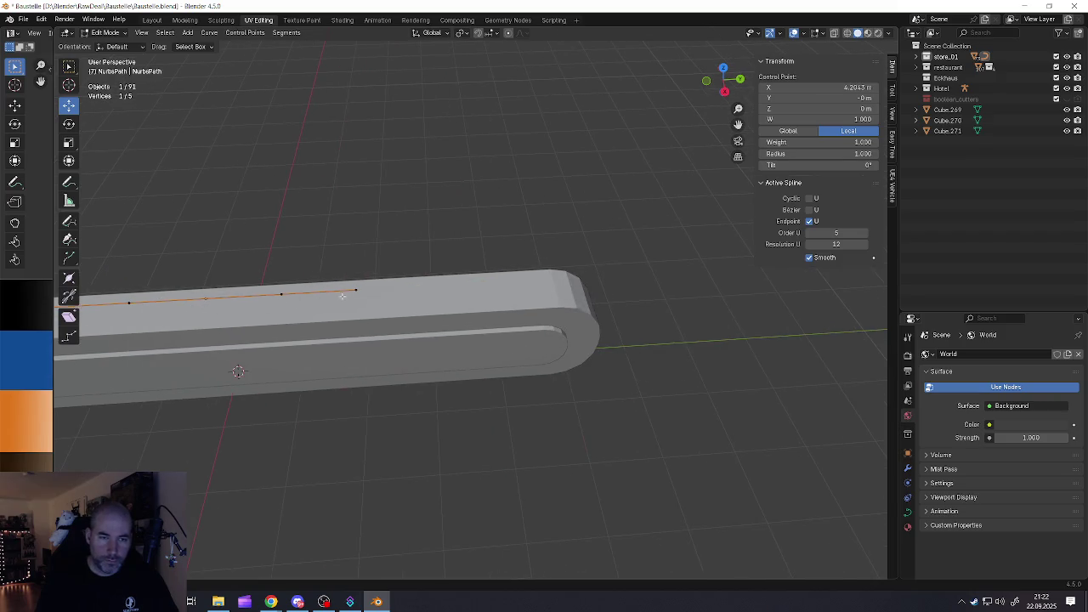
shift+middle_drag(356, 291, 347, 314)
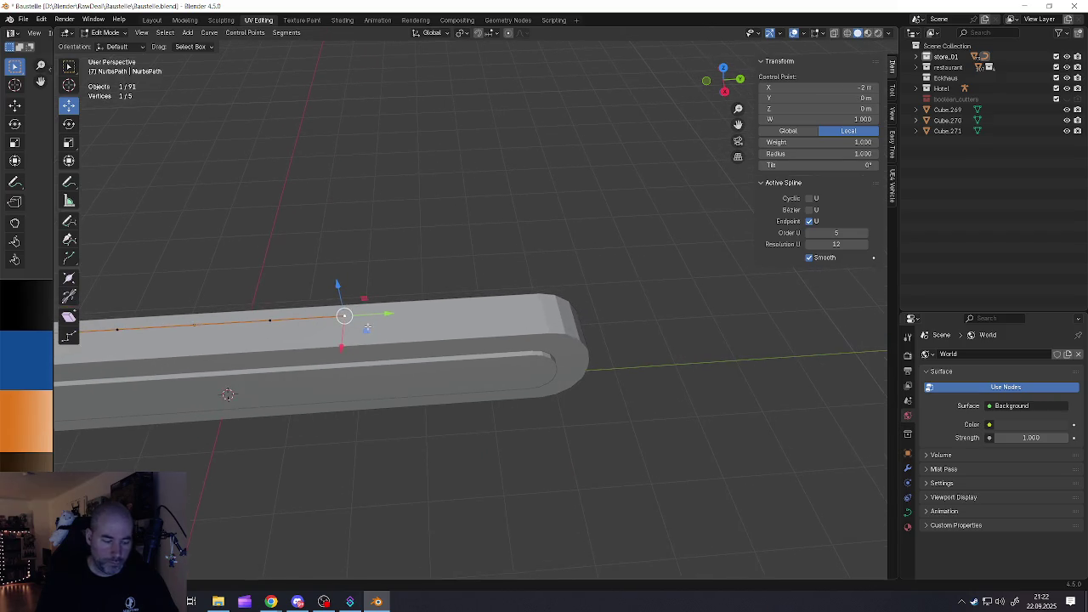
key(e)
key(Escape)
key(g)
key(y)
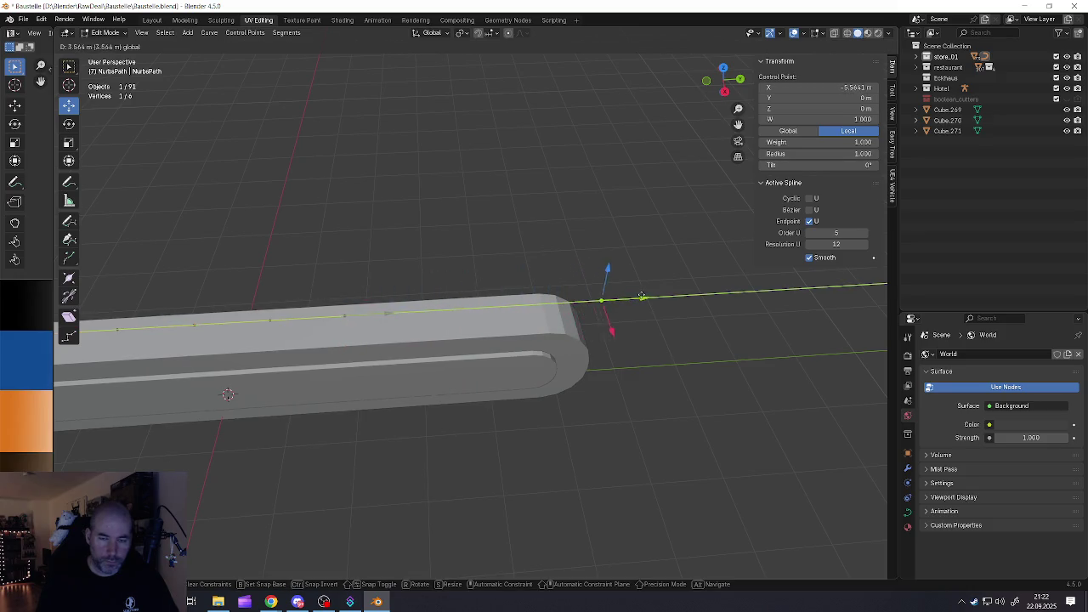
click(641, 296)
Fine-tune the two end control points past the bar's rounded end, near X -5.13 m
shift+middle_drag(612, 327, 497, 327)
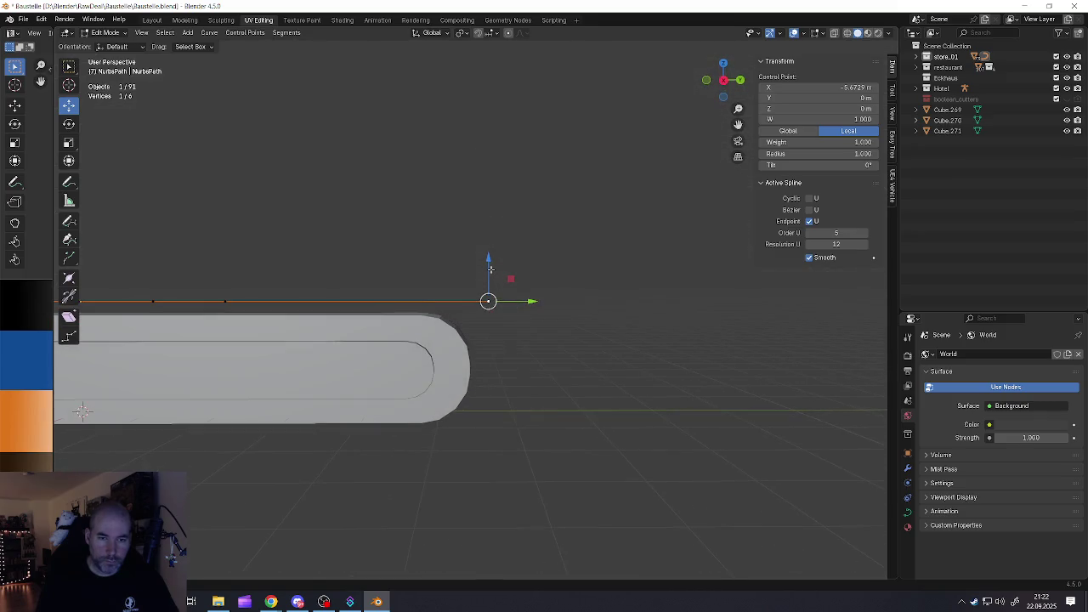
key(g)
key(Escape)
click(488, 257)
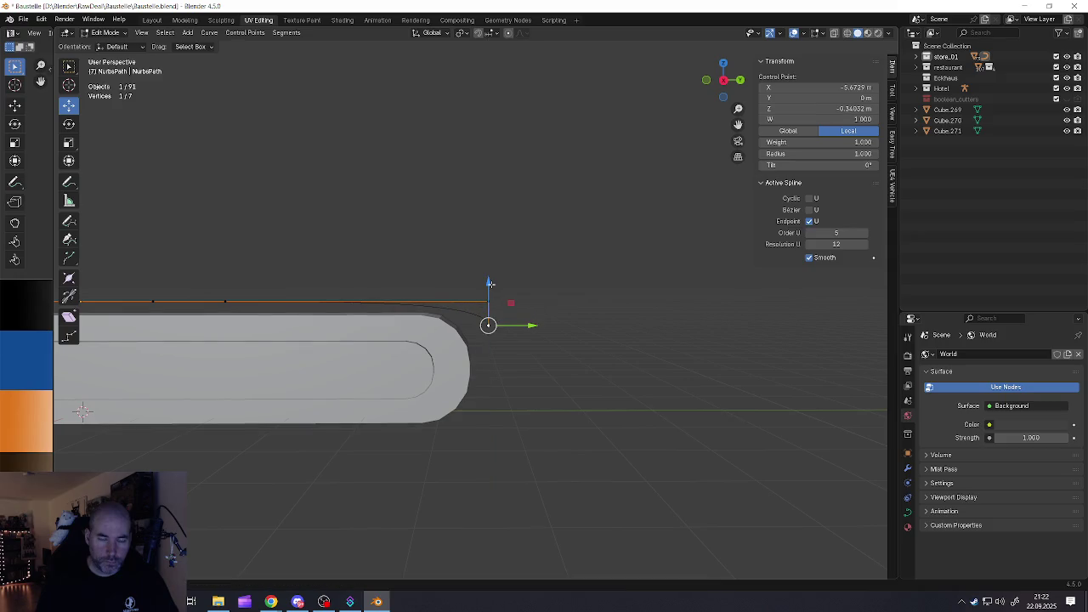
drag(506, 302, 532, 302)
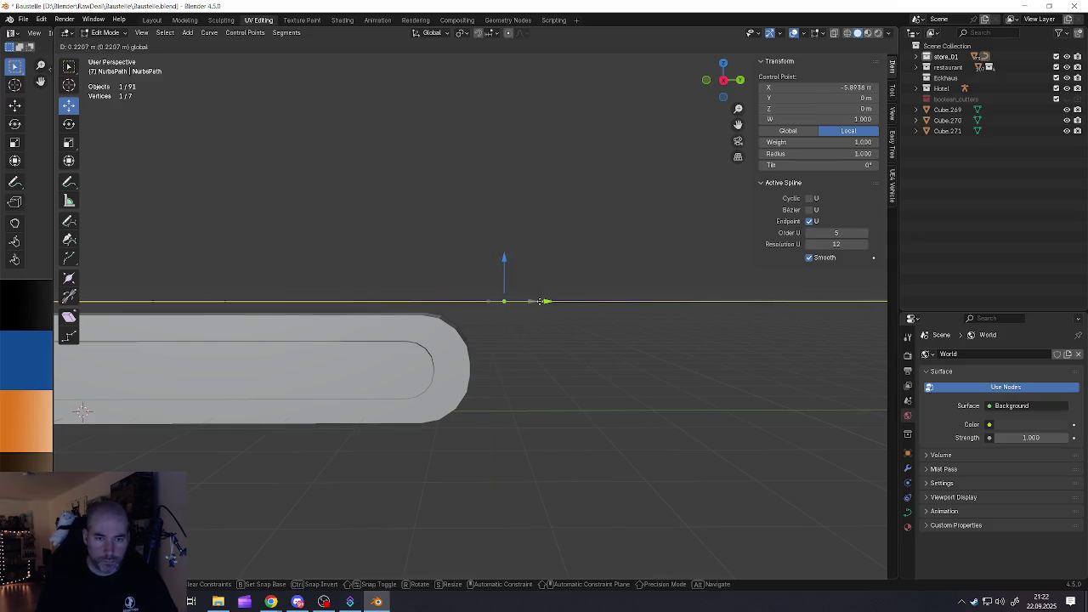
shift+click(539, 302)
key(g)
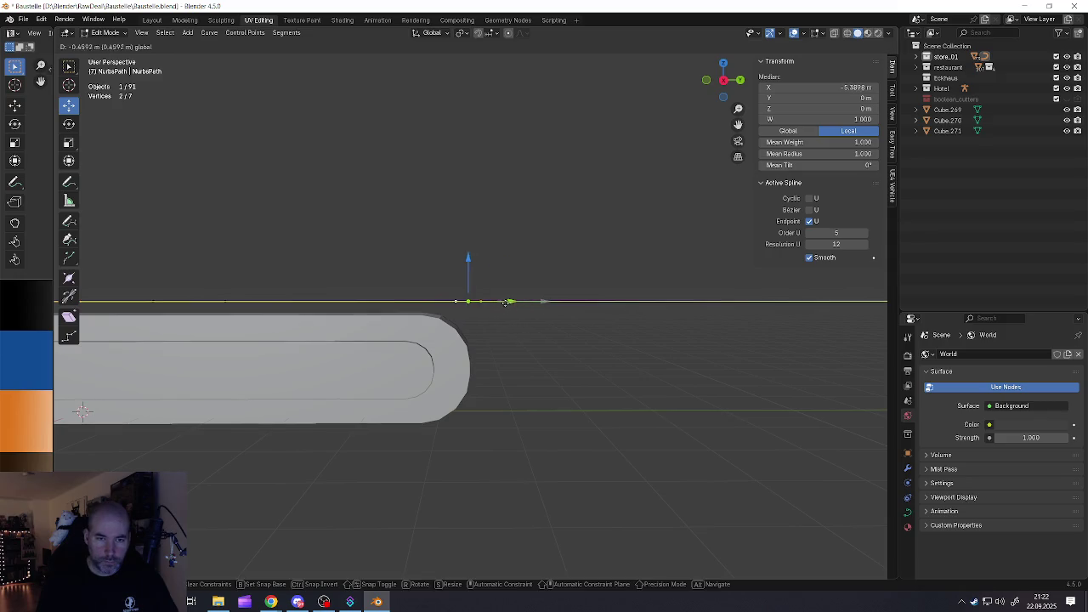
click(437, 302)
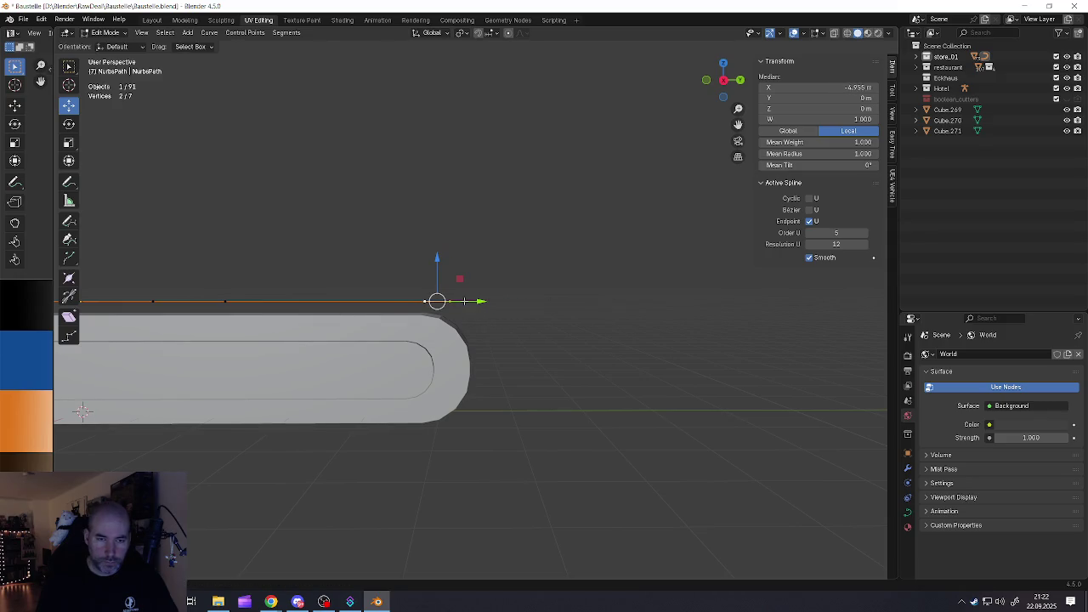
click(450, 302)
middle_drag(465, 304, 447, 329)
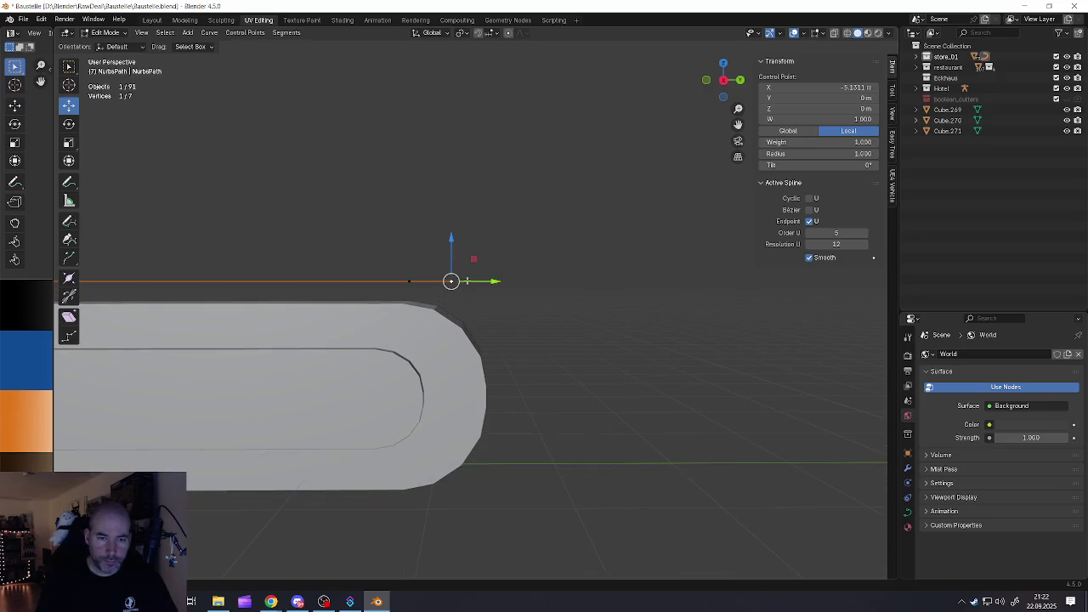
drag(450, 240, 450, 292)
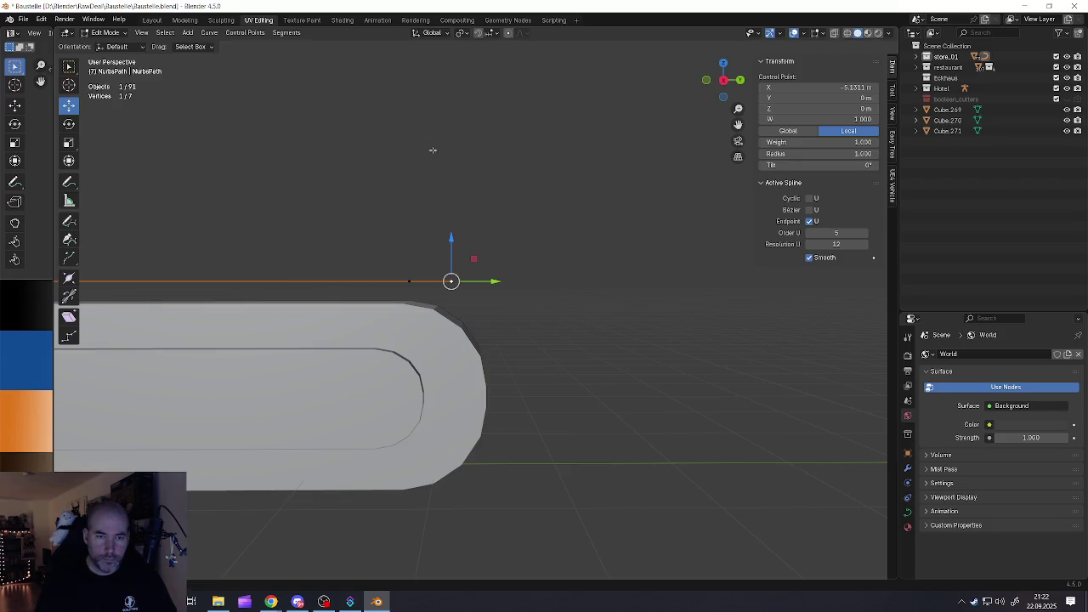
click(431, 33)
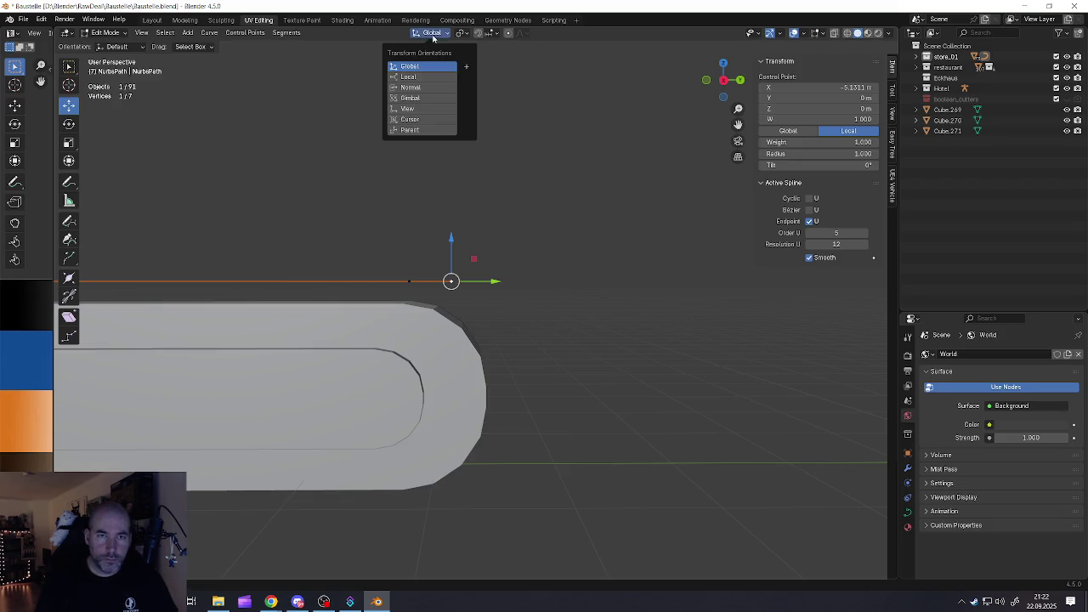
Set transform orientation to Normal and bend the path end down over the corner
click(416, 85)
drag(453, 323, 453, 335)
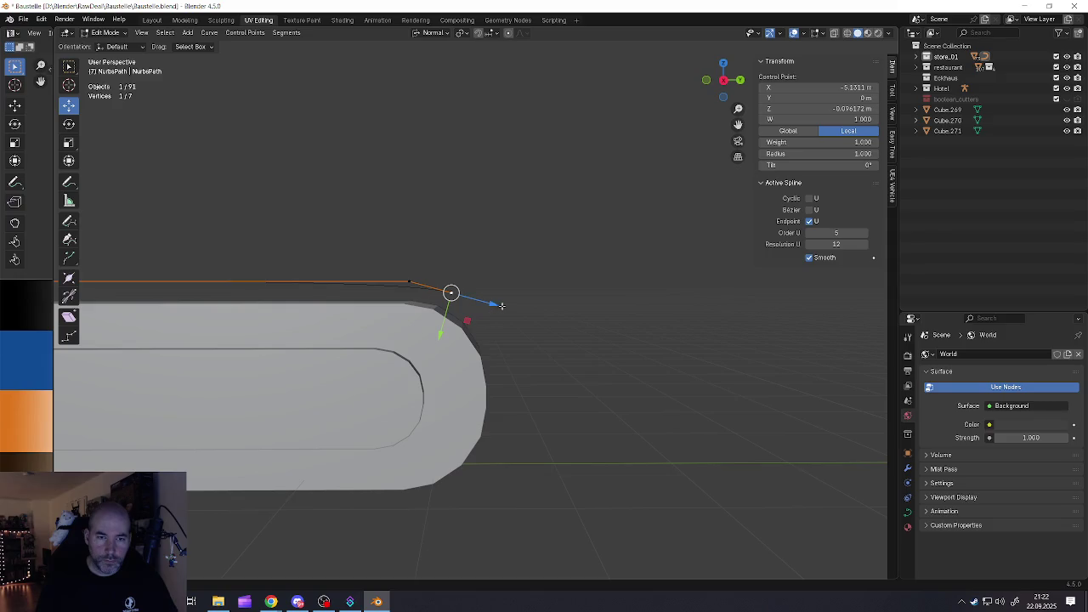
drag(493, 303, 463, 299)
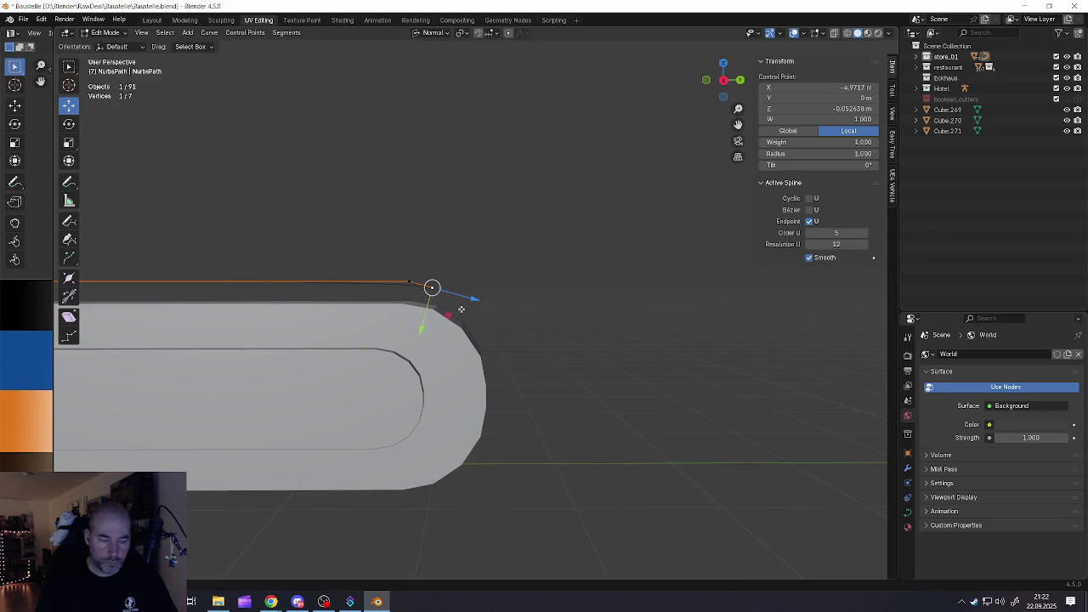
key(g)
click(473, 293)
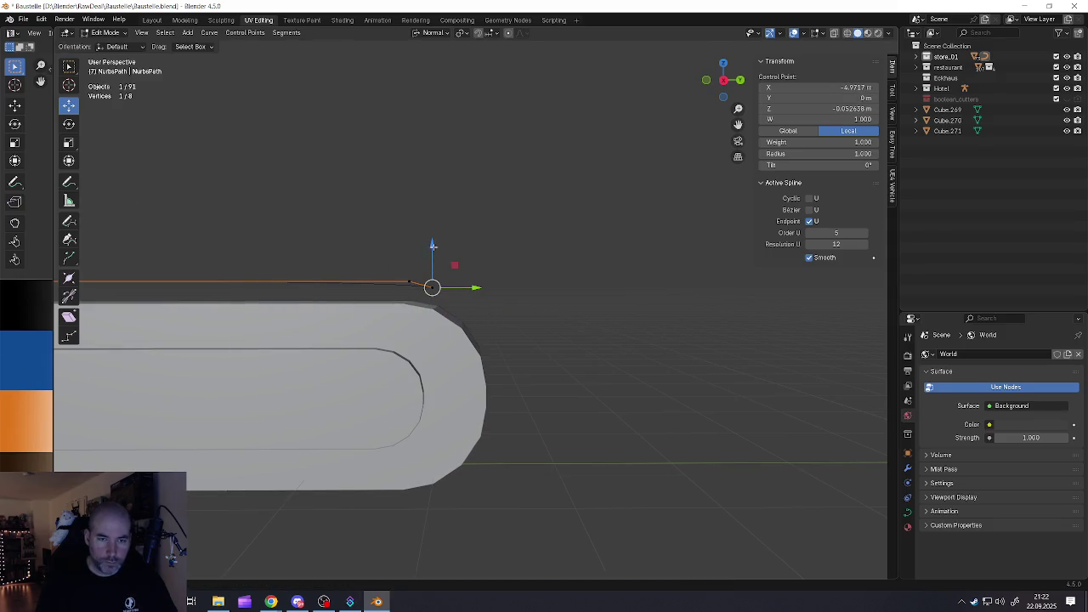
drag(432, 247, 438, 267)
mouse_move(468, 311)
mouse_down()
mouse_move(495, 318)
mouse_move(497, 309)
mouse_move(524, 341)
mouse_move(456, 358)
mouse_move(468, 362)
mouse_up()
Extrude new control points and place them down the bar's rounded right end
key(e)
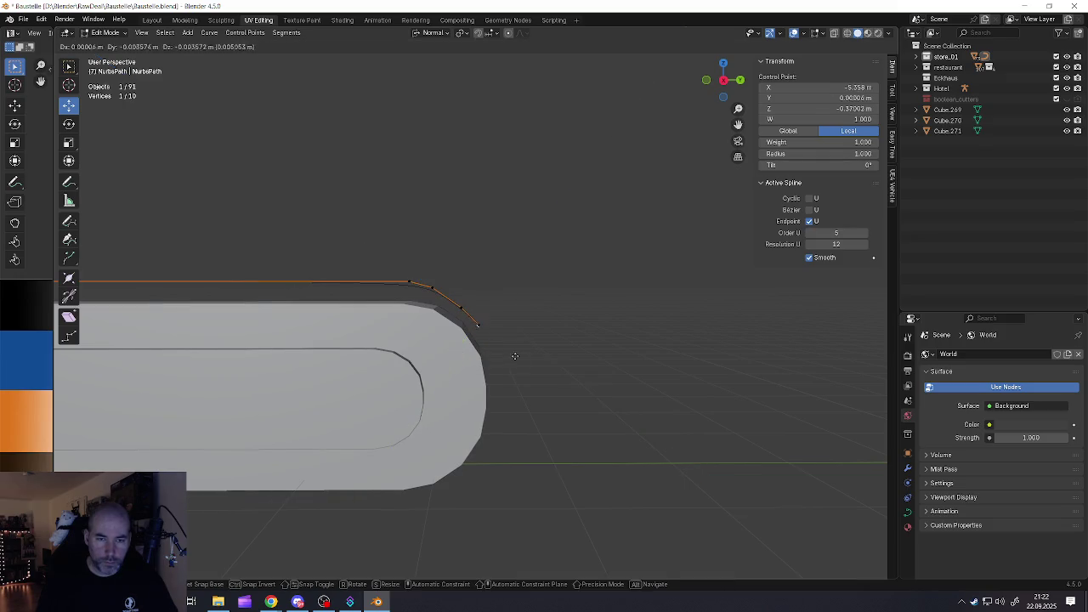
right_click(512, 371)
key(g)
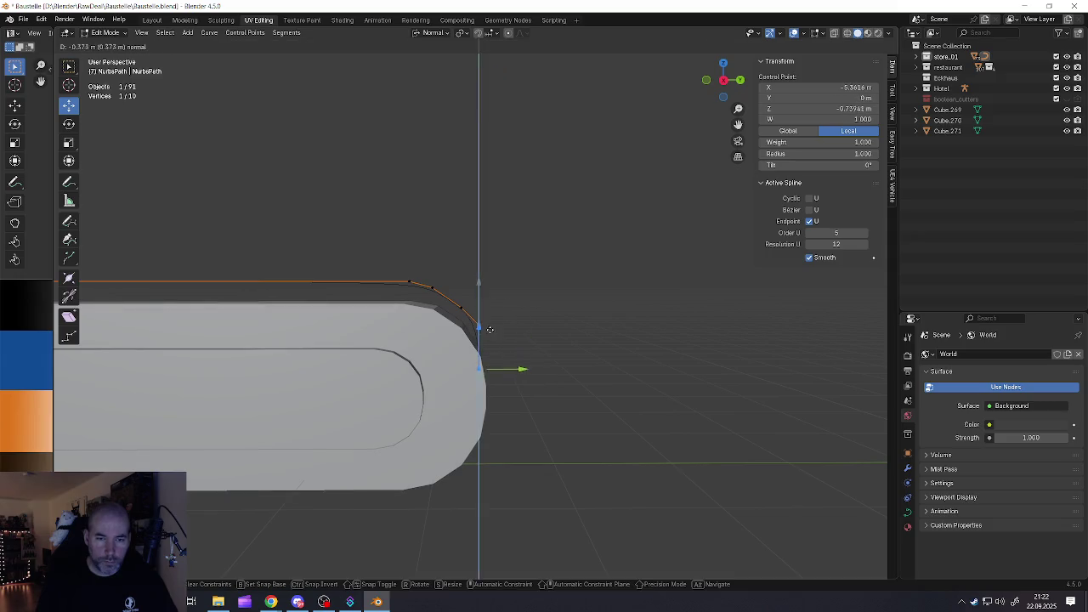
key(x)
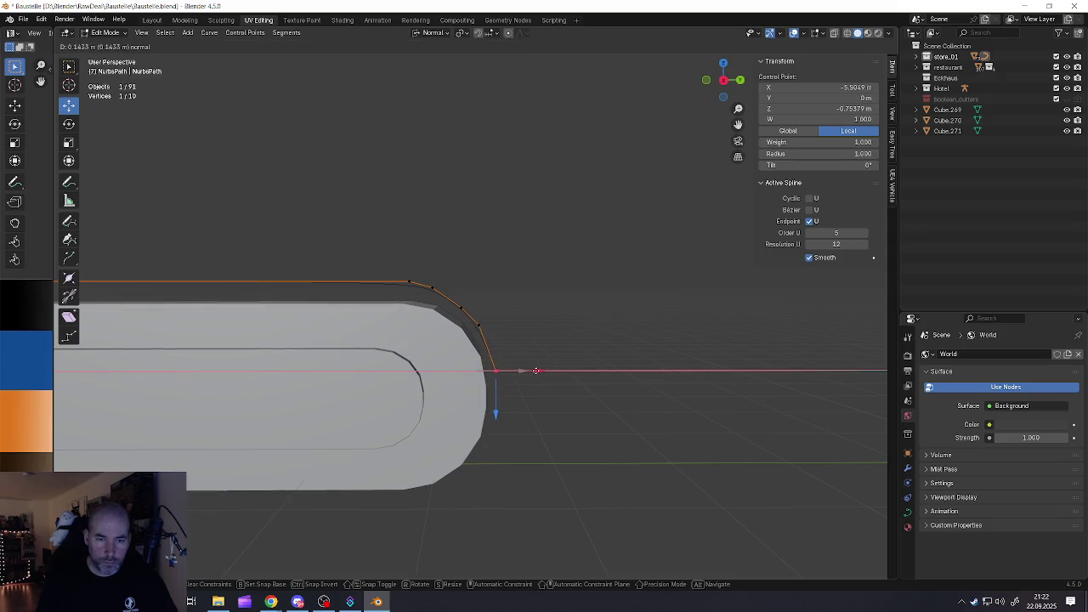
right_click(536, 371)
key(e)
right_click(503, 396)
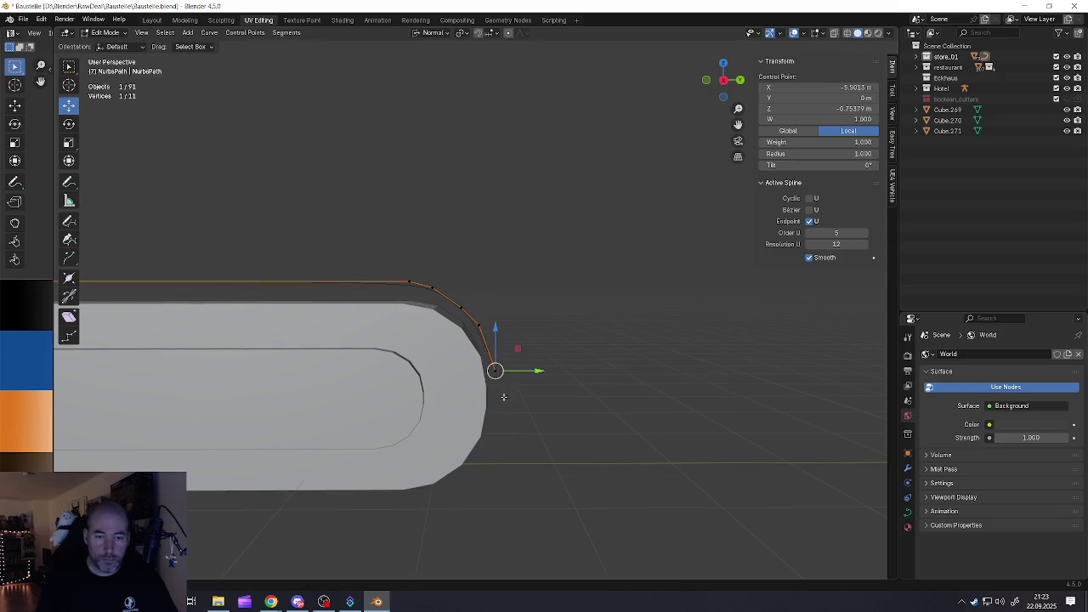
drag(496, 330, 495, 408)
Extrude and lower another point, then adjust the last three points, ending near Z -1.1985 m
key(e)
right_click(510, 400)
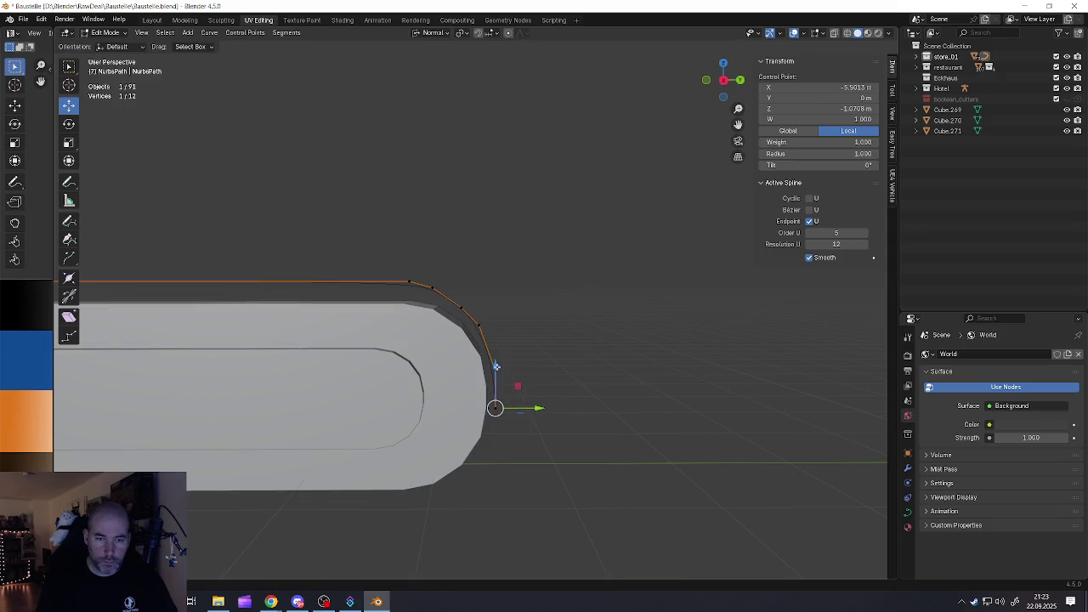
drag(496, 366, 493, 400)
shift+middle_drag(493, 399, 504, 390)
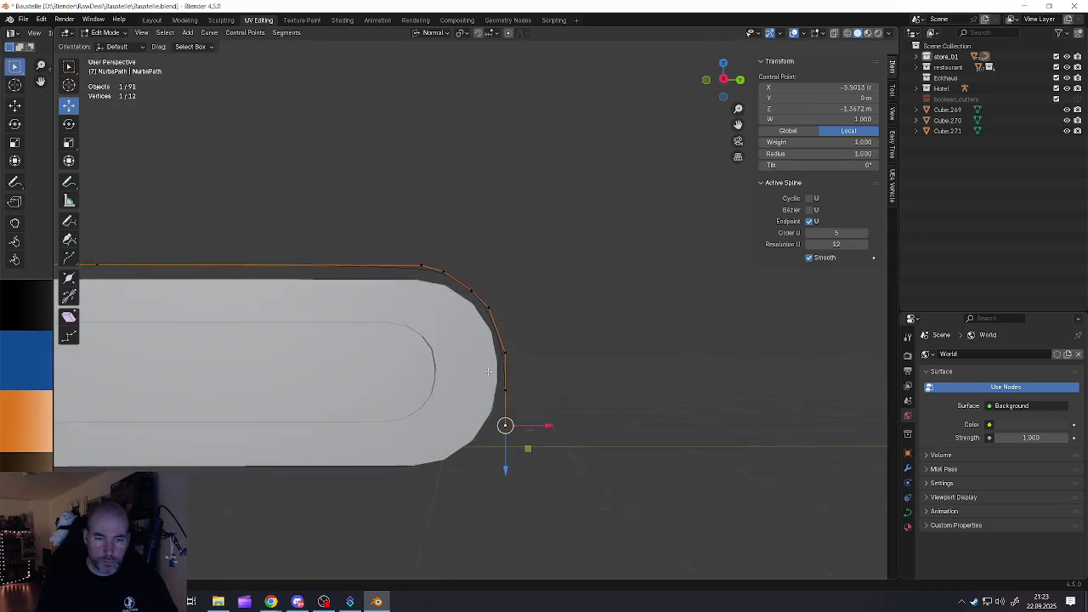
ctrl+click(506, 354)
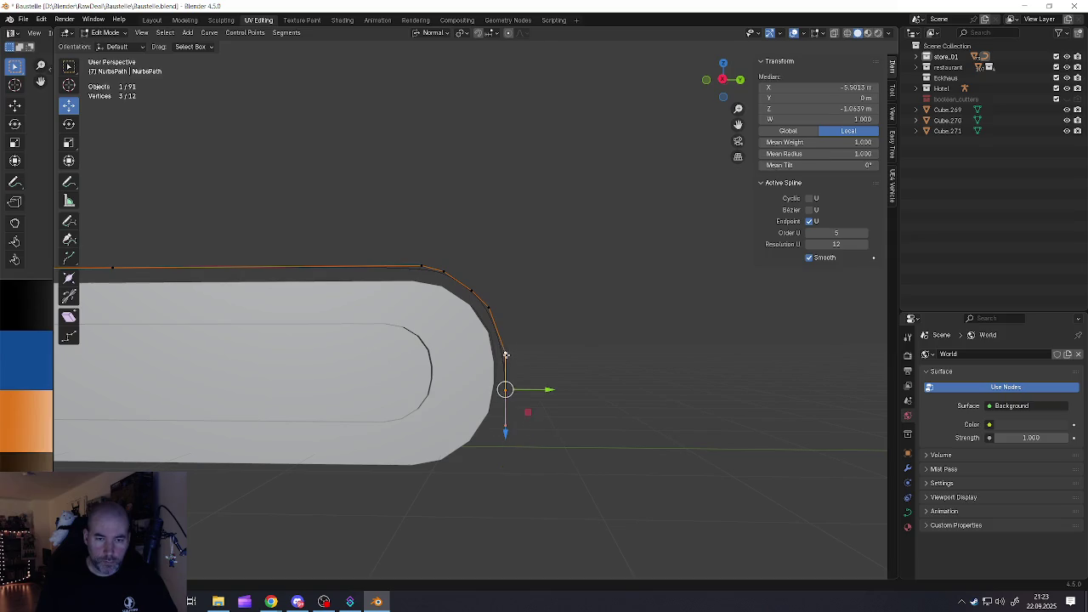
drag(505, 427, 503, 411)
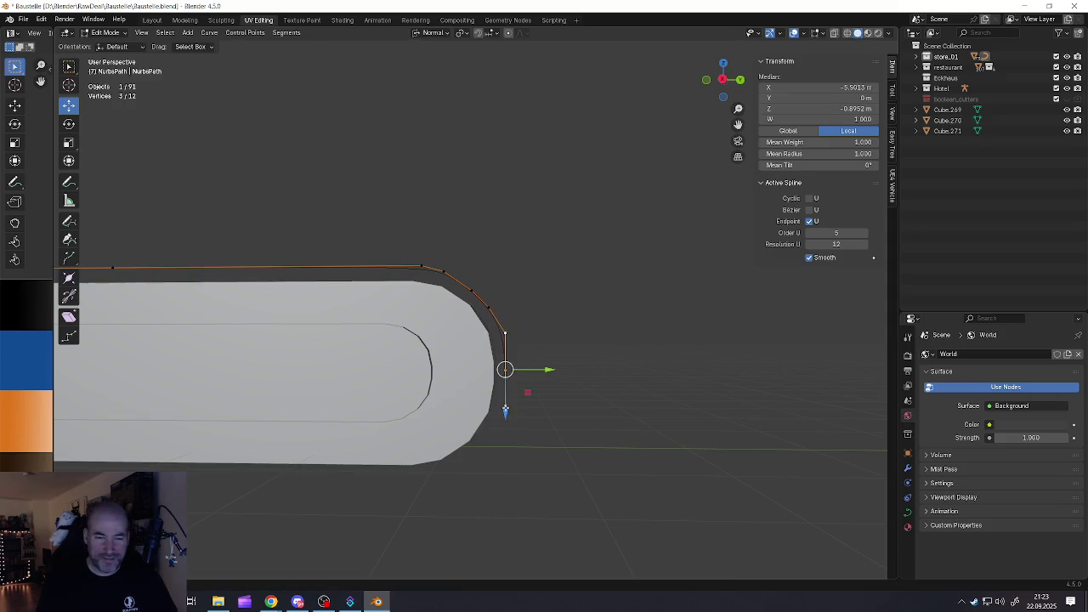
click(504, 406)
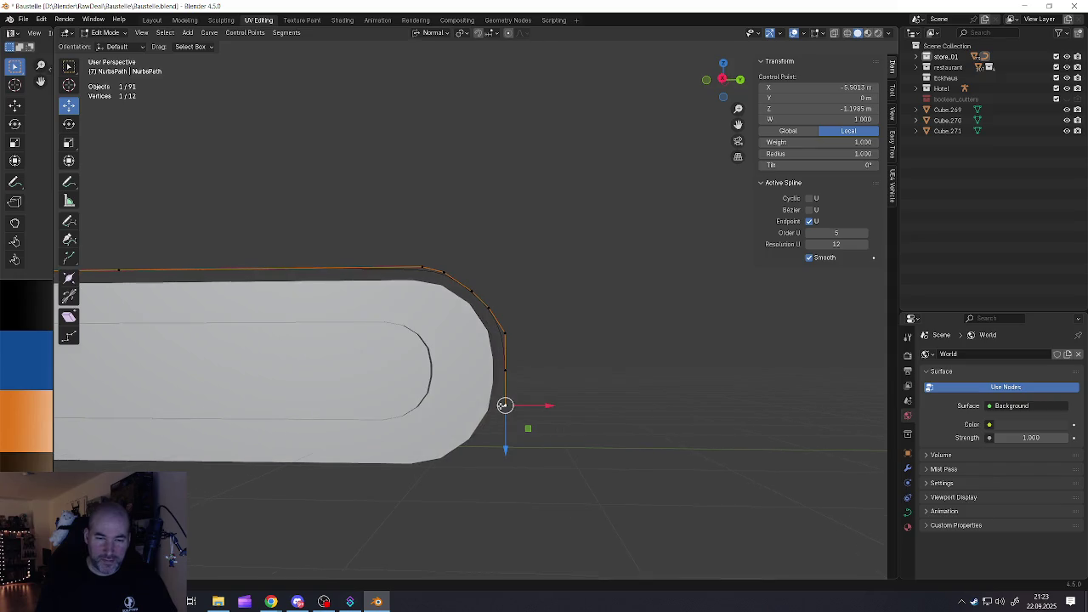
key(e)
key(Escape)
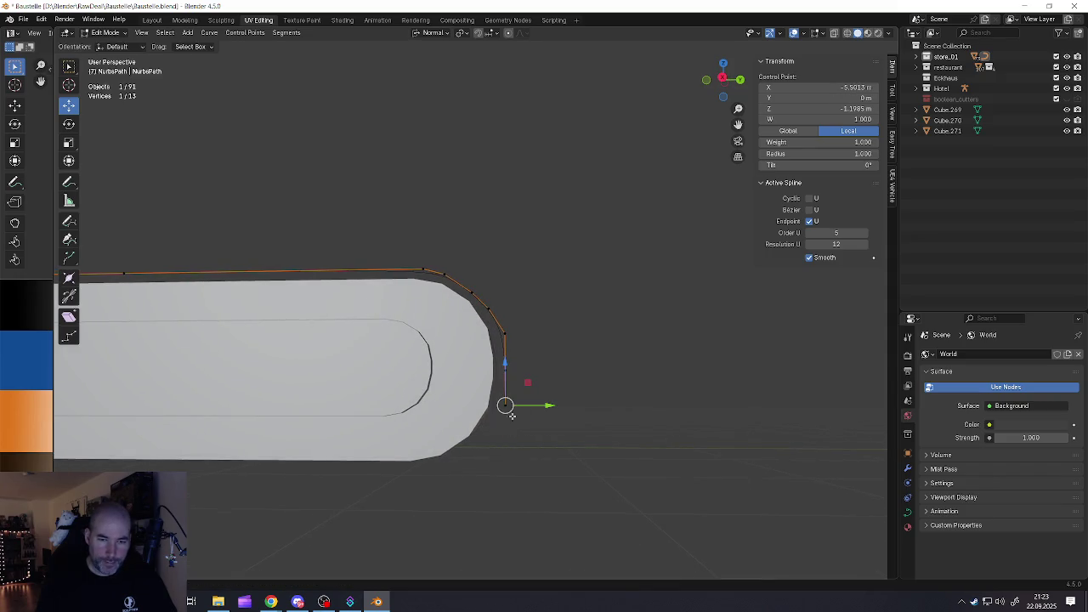
Extrude and position a new control point at the bar's lower right corner
drag(502, 362, 531, 434)
key(e)
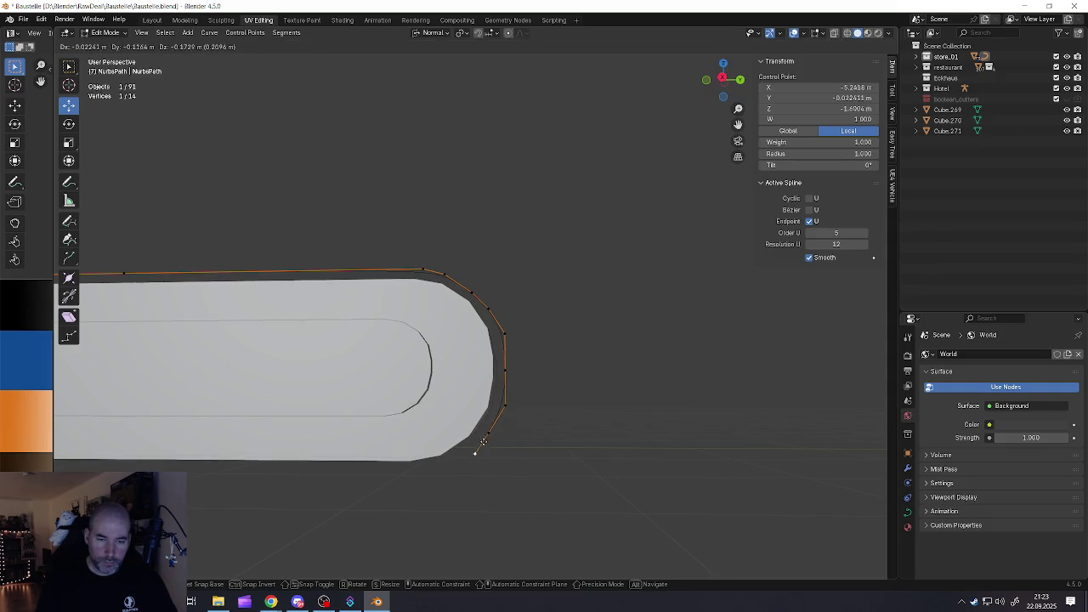
key(Escape)
key(g)
key(z)
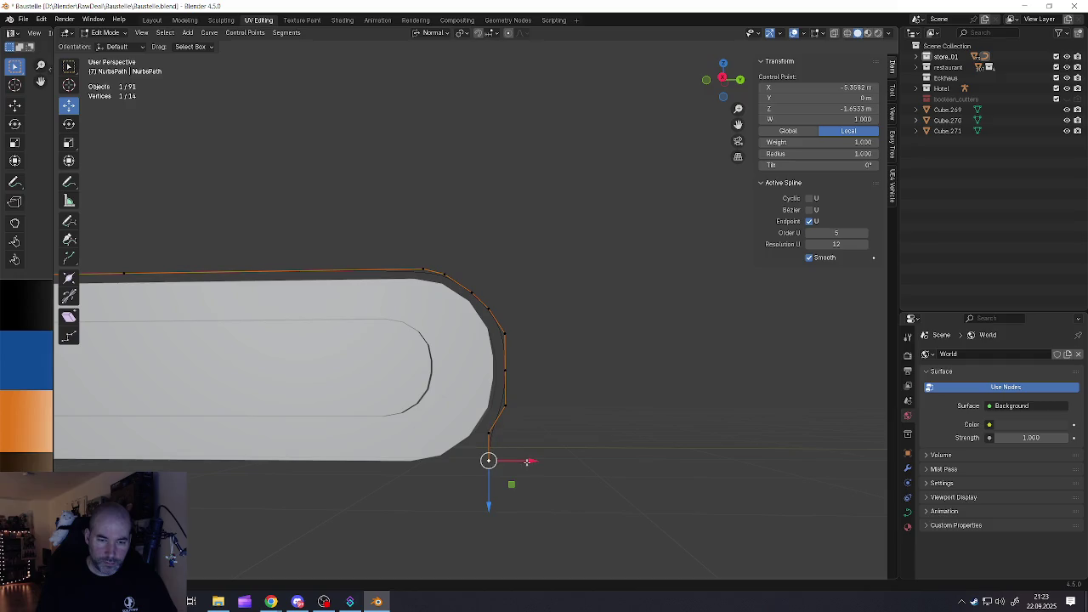
key(x)
key(x)
click(502, 451)
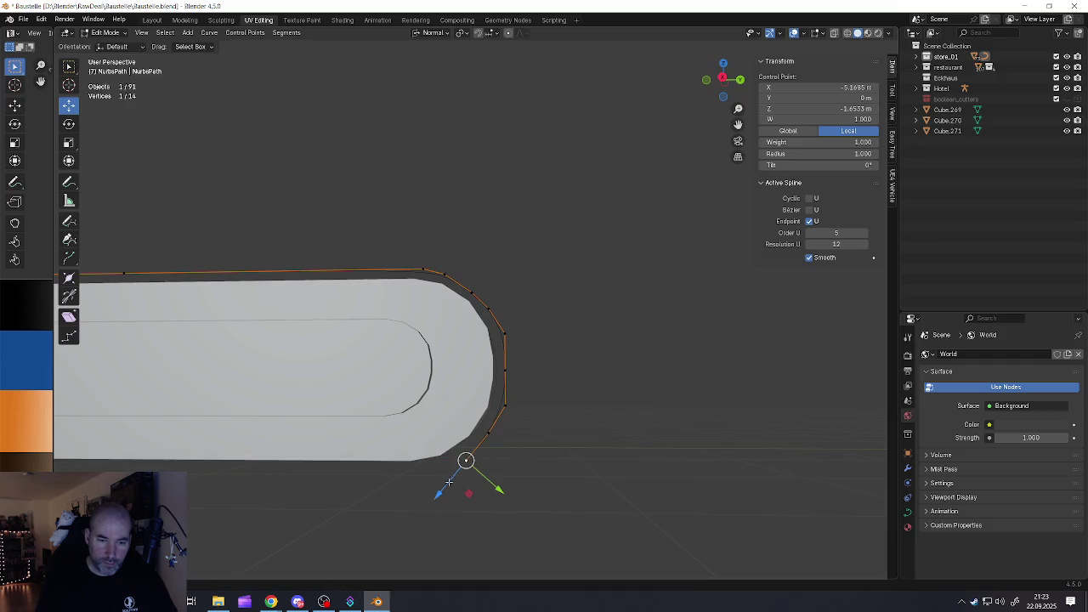
drag(442, 487, 500, 480)
shift+middle_drag(500, 480, 553, 397)
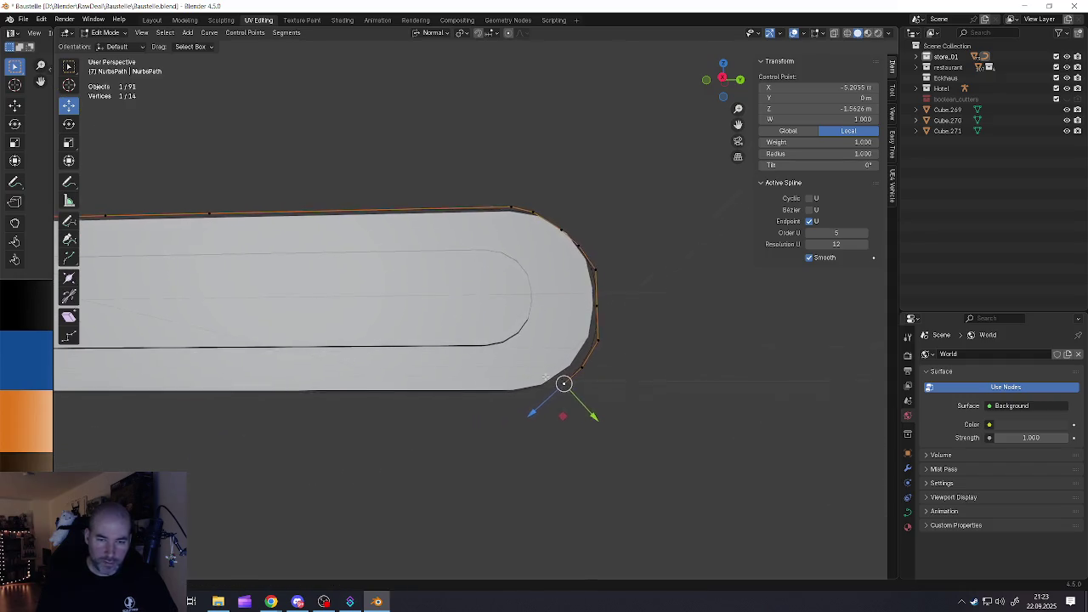
Extrude more points onto the bottom edge and slide the end left along Y
key(e)
right_click(554, 371)
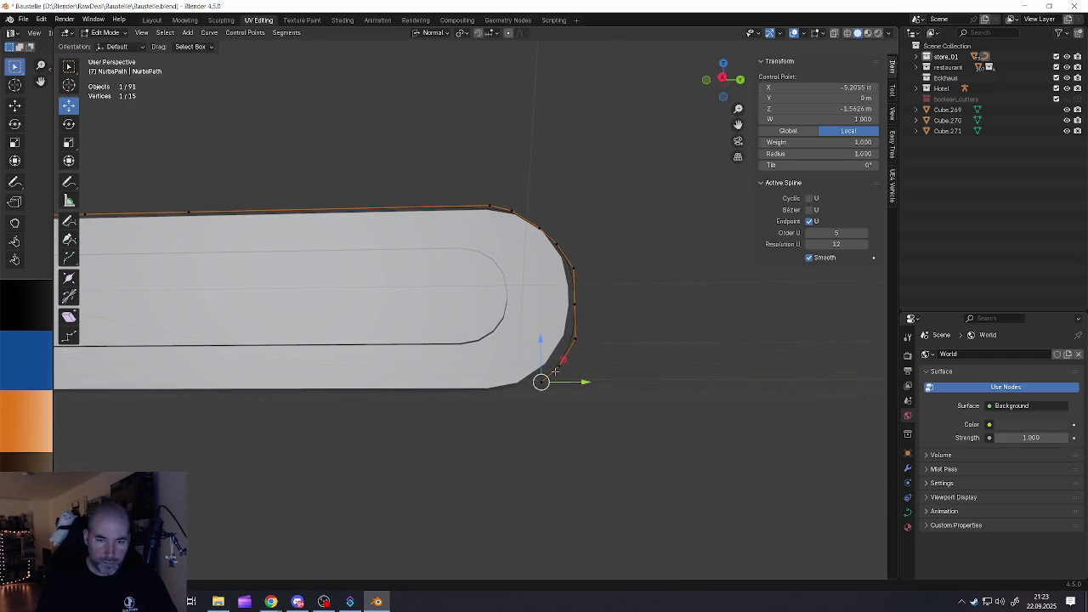
drag(538, 339, 533, 369)
drag(583, 410, 513, 401)
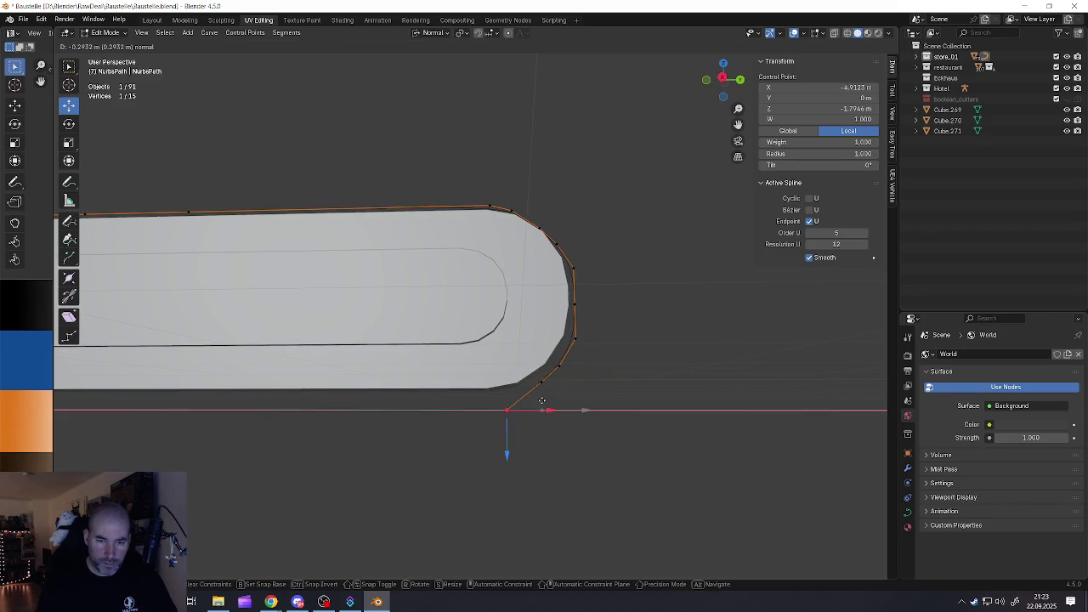
mouse_move(482, 439)
mouse_down()
mouse_move(549, 429)
mouse_move(544, 400)
mouse_up()
key(e)
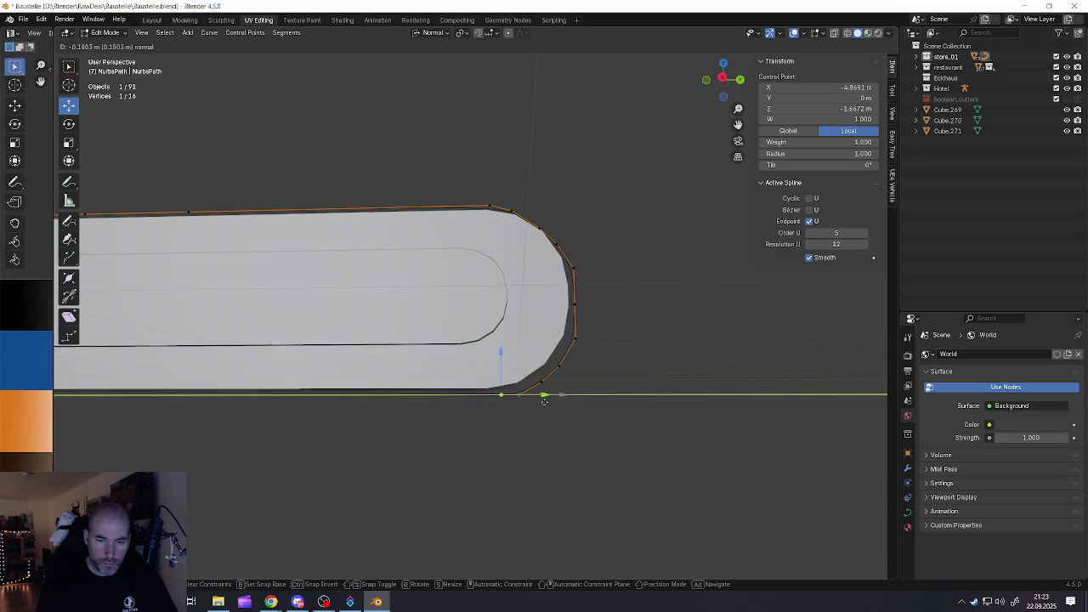
click(502, 395)
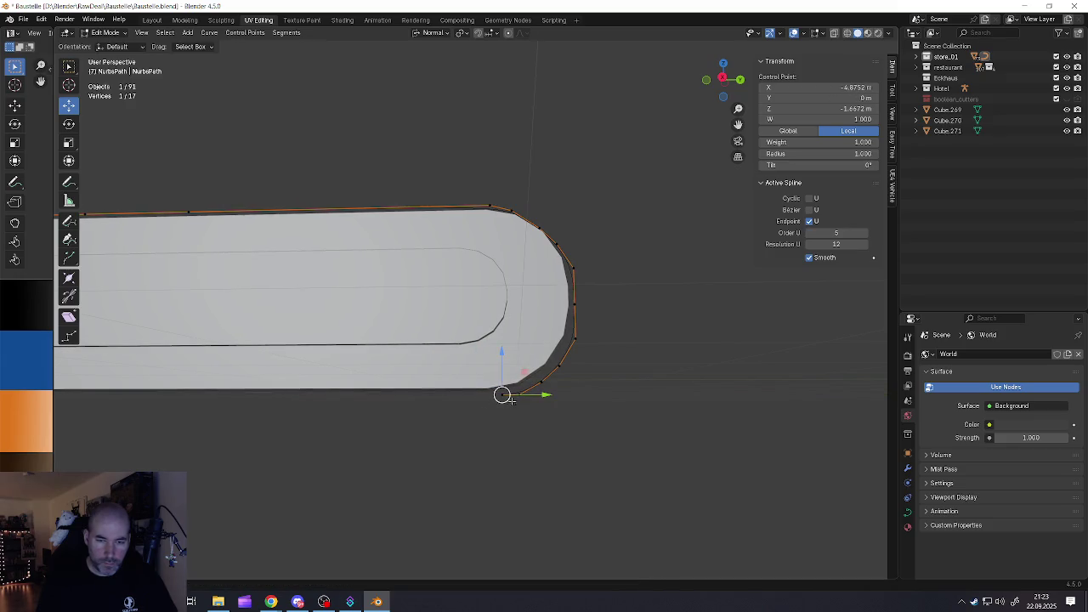
key(g)
key(y)
click(243, 388)
scroll(243, 389, down, 2)
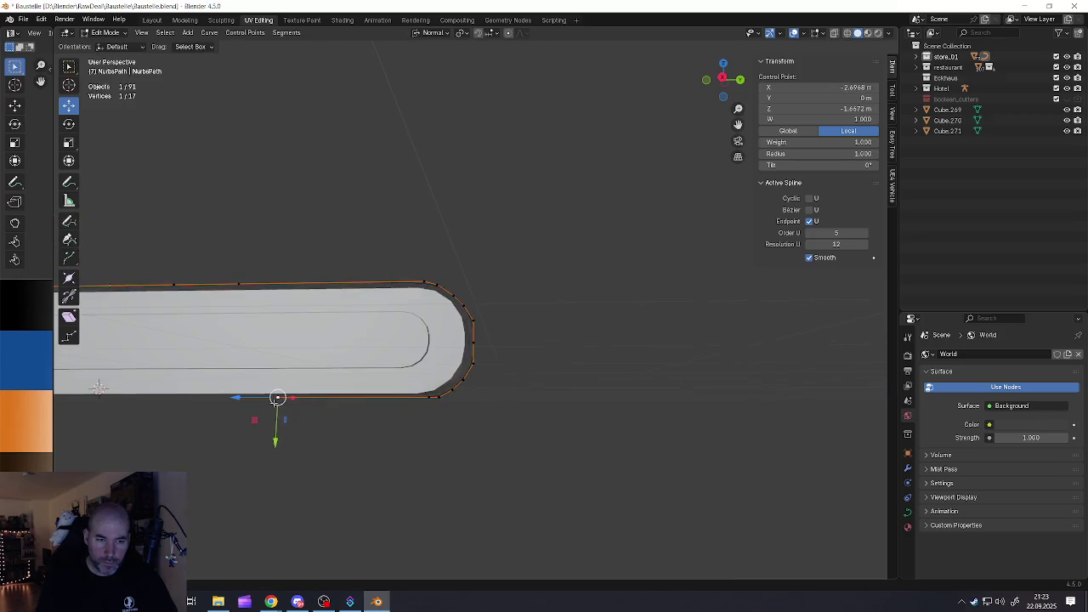
Slide the path's end point along the underside to the bar's left end (X 3.48 m, Z -1.667 m)
shift+middle_drag(91, 391, 388, 390)
scroll(555, 402, down, 3)
shift+middle_drag(556, 402, 578, 368)
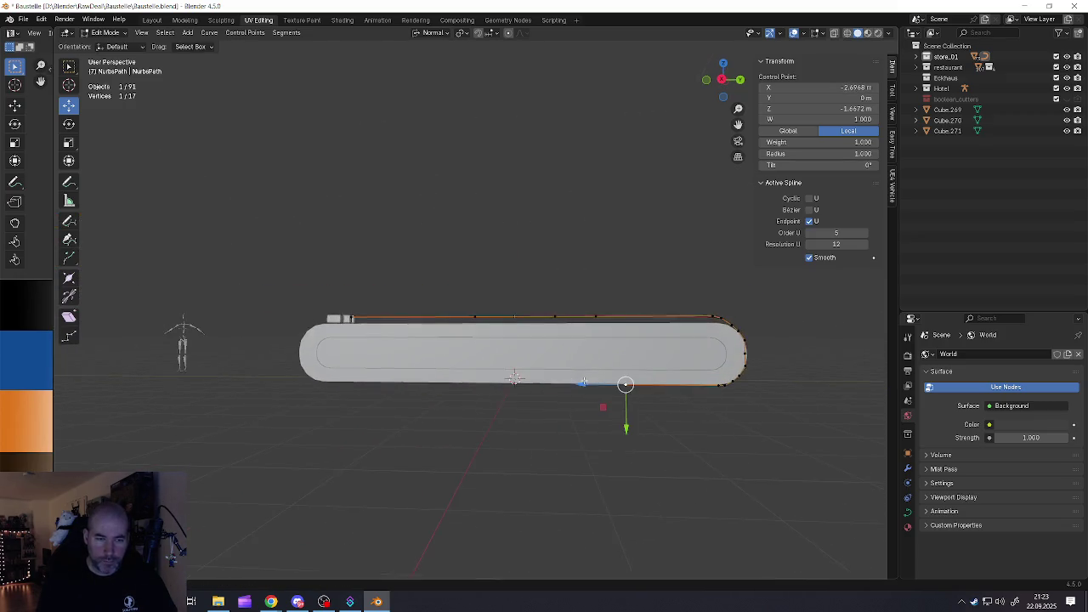
key(g)
key(z)
key(z)
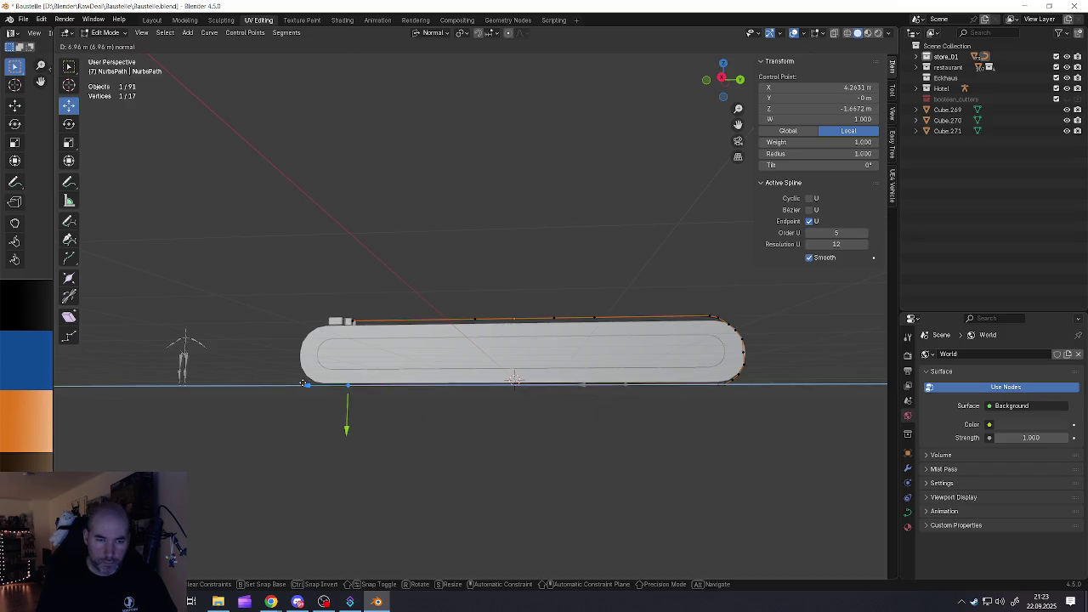
click(374, 384)
scroll(382, 381, up, 2)
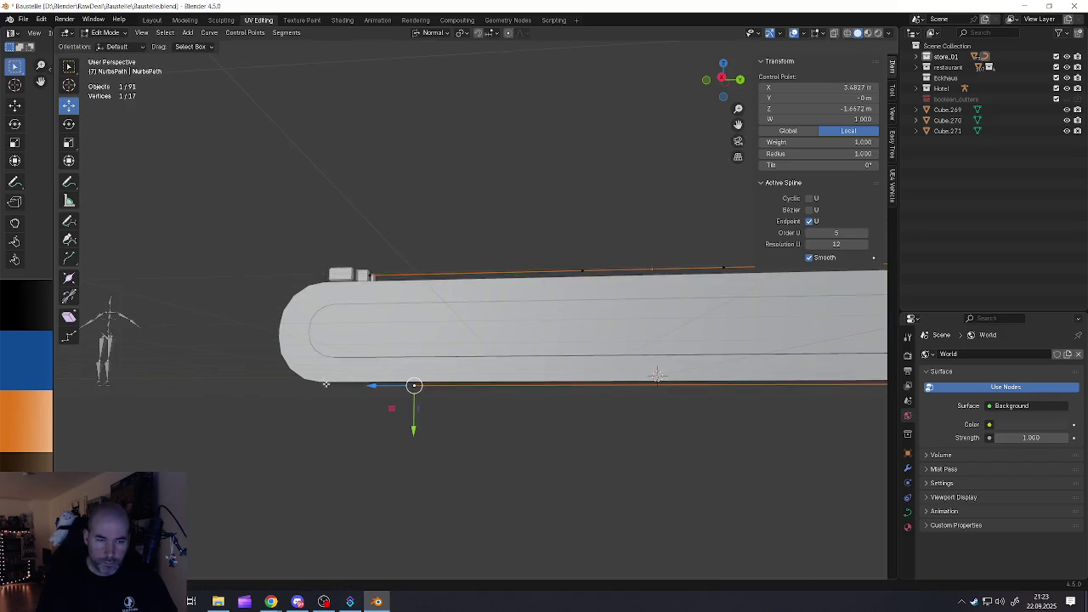
scroll(386, 378, up, 1)
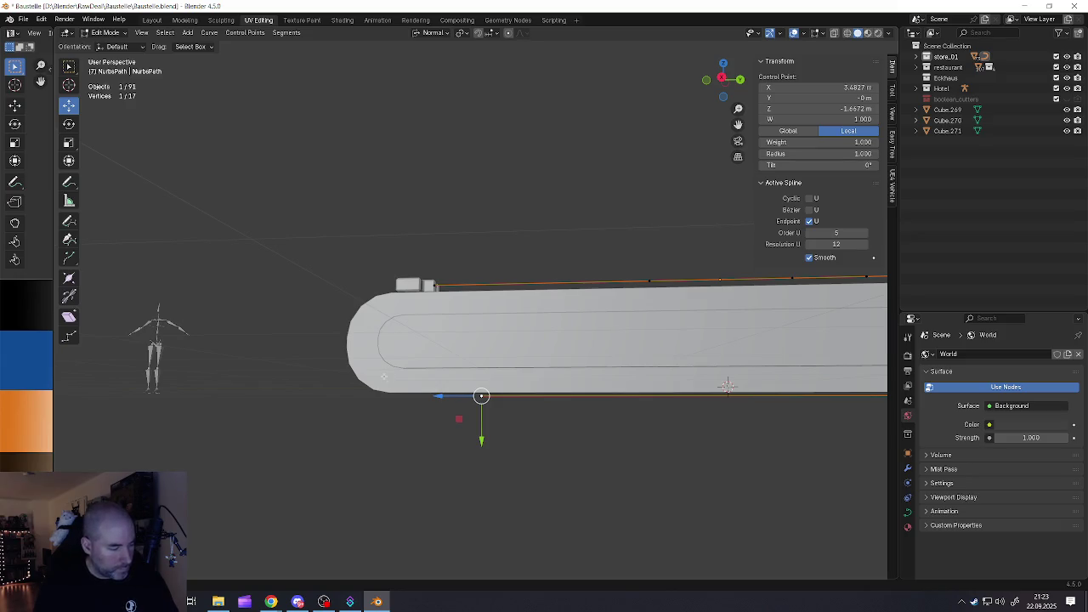
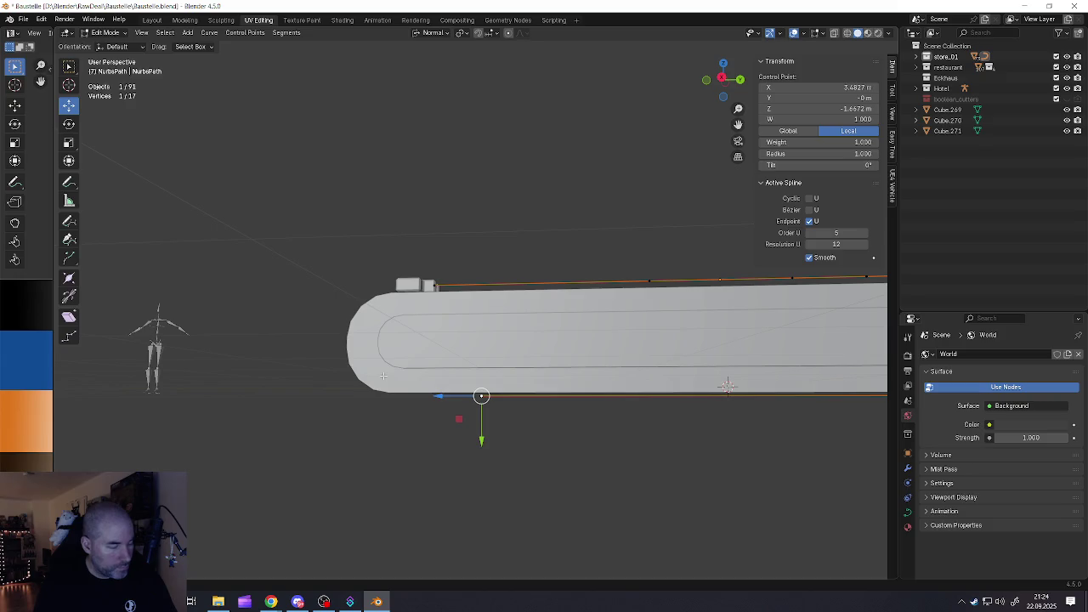
Slide the curve's end point left along the track's bottom edge toward the rounded end
mouse_move(383, 376)
middle_down()
mouse_move(461, 385)
mouse_move(437, 387)
middle_up()
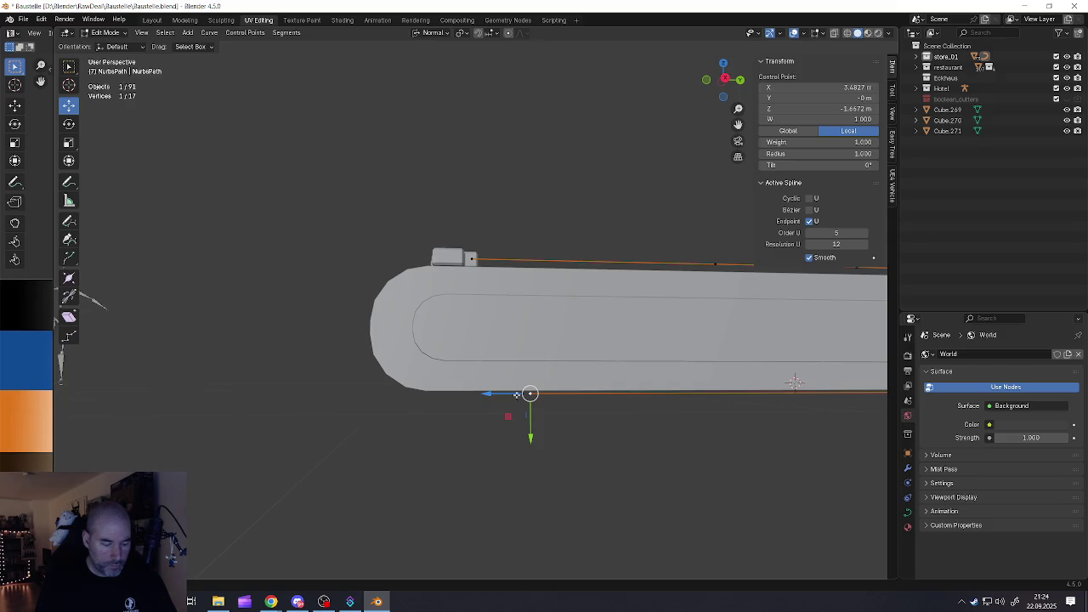
drag(491, 394, 378, 392)
mouse_move(466, 395)
mouse_down()
mouse_move(387, 392)
mouse_move(424, 415)
mouse_move(424, 430)
mouse_up()
scroll(385, 398, up, 3)
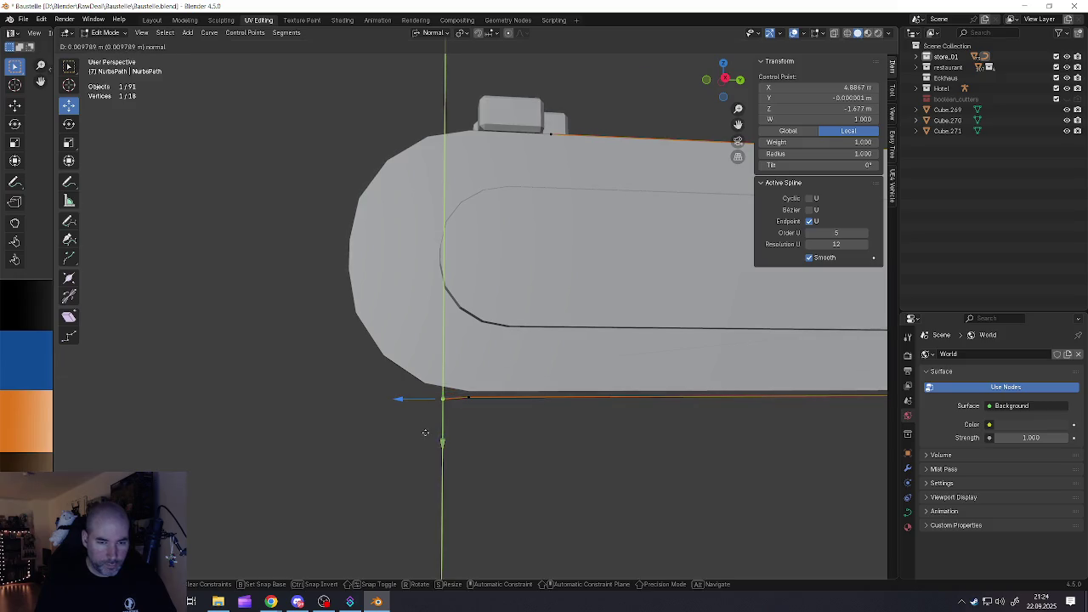
drag(399, 400, 440, 398)
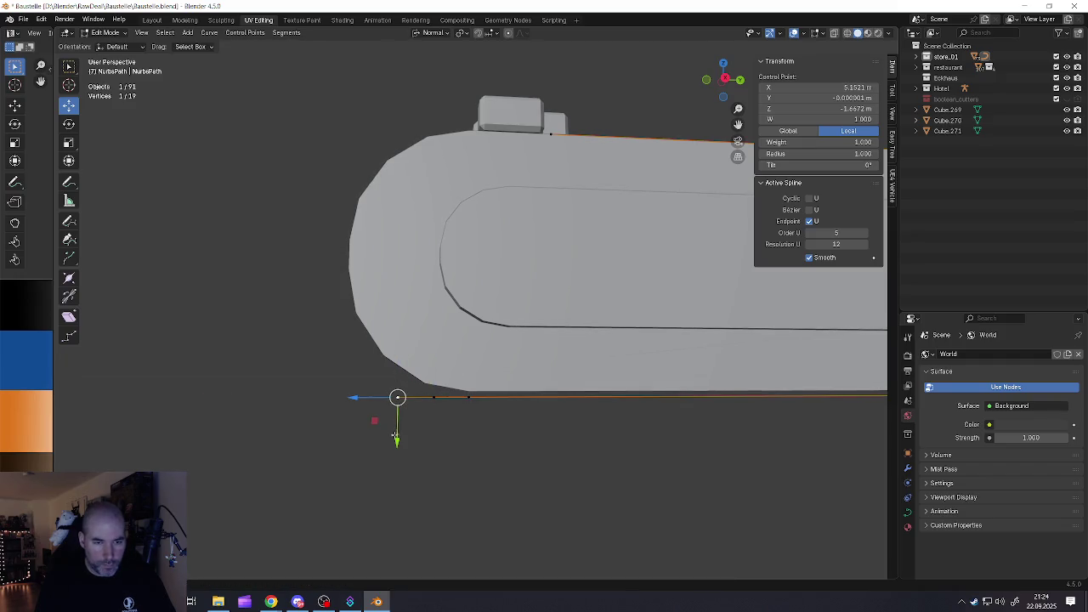
mouse_move(395, 436)
mouse_down()
mouse_move(397, 391)
mouse_move(379, 372)
mouse_up()
Extrude a new point at the lower corner and lift it toward the rounded end
key(e)
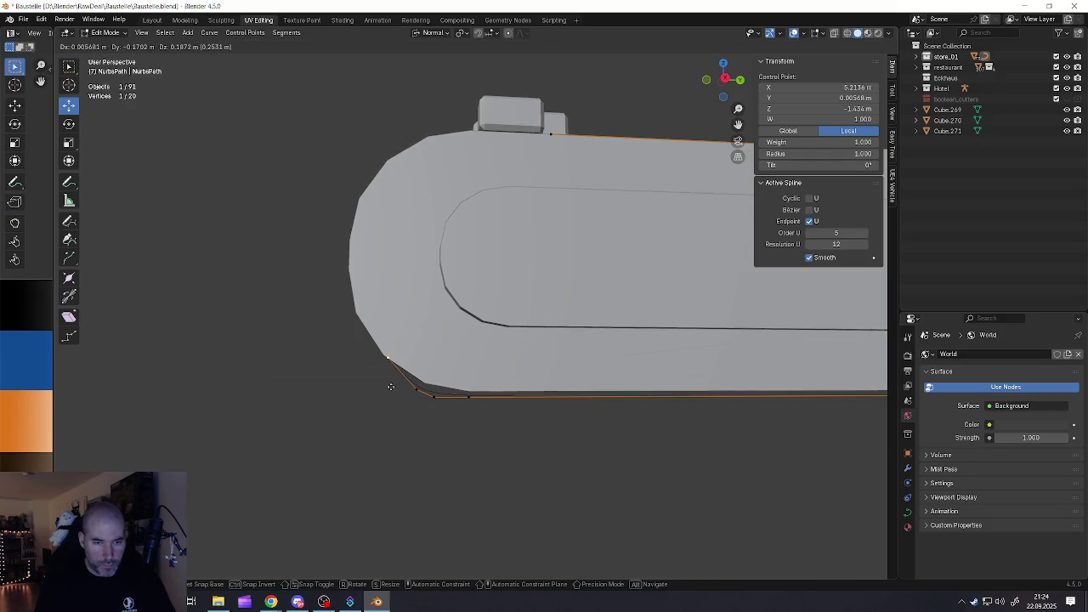
click(416, 388)
drag(458, 391, 425, 390)
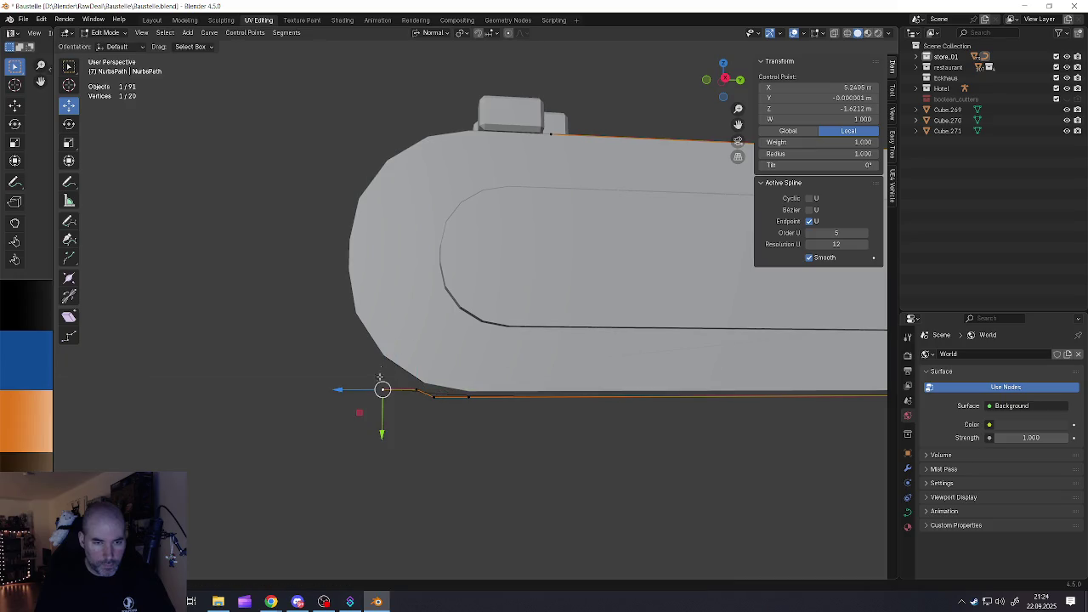
drag(384, 433, 384, 407)
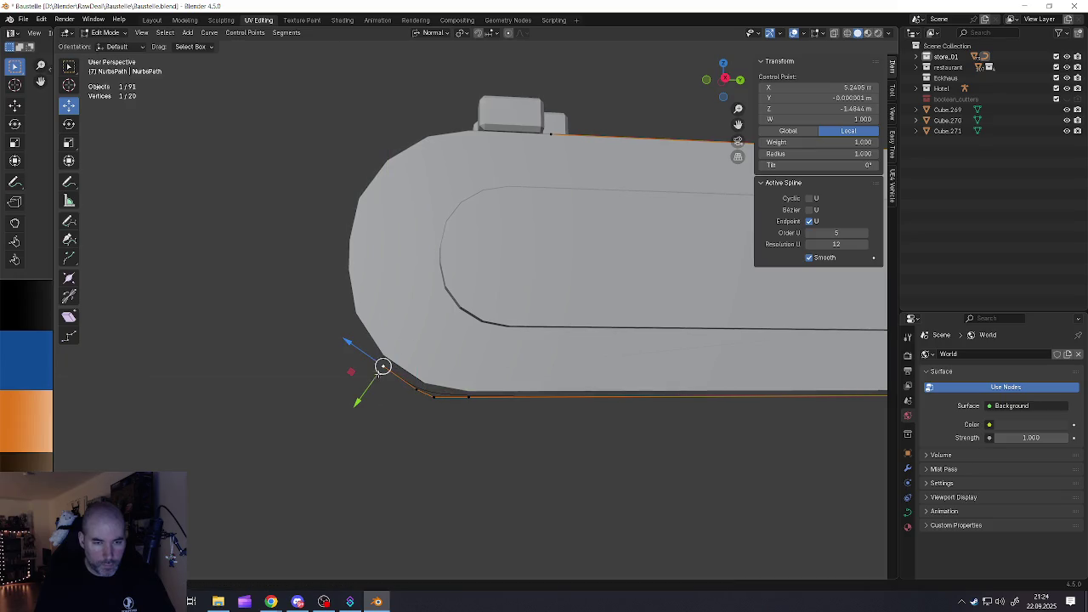
drag(351, 345, 386, 372)
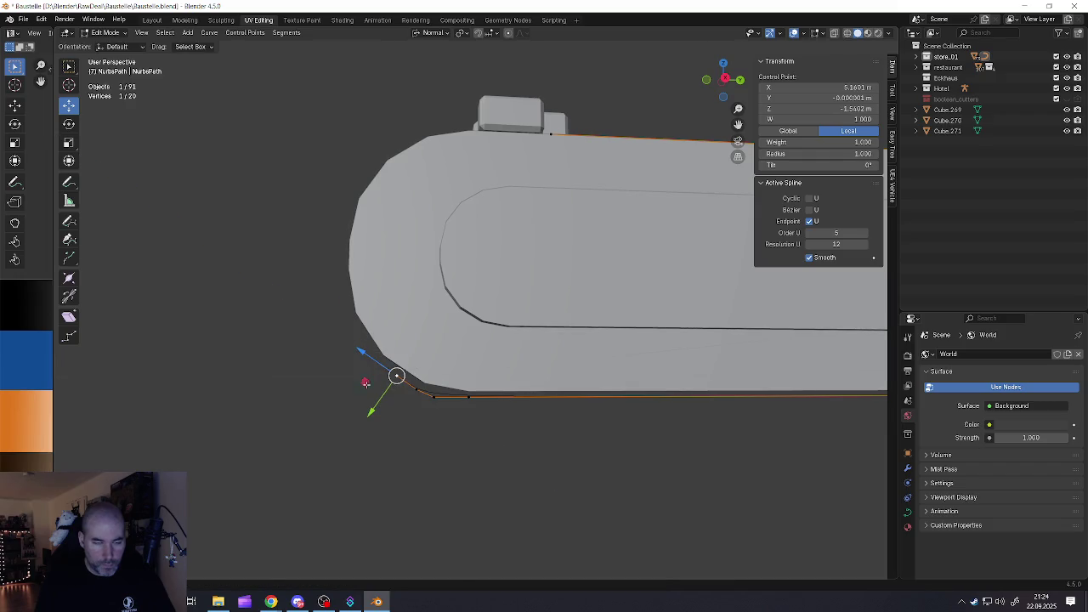
Extrude another point up the rounded end, hugging the track edge
key(e)
mouse_move(400, 367)
mouse_down()
mouse_move(408, 347)
mouse_move(345, 356)
mouse_up()
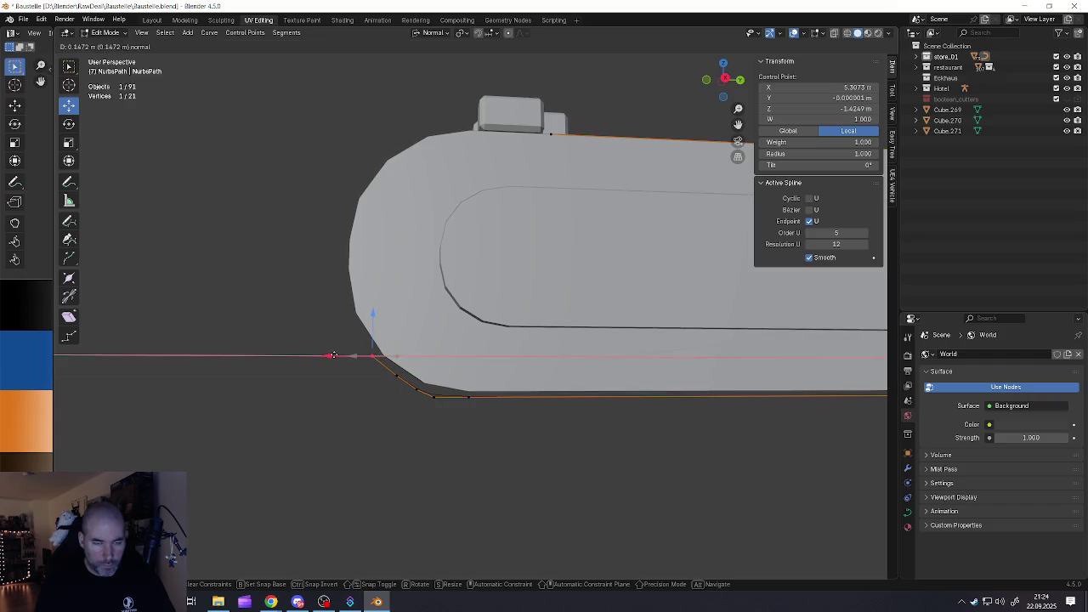
mouse_move(393, 375)
mouse_down()
mouse_move(374, 394)
mouse_move(402, 401)
mouse_up()
drag(434, 355, 429, 353)
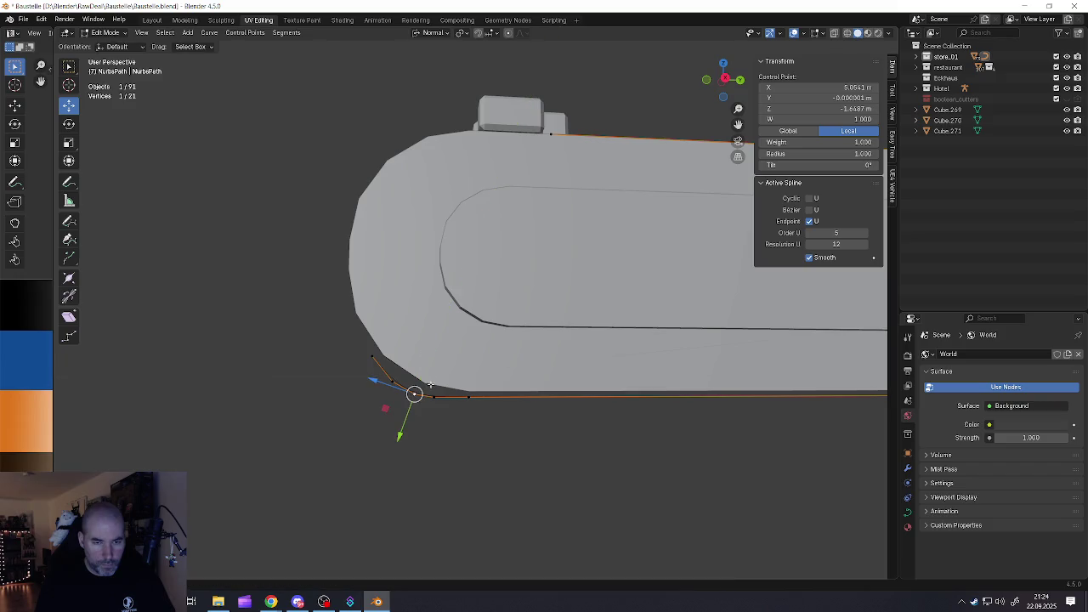
Extrude a point straight up the rounded end along Z
click(372, 360)
key(e)
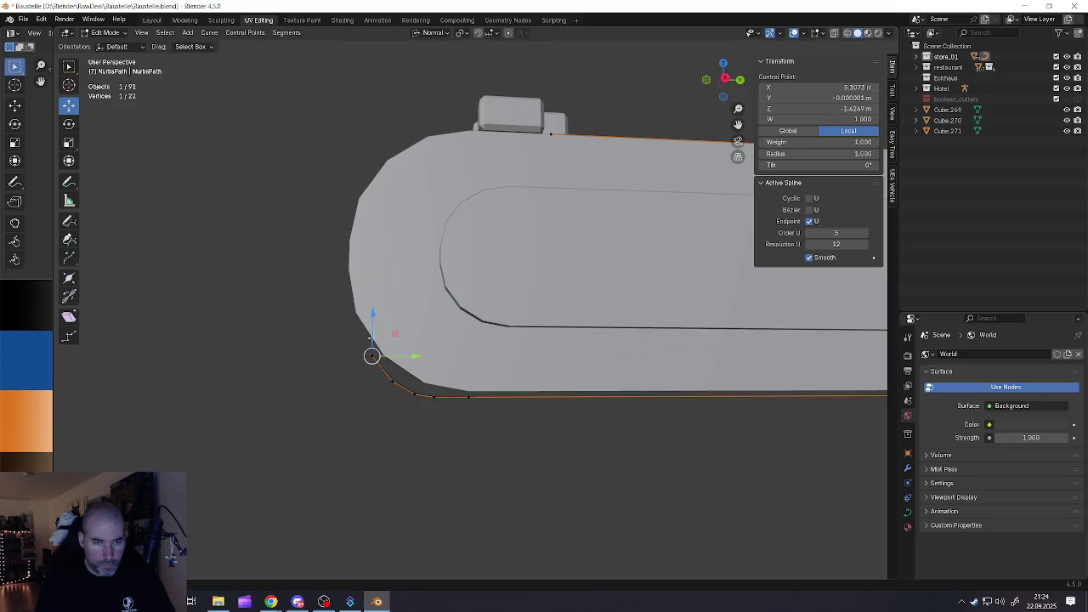
key(z)
click(372, 284)
drag(349, 322, 316, 321)
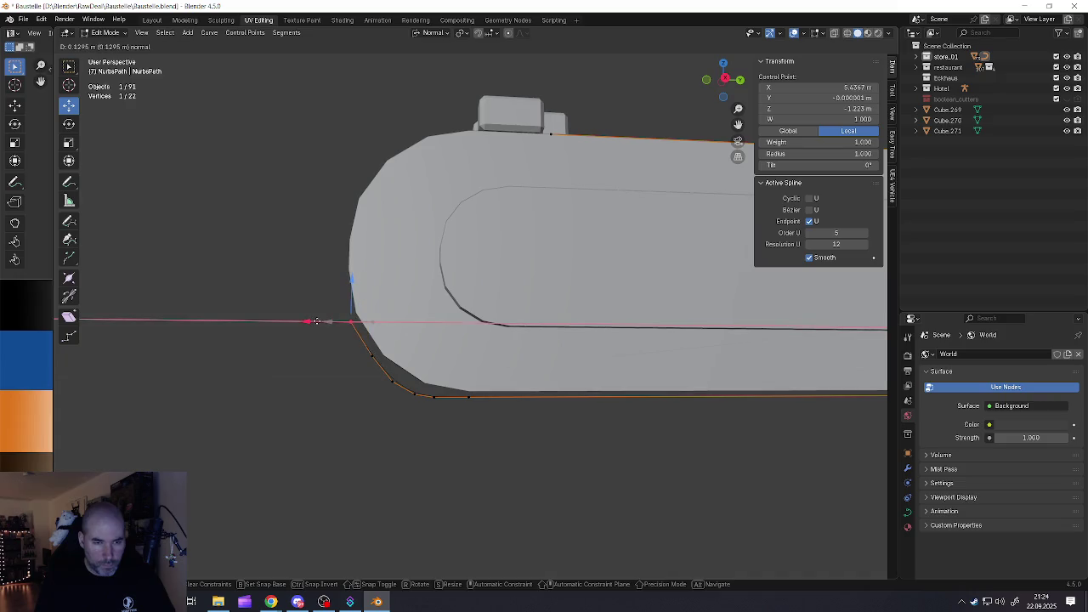
right_click(321, 326)
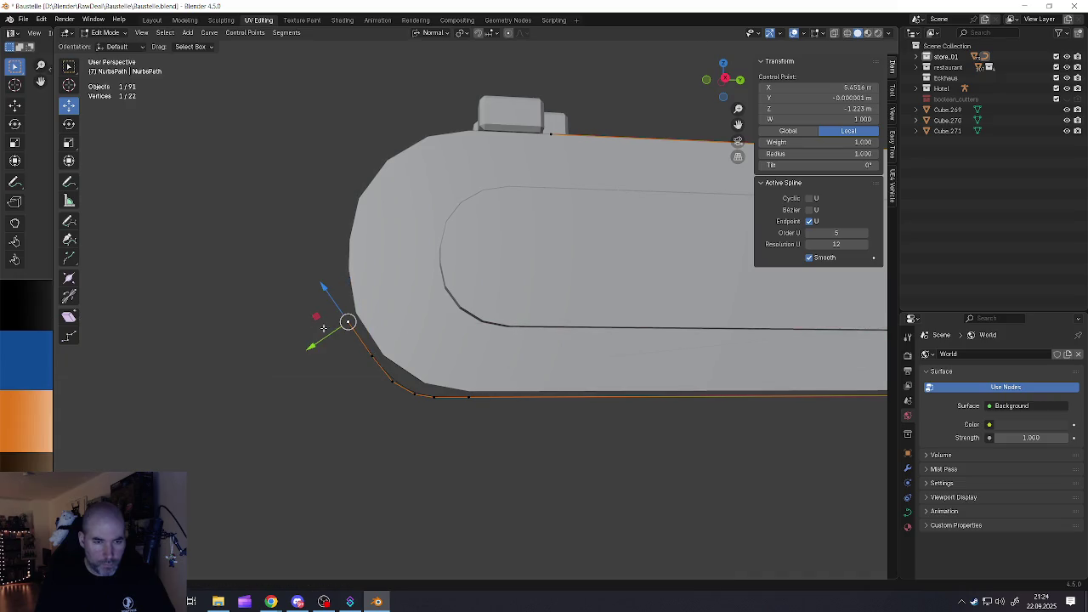
Add another point higher up the rounded end, fitted to the edge
key(e)
right_click(349, 300)
mouse_move(345, 289)
mouse_down()
mouse_move(346, 247)
mouse_move(312, 278)
mouse_up()
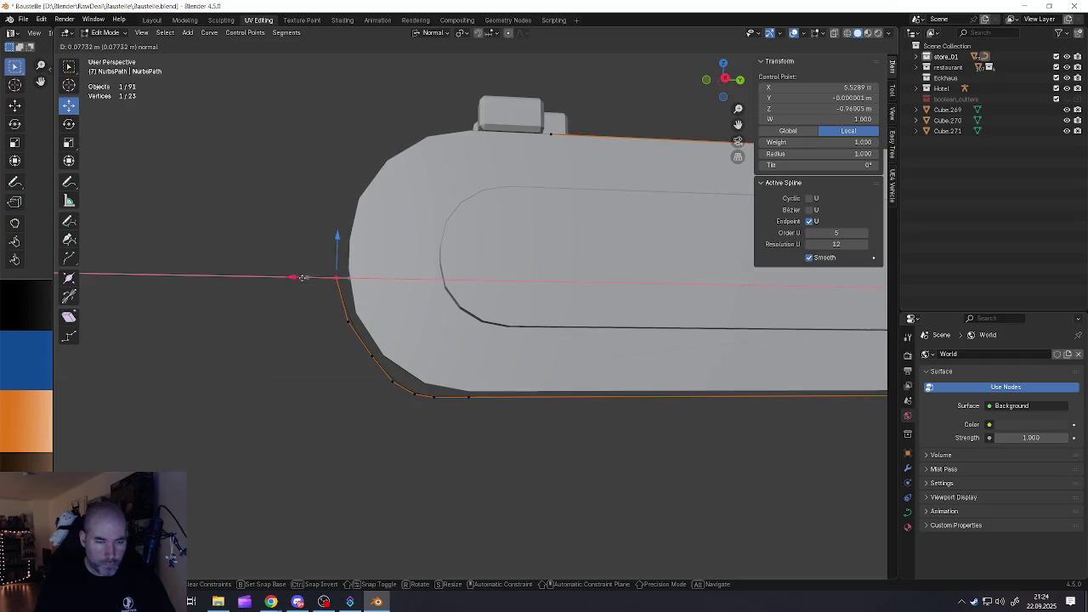
drag(331, 236, 331, 254)
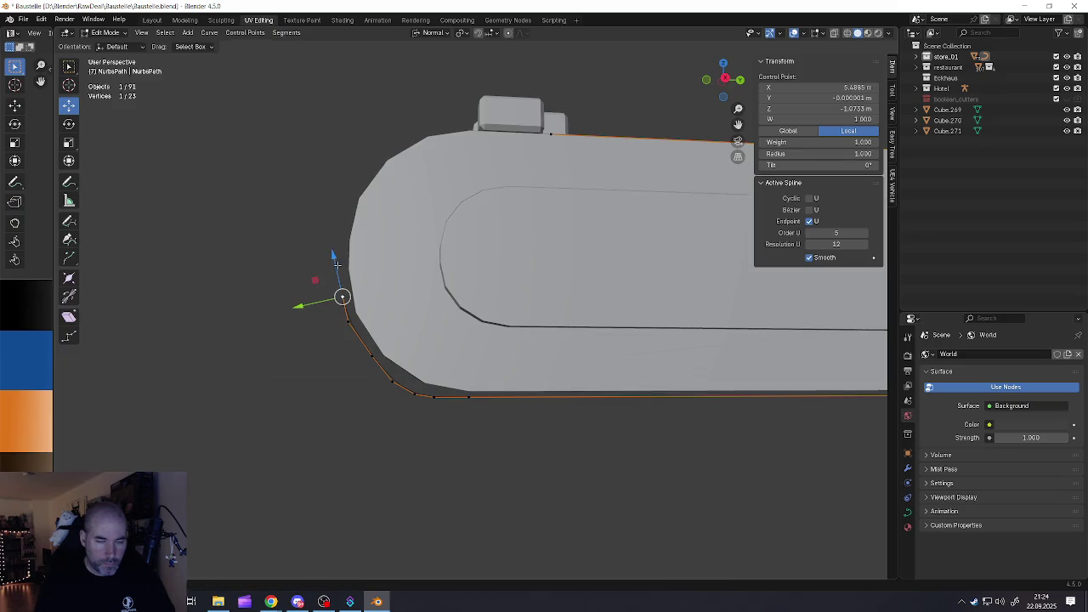
mouse_move(332, 254)
shift+middle_down()
mouse_move(392, 387)
mouse_move(413, 371)
shift+middle_up()
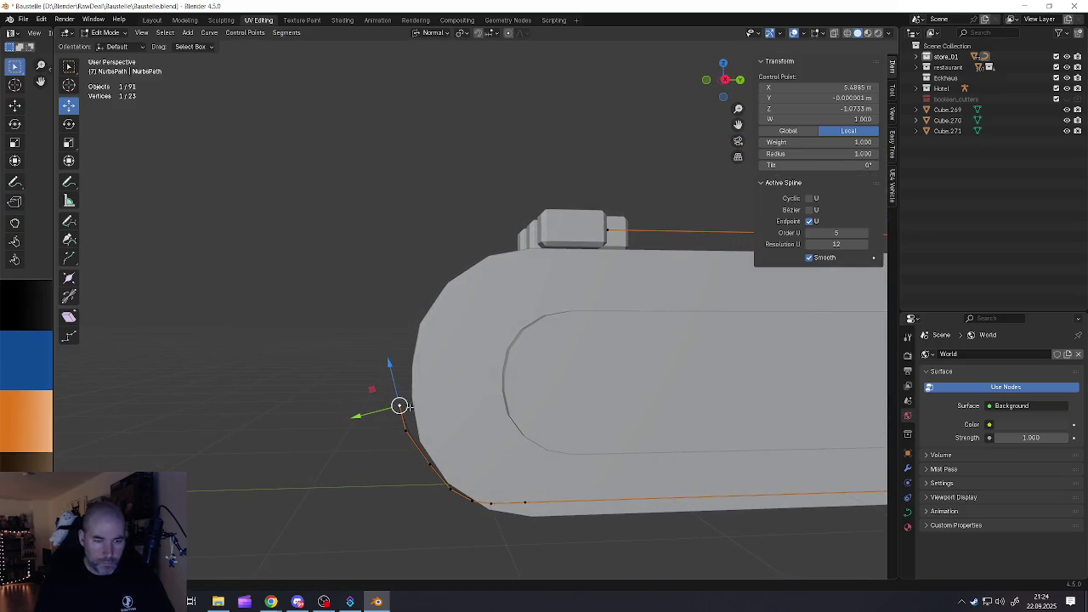
Extrude two more points up the track's side, then view it from the side (numpad 3)
key(e)
right_click(413, 372)
drag(399, 369, 400, 322)
key(e)
key(z)
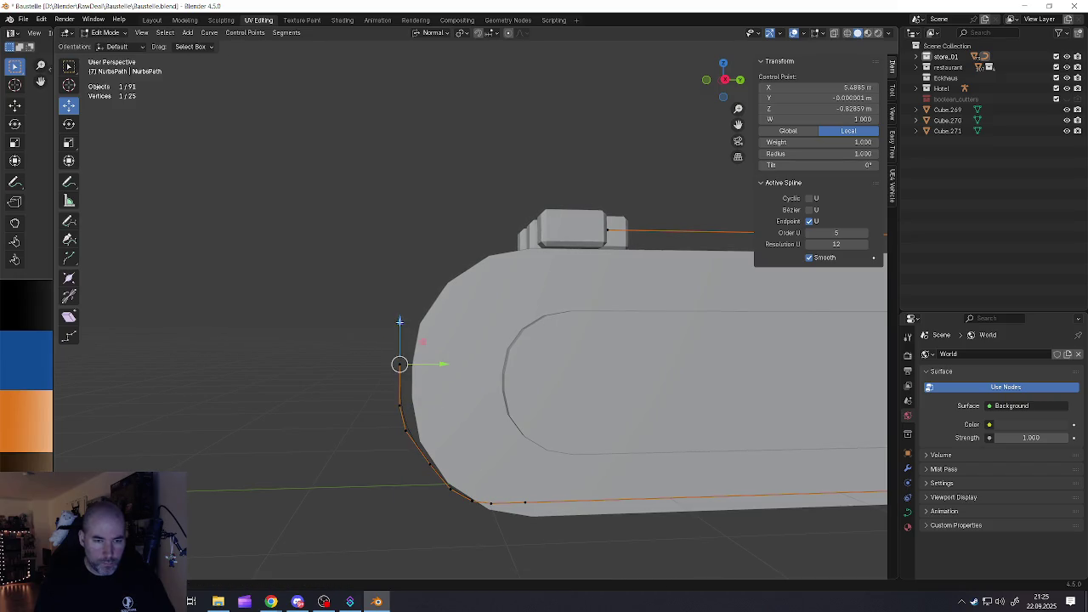
click(419, 313)
drag(366, 326, 369, 322)
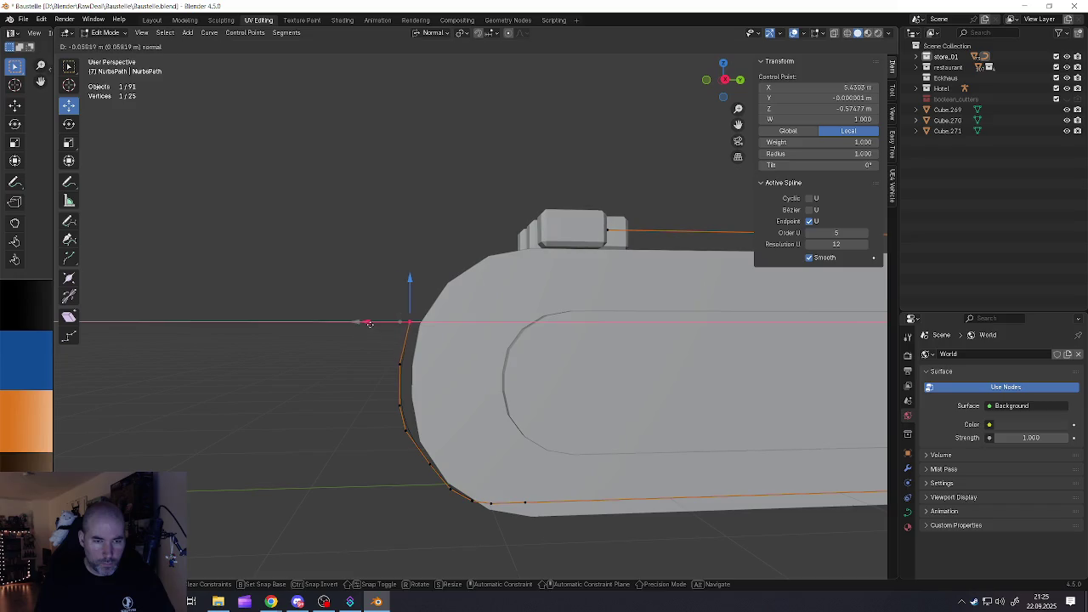
middle_drag(369, 322, 369, 337)
key(KP_3)
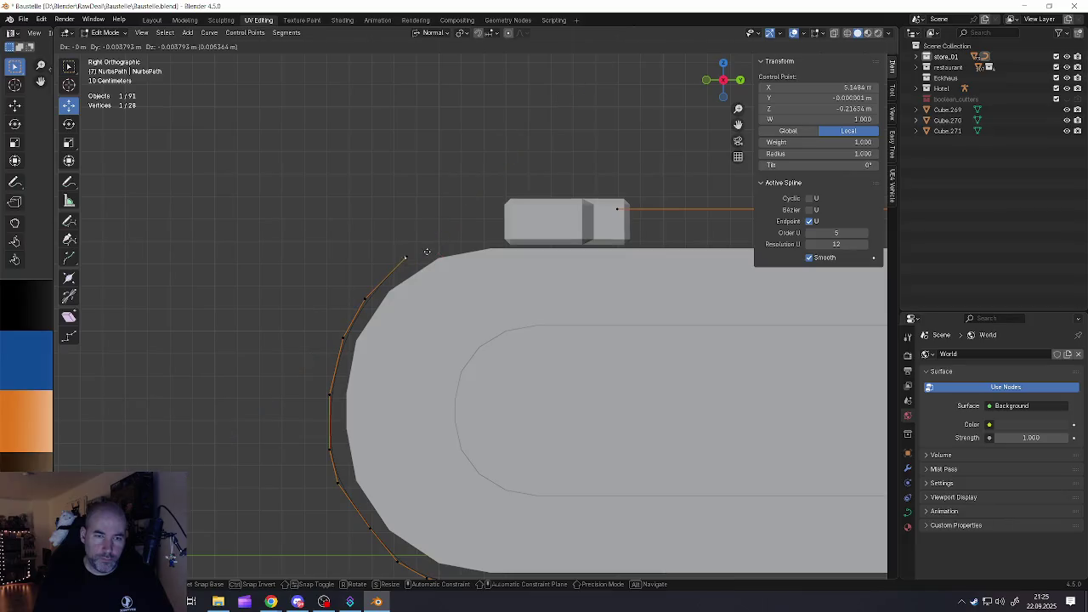
Move the top point onto the upper edge and extrude a new point toward the chain link
drag(414, 253, 443, 234)
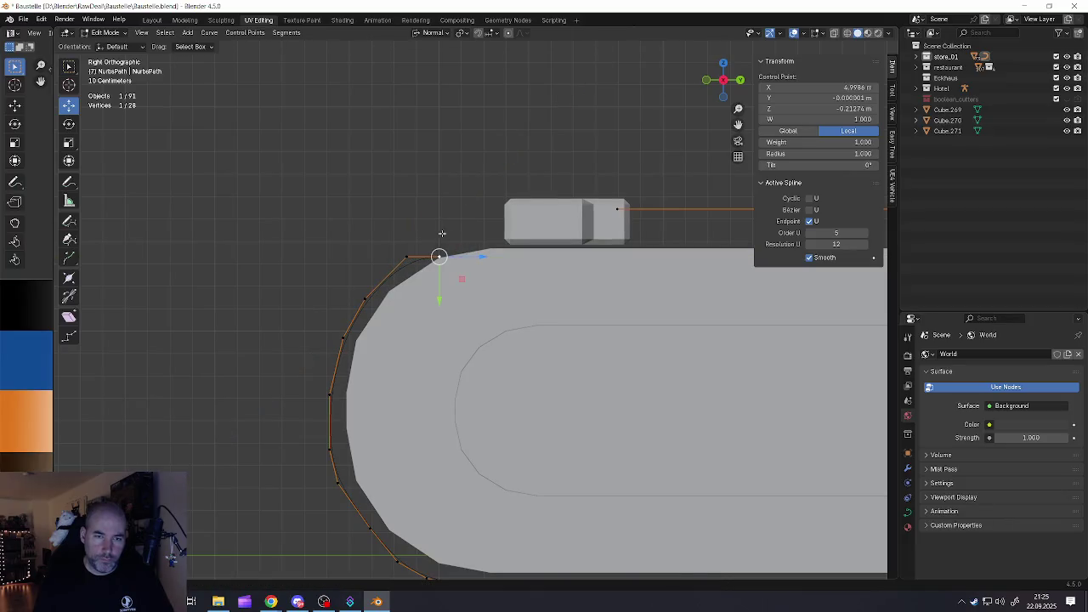
drag(434, 288, 488, 244)
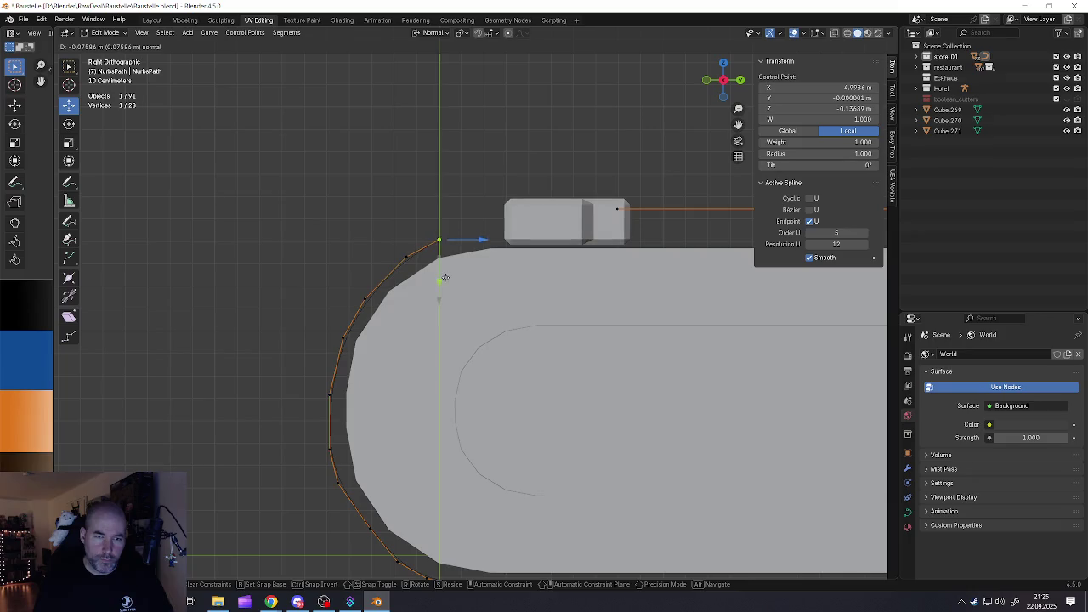
key(e)
click(515, 223)
mouse_move(502, 228)
mouse_down()
mouse_move(542, 227)
mouse_move(506, 209)
mouse_up()
Reposition the corner points so the curve follows the rounded end
scroll(476, 235, down, 5)
scroll(477, 235, down, 4)
mouse_move(610, 266)
shift+middle_down()
mouse_move(454, 270)
mouse_move(544, 272)
shift+middle_up()
scroll(431, 295, up, 4)
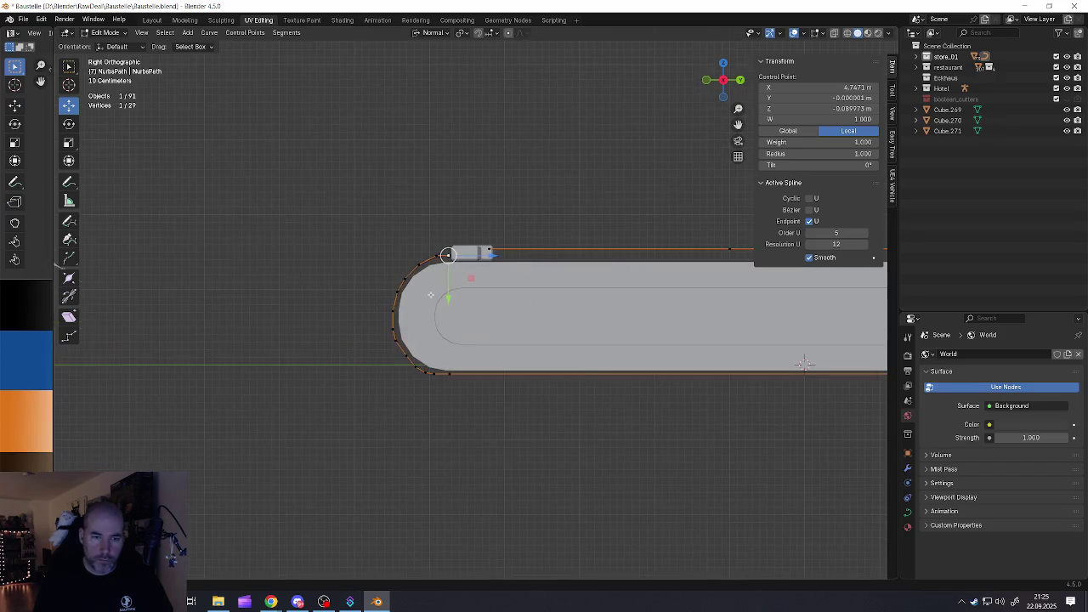
drag(448, 255, 414, 360)
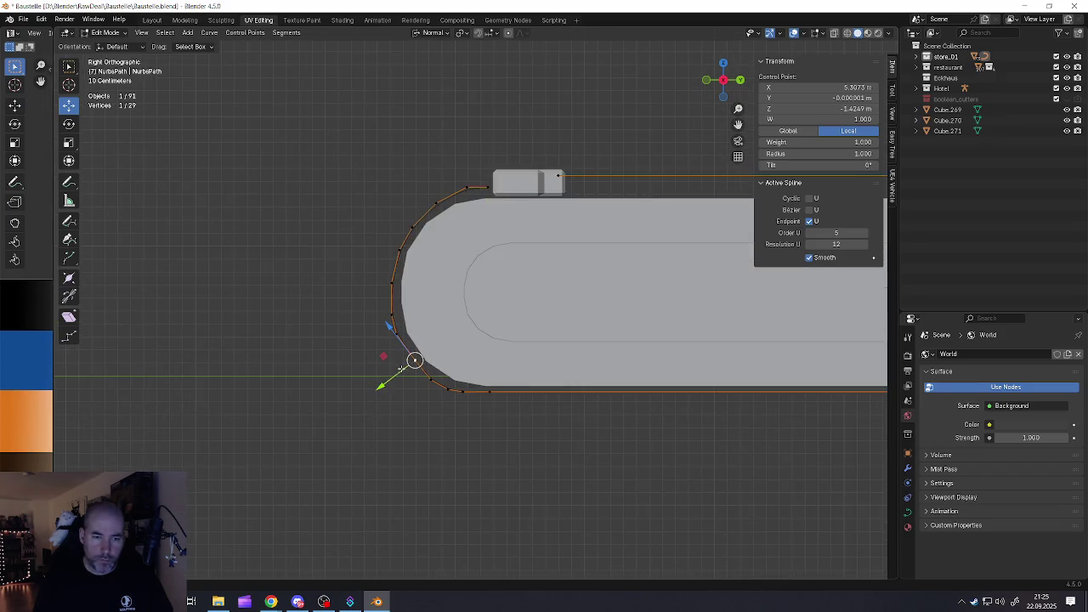
mouse_move(413, 360)
mouse_down()
mouse_move(396, 334)
mouse_move(368, 345)
mouse_move(381, 320)
mouse_move(412, 355)
mouse_up()
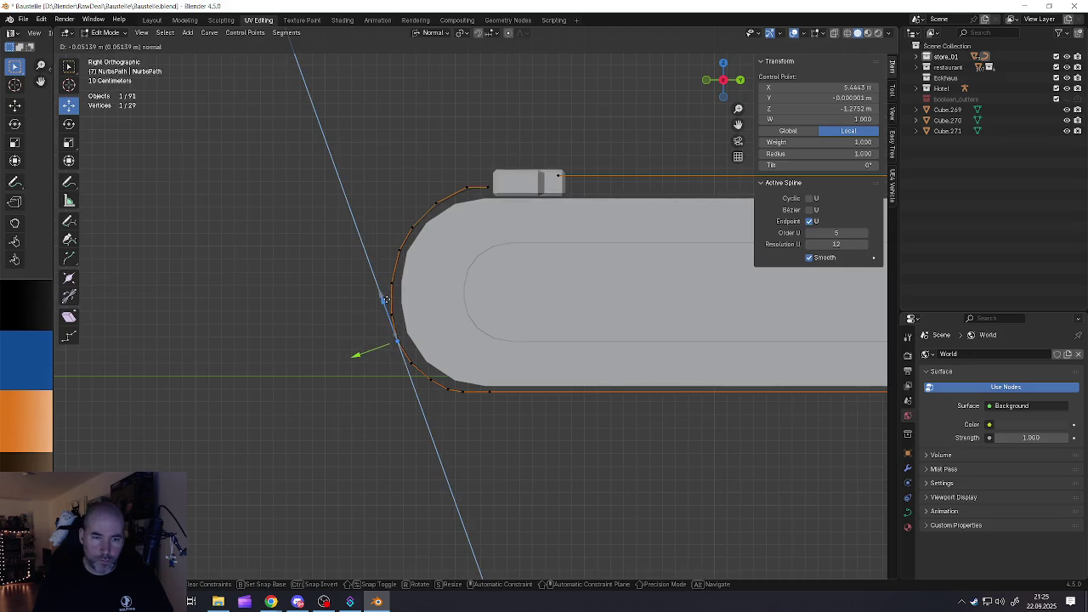
Check the lower curve points and nudge the top end point along the upper edge
click(446, 391)
click(462, 392)
scroll(462, 391, down, 3)
shift+middle_drag(544, 345, 464, 342)
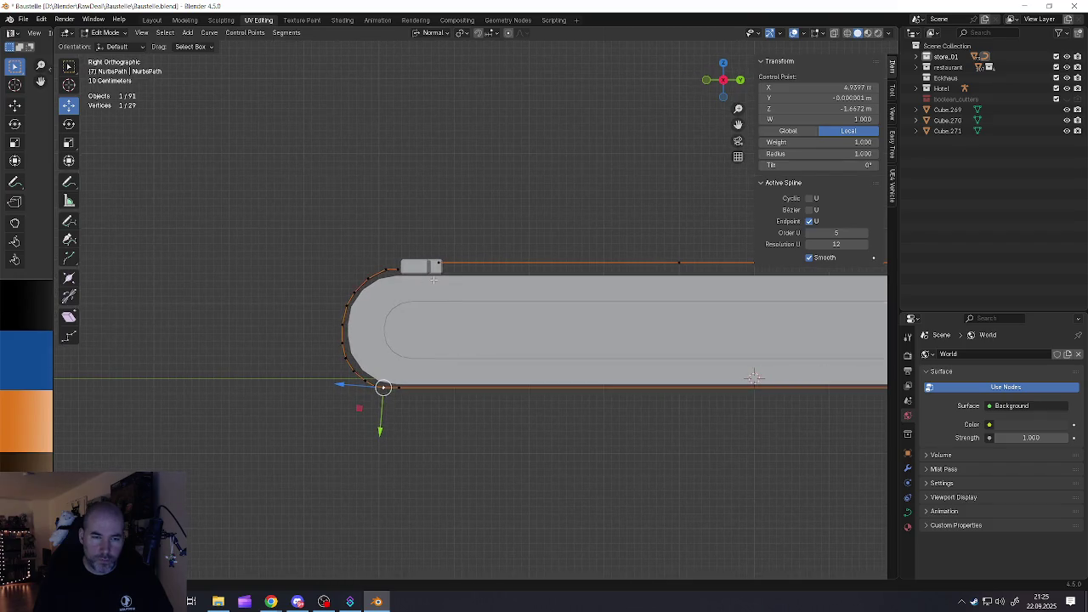
scroll(433, 279, up, 3)
scroll(433, 279, up, 1)
click(329, 268)
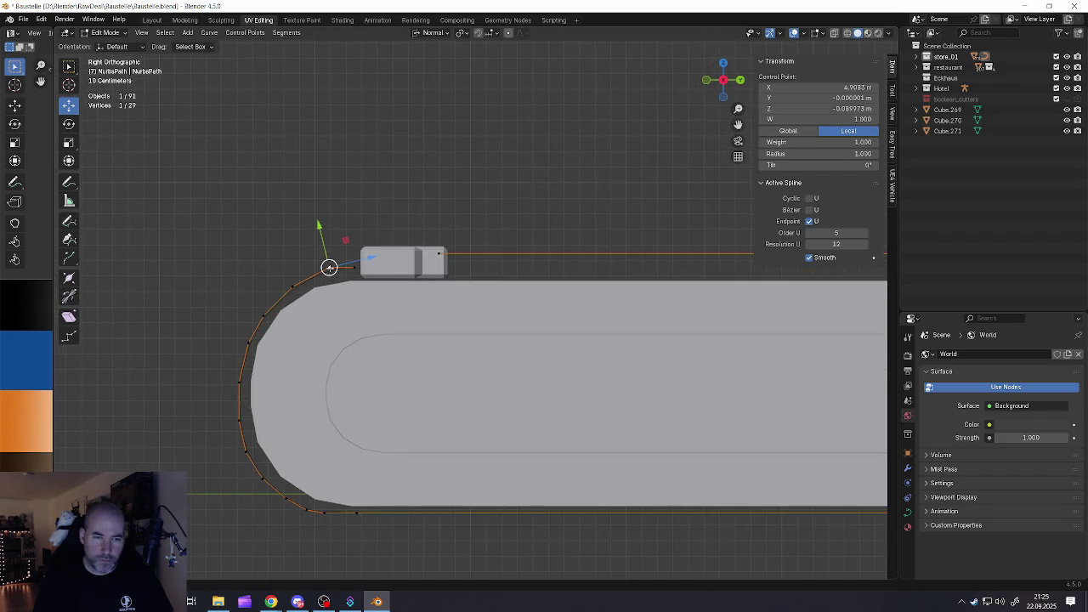
drag(318, 235, 323, 242)
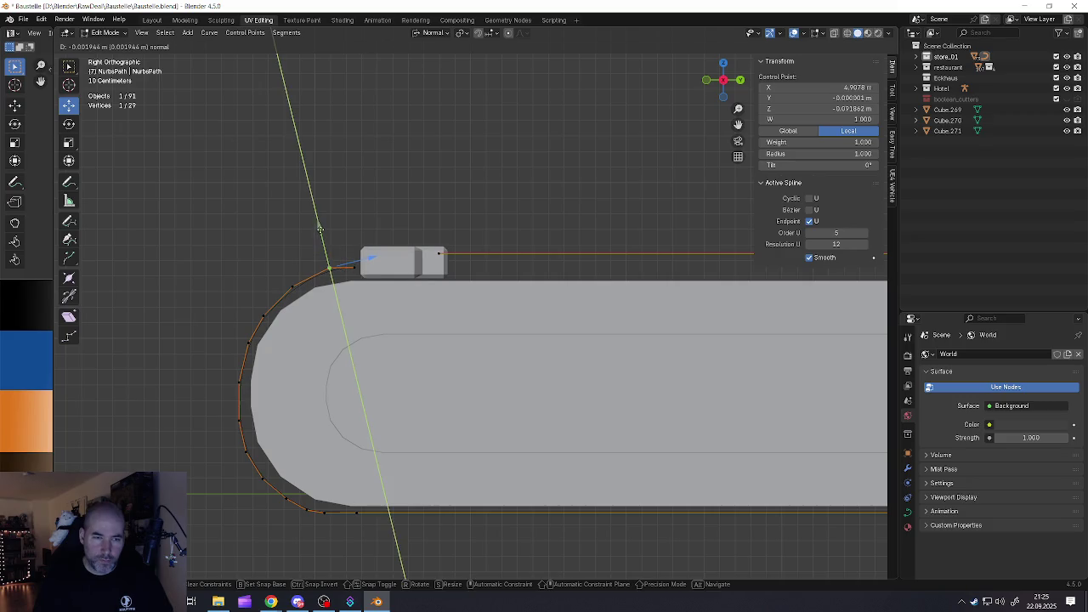
scroll(323, 242, down, 5)
shift+middle_drag(399, 323, 276, 323)
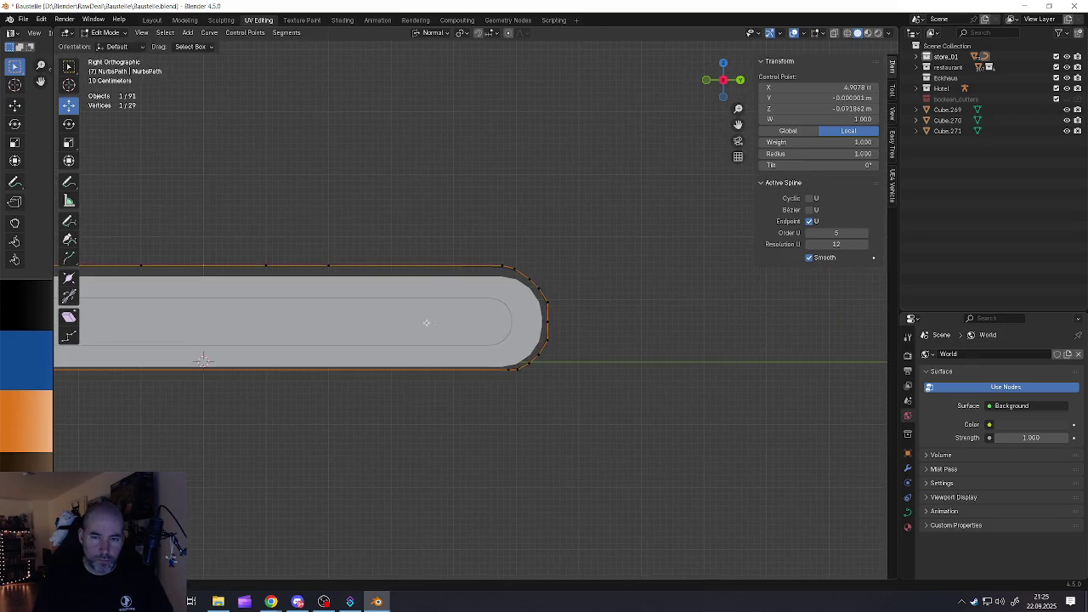
Shift the path's end point along the track and select a rounded-end control point
scroll(544, 323, up, 4)
click(562, 323)
drag(579, 326, 595, 324)
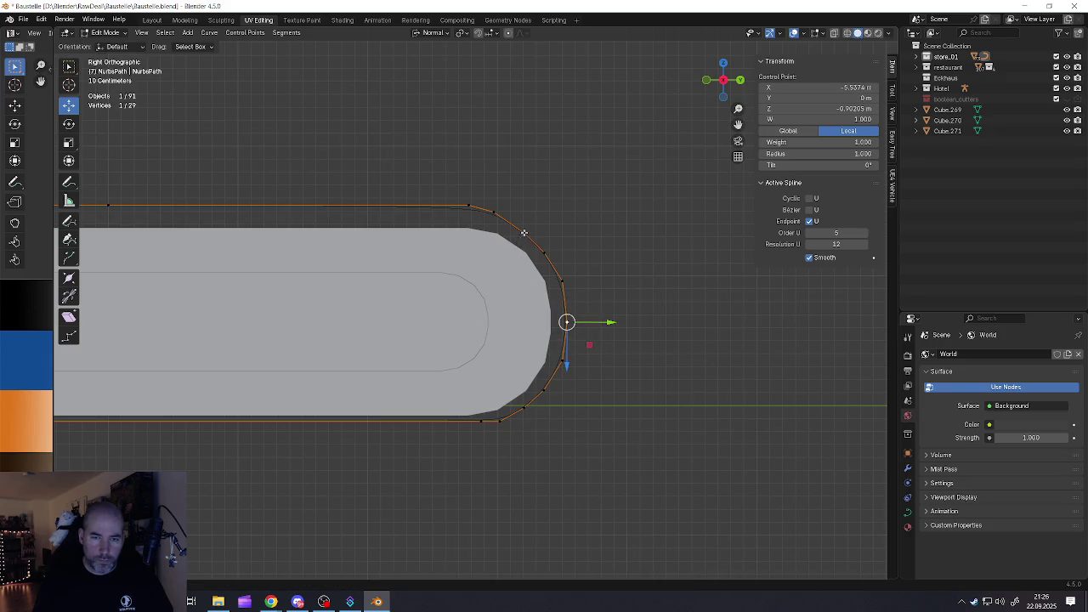
click(494, 212)
click(469, 206)
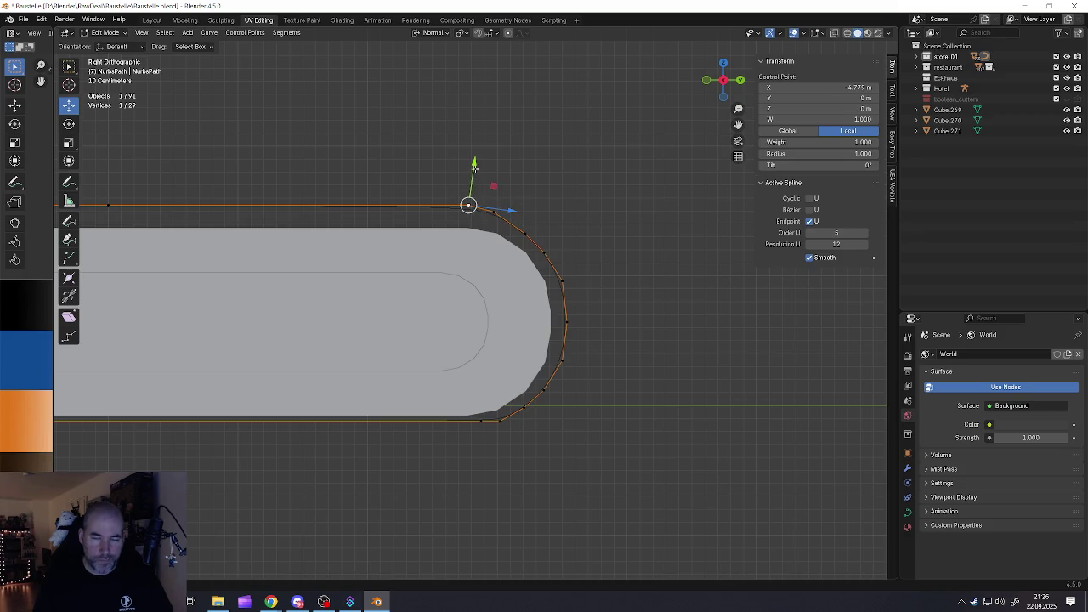
scroll(474, 166, down, 5)
shift+middle_drag(253, 279, 435, 333)
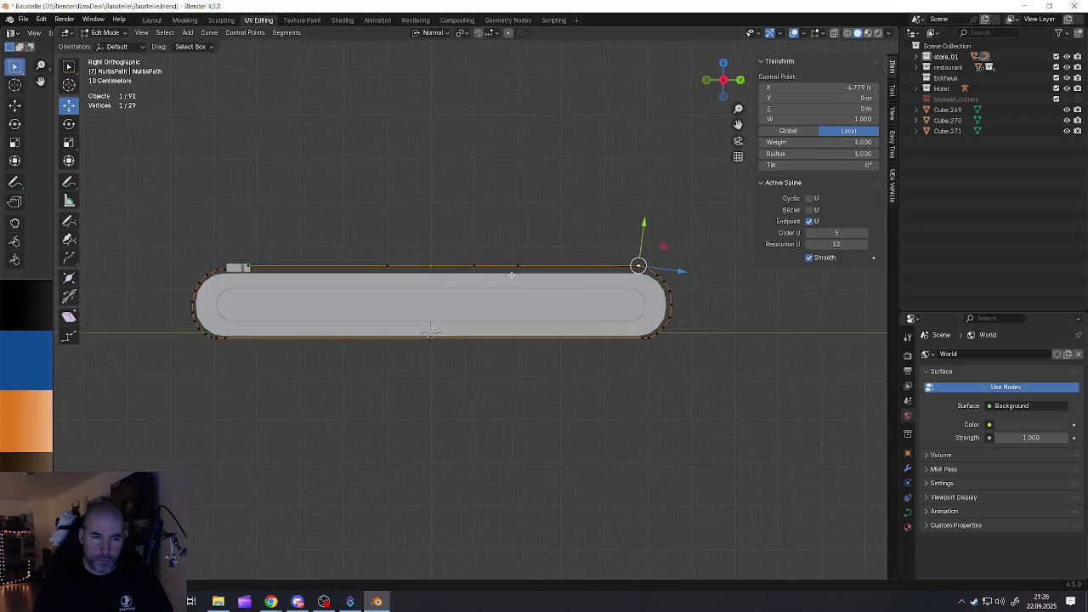
Select the top-edge control points and lower them slightly
shift+click(522, 268)
shift+click(483, 268)
shift+click(392, 268)
shift+click(264, 267)
drag(459, 225, 426, 263)
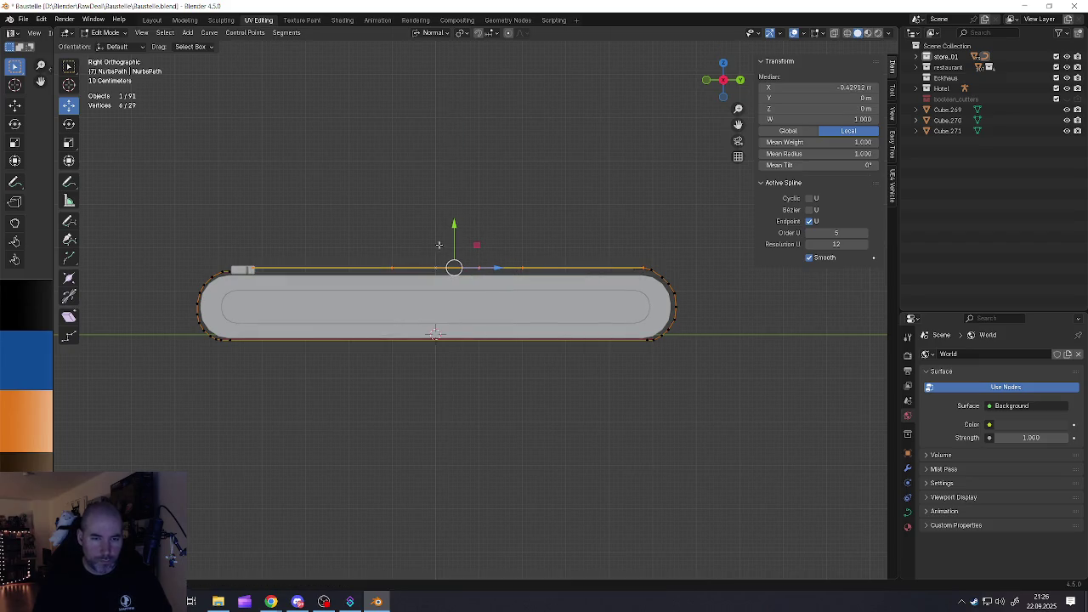
shift+click(470, 249)
drag(455, 225, 458, 226)
Move the path's end control point constrained to the Y axis
scroll(723, 288, up, 1)
shift+middle_drag(662, 291, 568, 297)
scroll(568, 296, up, 5)
click(508, 261)
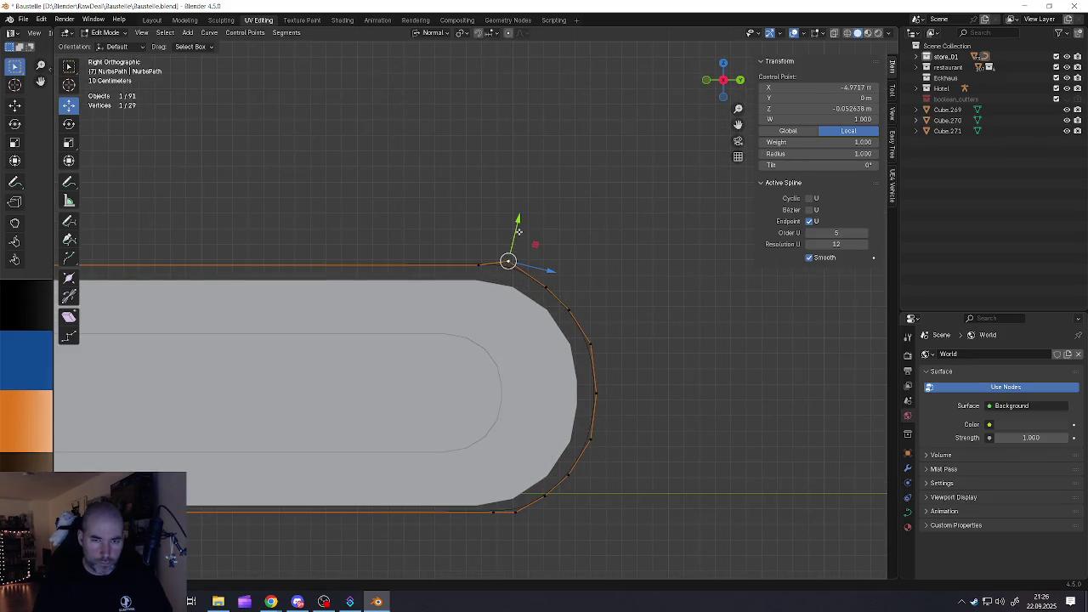
key(g)
key(y)
key(Return)
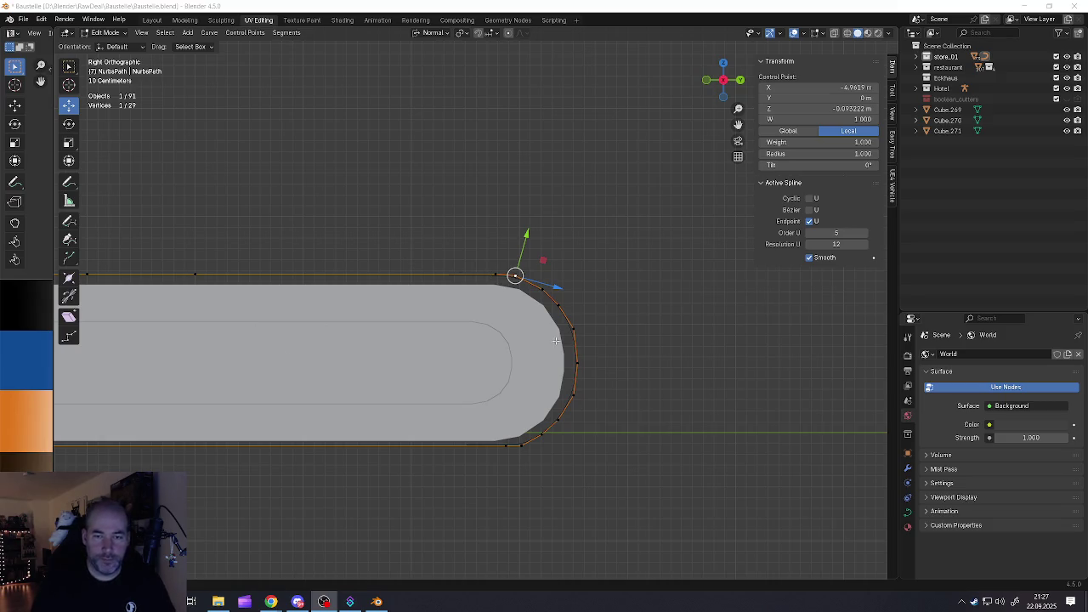
Select the lower-right curve points and the bottom-edge points together
scroll(561, 423, up, 1)
mouse_move(552, 427)
shift+middle_down()
mouse_move(518, 365)
mouse_move(519, 323)
shift+middle_up()
scroll(503, 384, down, 3)
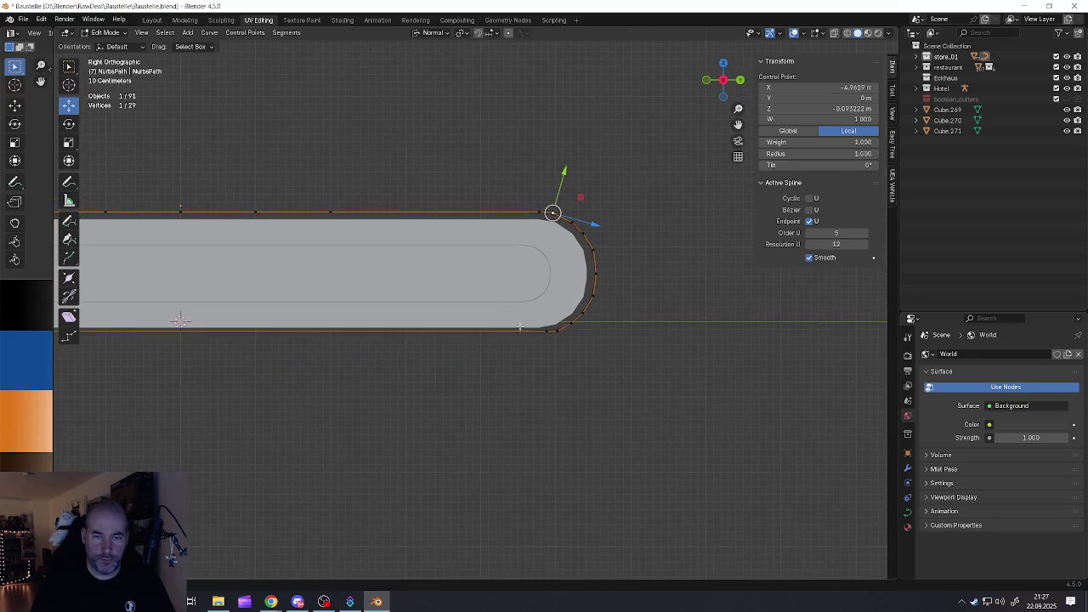
click(553, 332)
shift+click(571, 323)
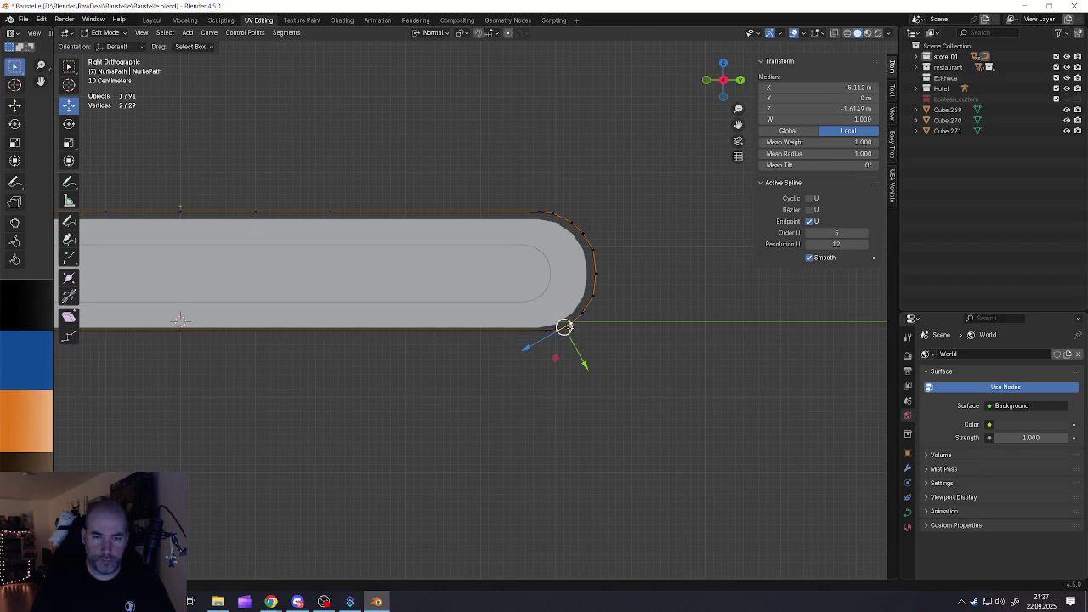
shift+click(540, 333)
scroll(540, 332, down, 5)
shift+middle_drag(541, 340, 651, 323)
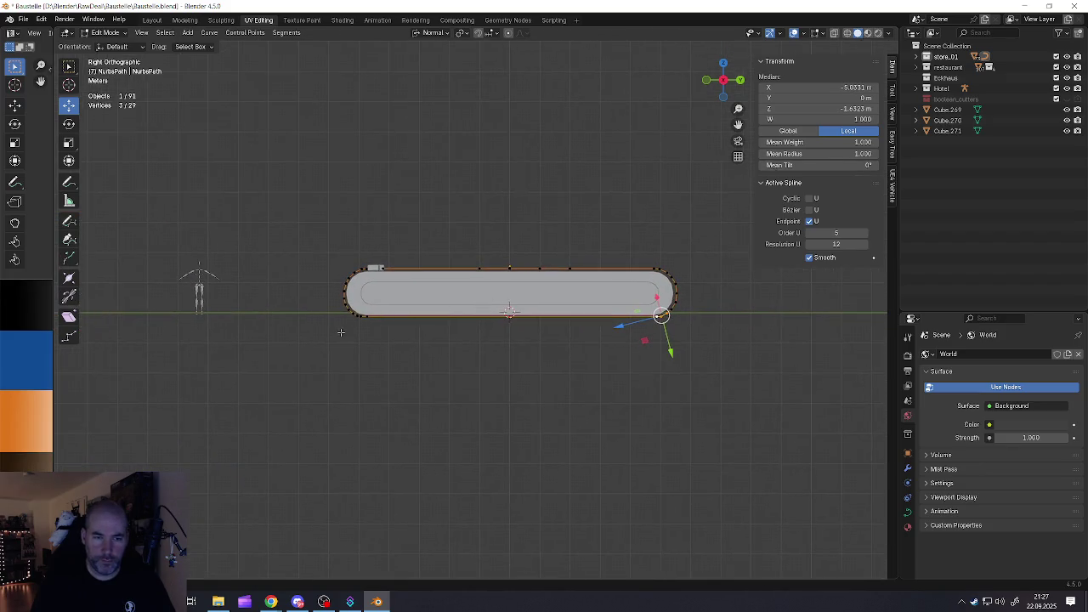
scroll(409, 318, up, 4)
shift+click(378, 297)
shift+click(370, 297)
shift+click(364, 296)
shift+middle_drag(571, 296, 451, 296)
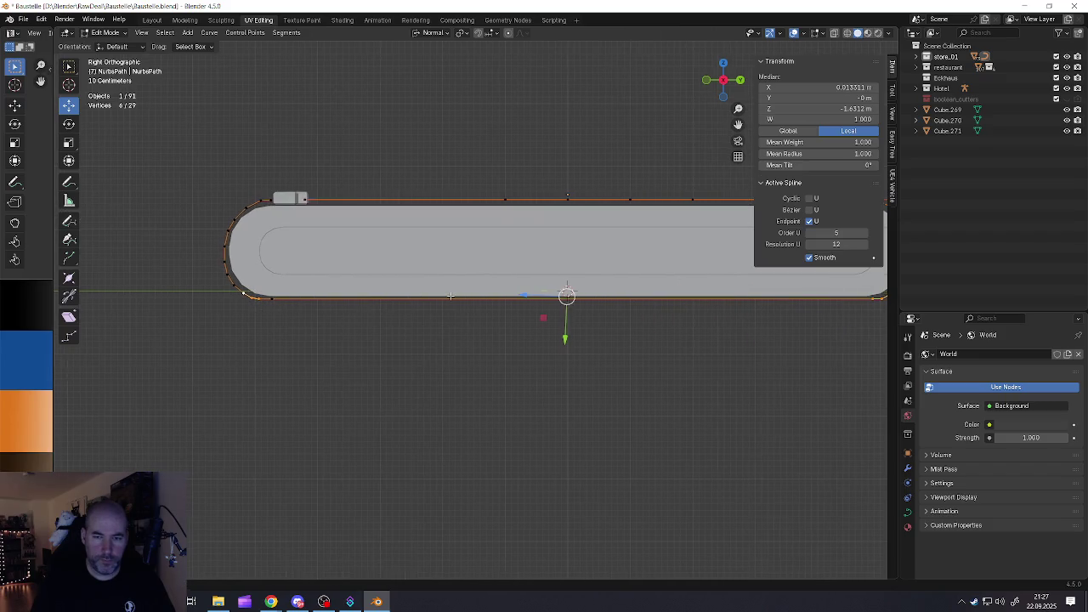
Set the transform orientation to Global and lower the bottom-edge points along Z
click(431, 32)
click(410, 66)
drag(563, 249, 532, 257)
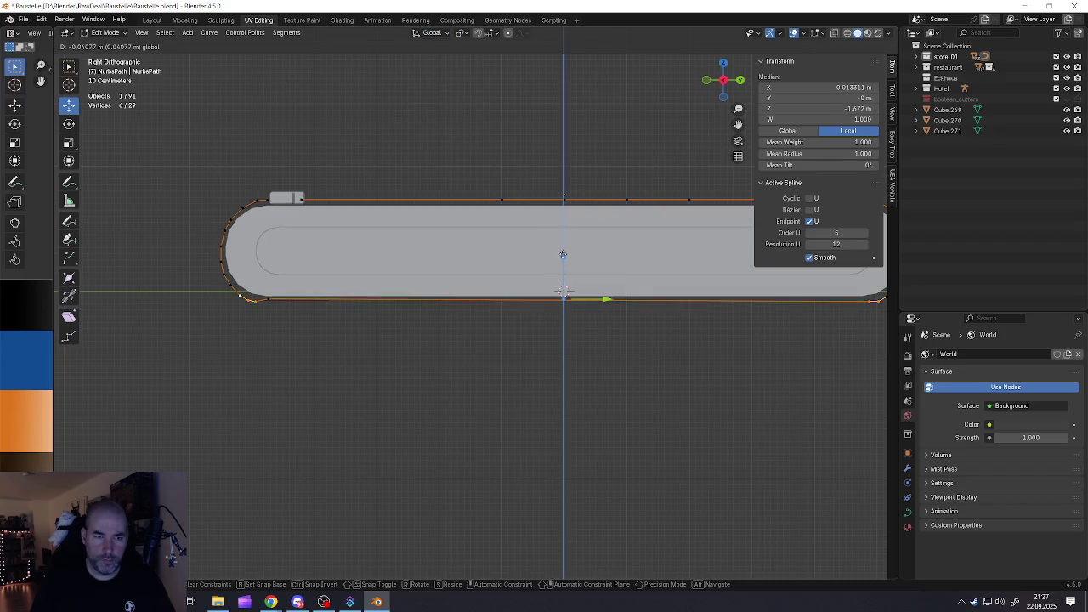
shift+click(562, 293)
drag(523, 255, 528, 259)
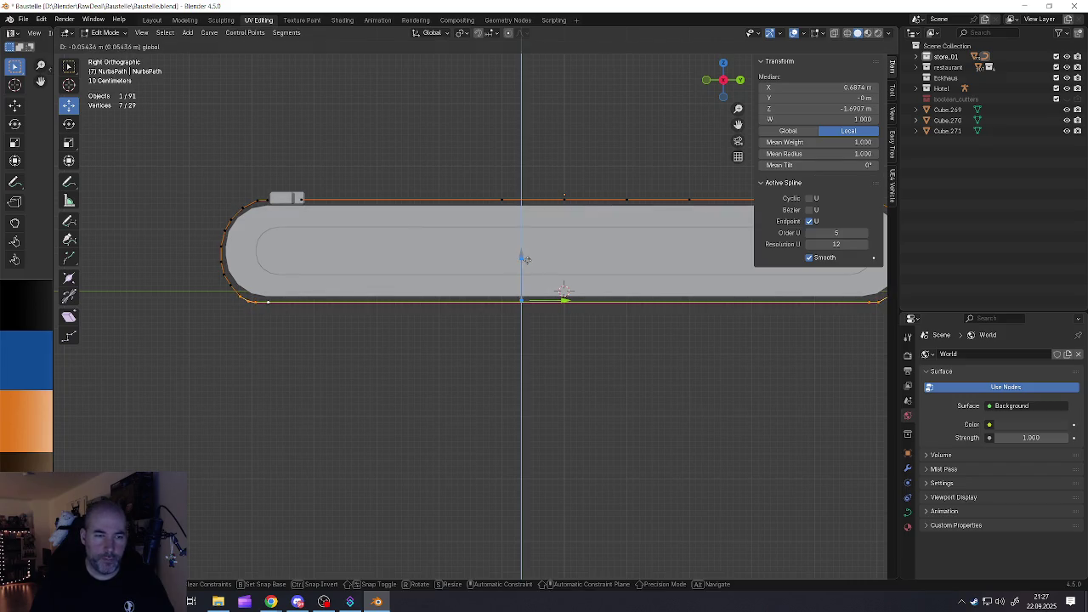
drag(528, 259, 516, 259)
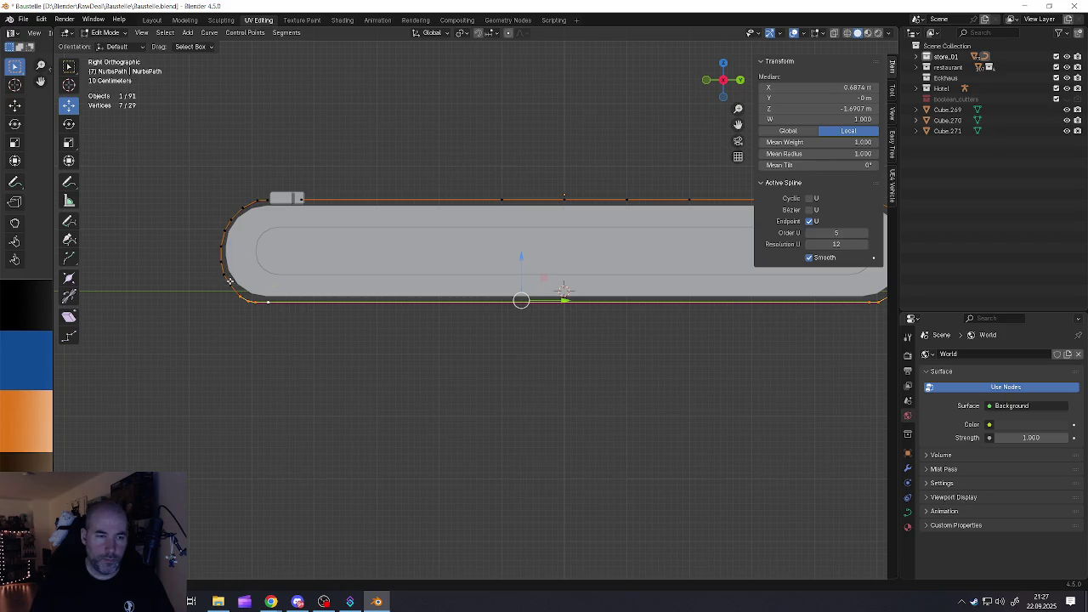
Nudge a control point on the left rounded end down along Z
click(230, 280)
scroll(231, 282, up, 1)
scroll(233, 283, up, 1)
scroll(243, 283, up, 3)
click(274, 317)
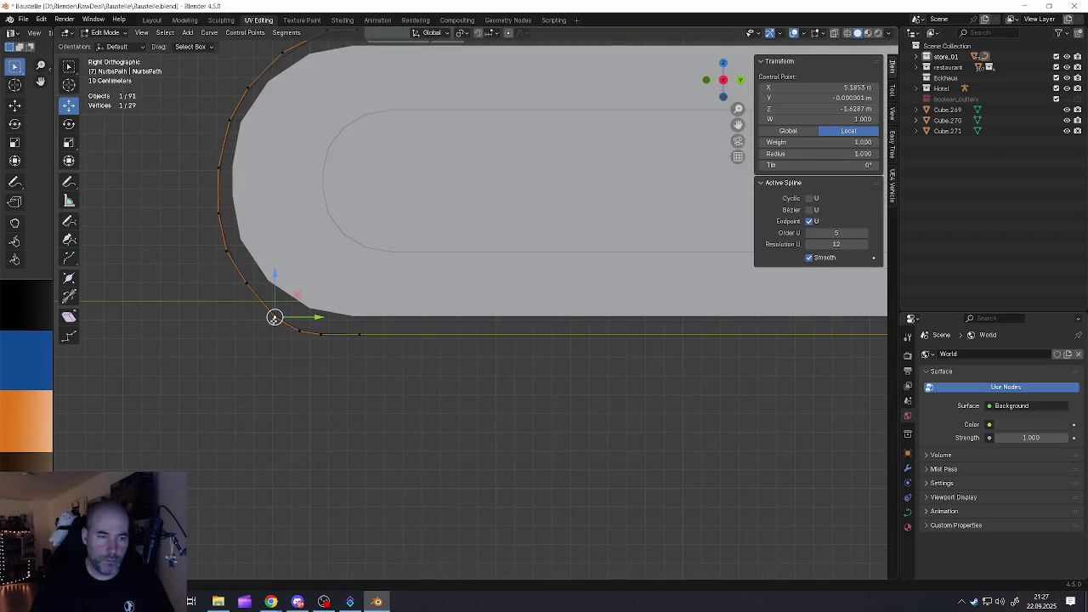
drag(273, 279, 274, 271)
drag(274, 308, 298, 328)
drag(299, 287, 320, 331)
drag(320, 288, 321, 299)
Adjust the right-end and bottom-edge control points along Z
scroll(299, 297, down, 3)
scroll(298, 298, down, 3)
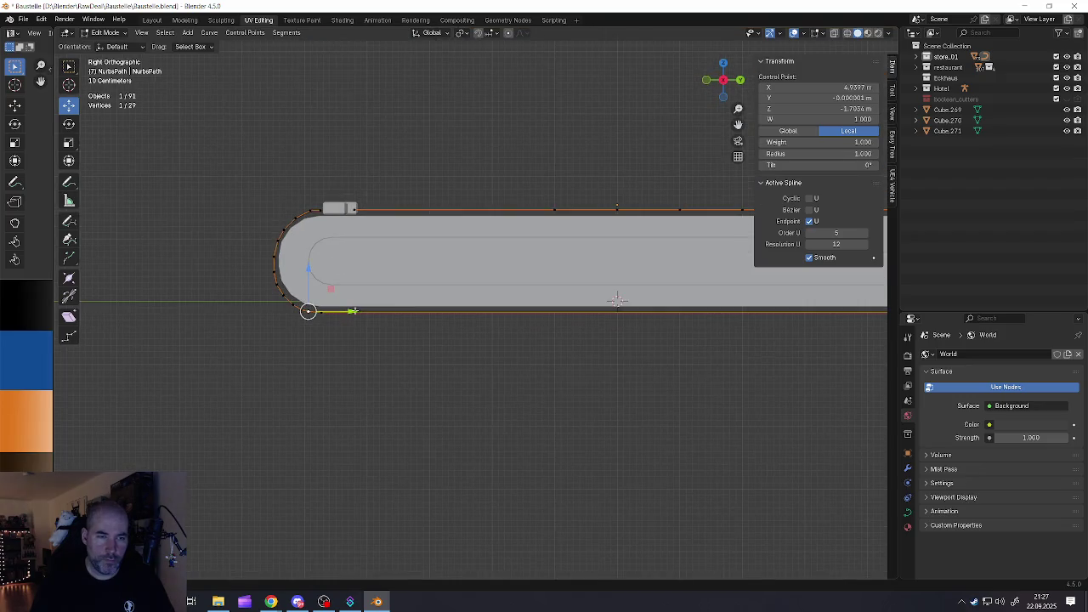
scroll(340, 293, up, 1)
ctrl+scroll(595, 299, down, 5)
scroll(523, 344, up, 2)
scroll(523, 344, up, 2)
click(523, 344)
mouse_move(526, 313)
mouse_down()
mouse_move(559, 293)
mouse_move(524, 317)
mouse_move(548, 349)
mouse_move(510, 346)
mouse_move(567, 344)
mouse_move(534, 342)
mouse_up()
click(560, 328)
click(524, 347)
click(499, 350)
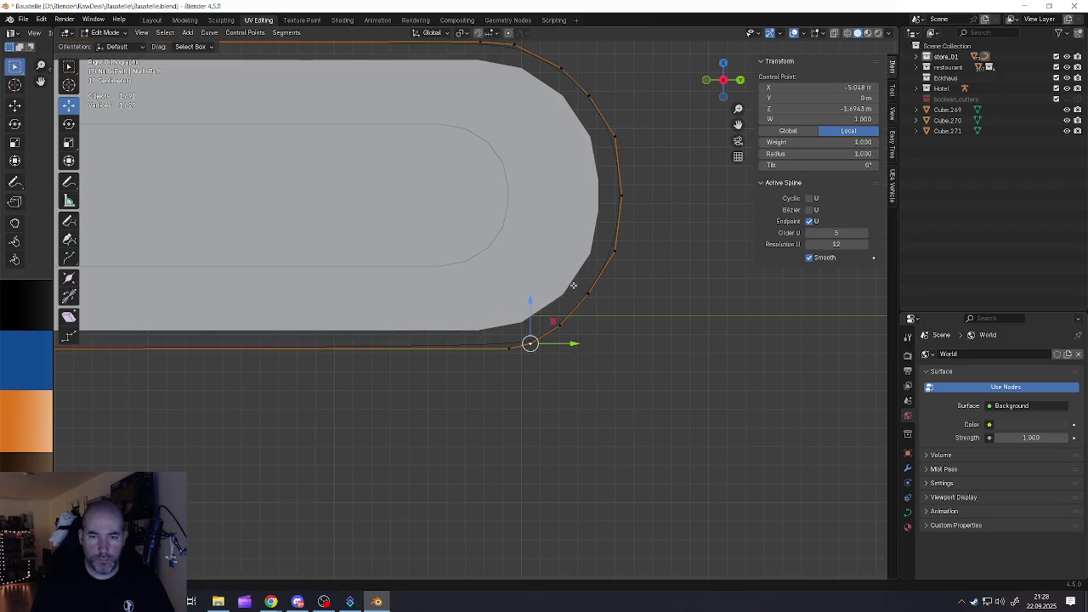
Extrude a new control point from beside the small box along Y across the top edge
scroll(574, 282, down, 3)
shift+middle_drag(575, 282, 574, 344)
scroll(575, 344, down, 3)
shift+middle_drag(361, 292, 462, 292)
scroll(375, 289, up, 2)
scroll(375, 289, up, 5)
scroll(375, 289, up, 3)
click(373, 279)
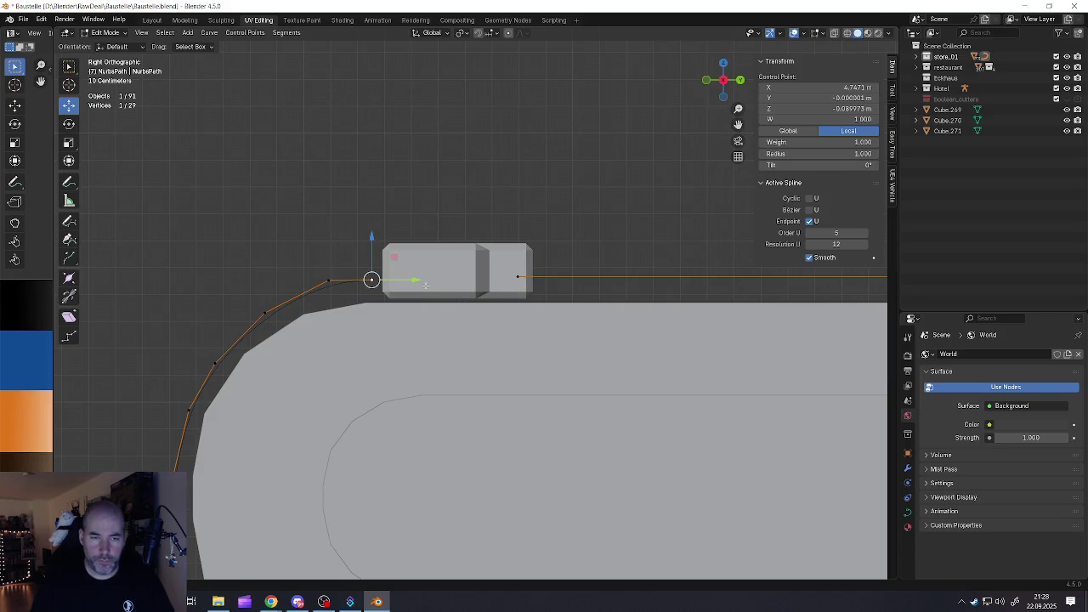
key(e)
key(Escape)
key(g)
key(y)
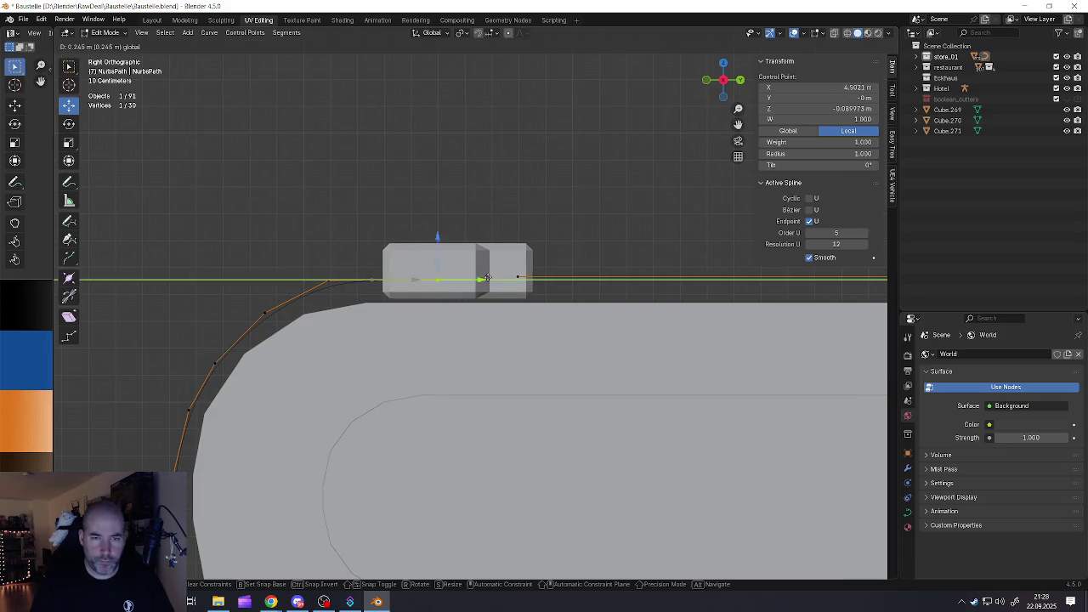
click(508, 279)
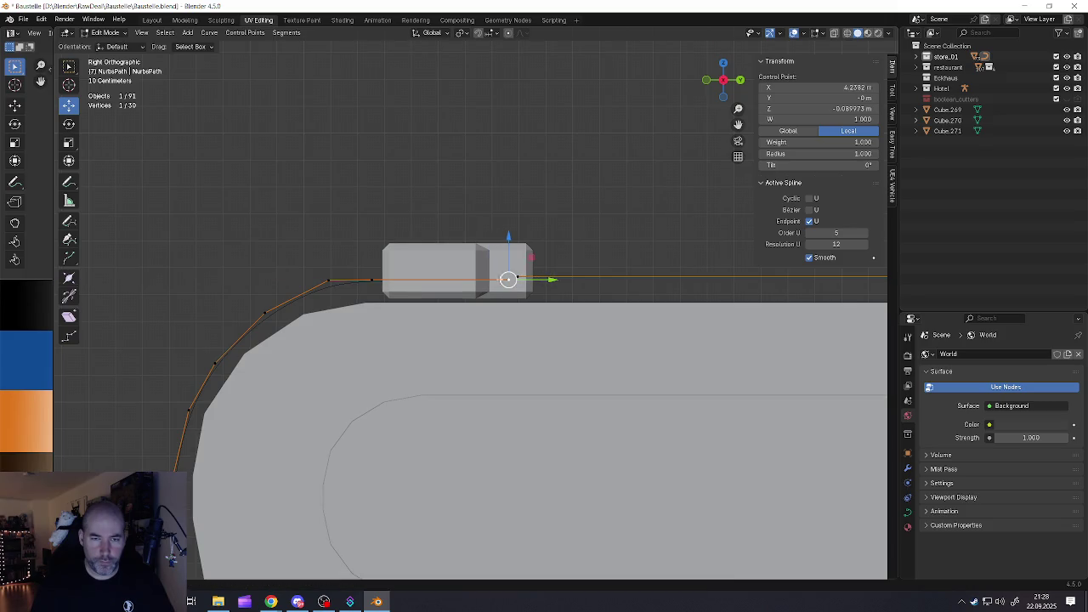
Level the new points along Z and fine-tune them along Y beside the box
shift+click(374, 279)
drag(438, 249, 444, 244)
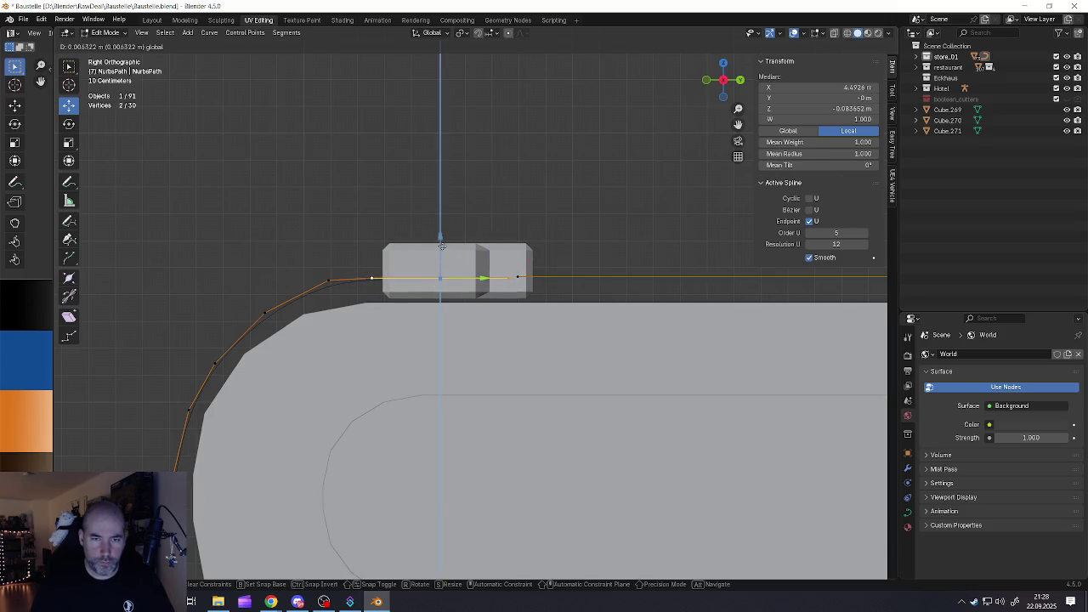
click(516, 276)
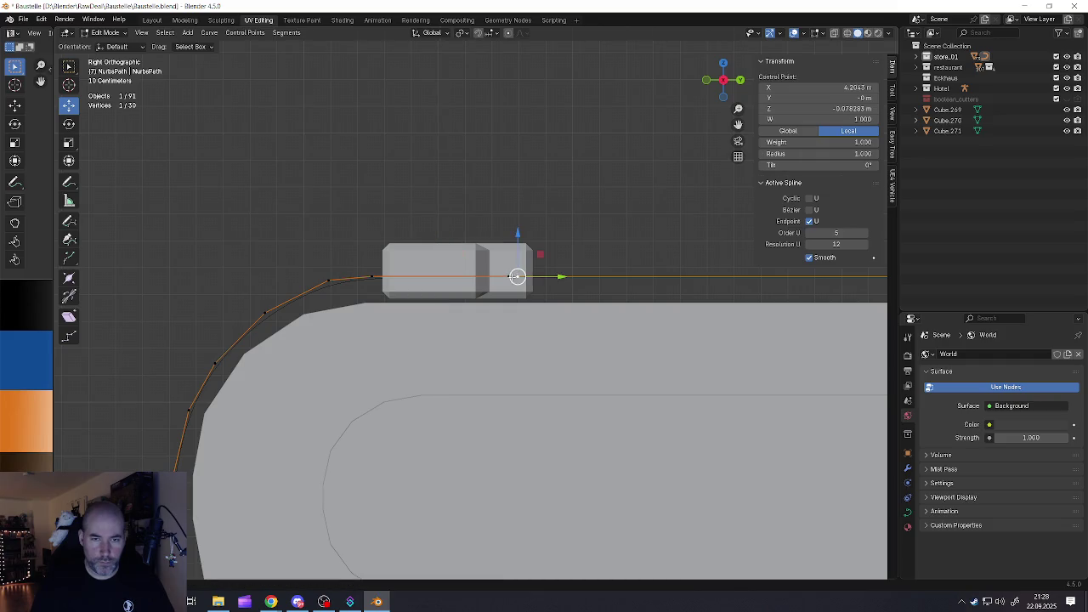
drag(545, 276, 538, 277)
click(368, 276)
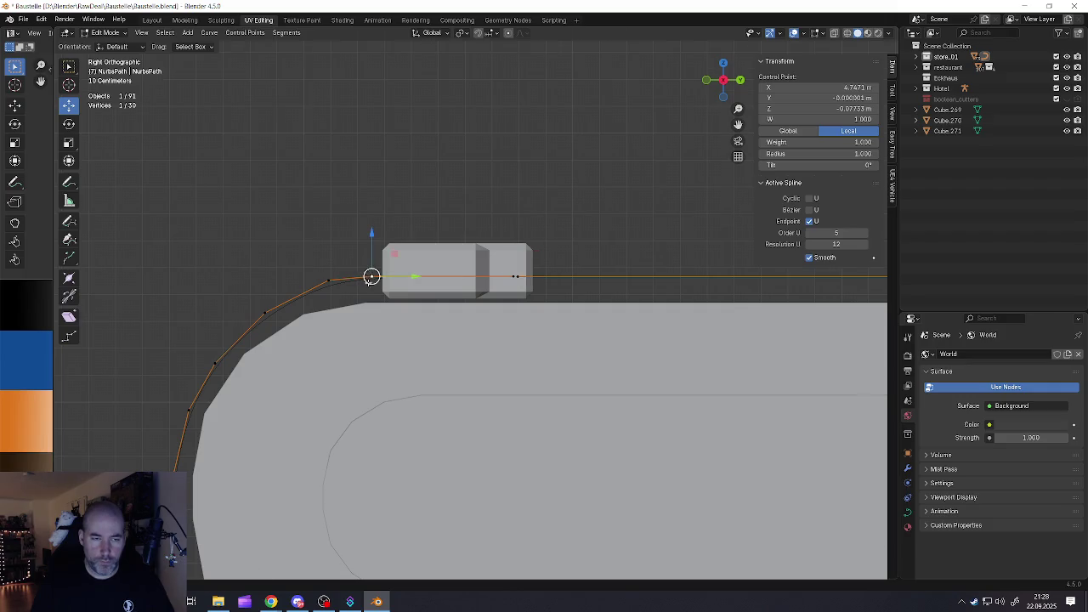
scroll(368, 276, down, 4)
mouse_move(678, 344)
shift+middle_down()
mouse_move(393, 344)
mouse_move(472, 349)
shift+middle_up()
scroll(393, 344, down, 2)
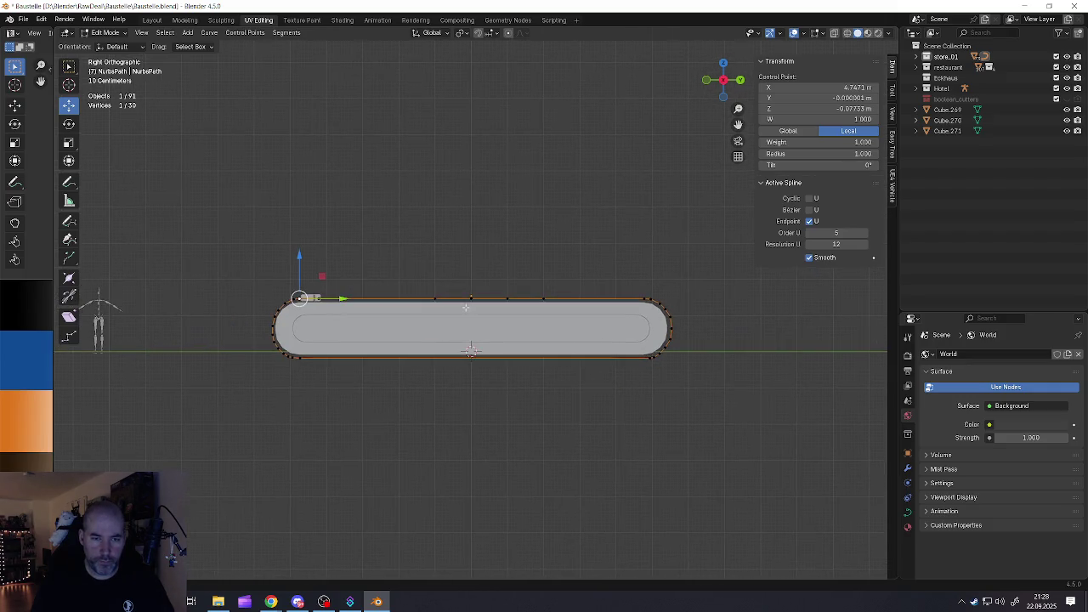
key(Tab)
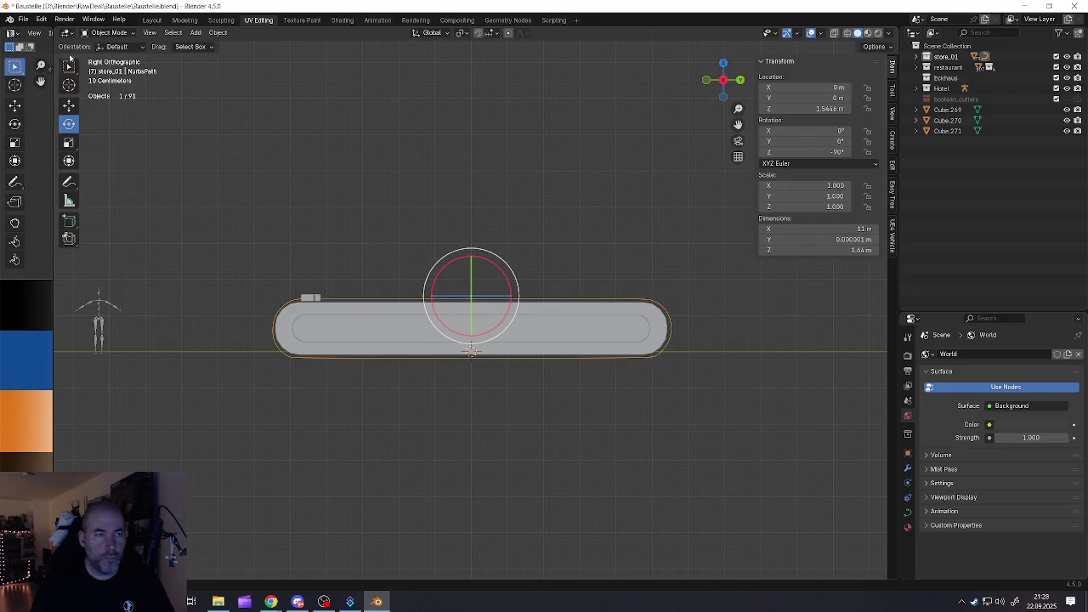
click(26, 20)
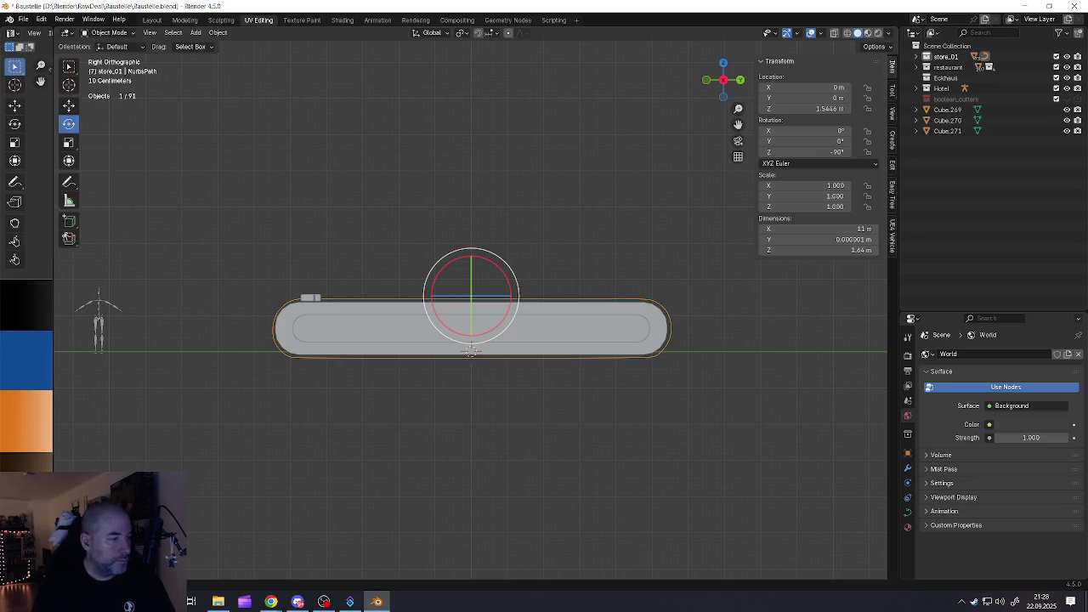
key(alt+Tab)
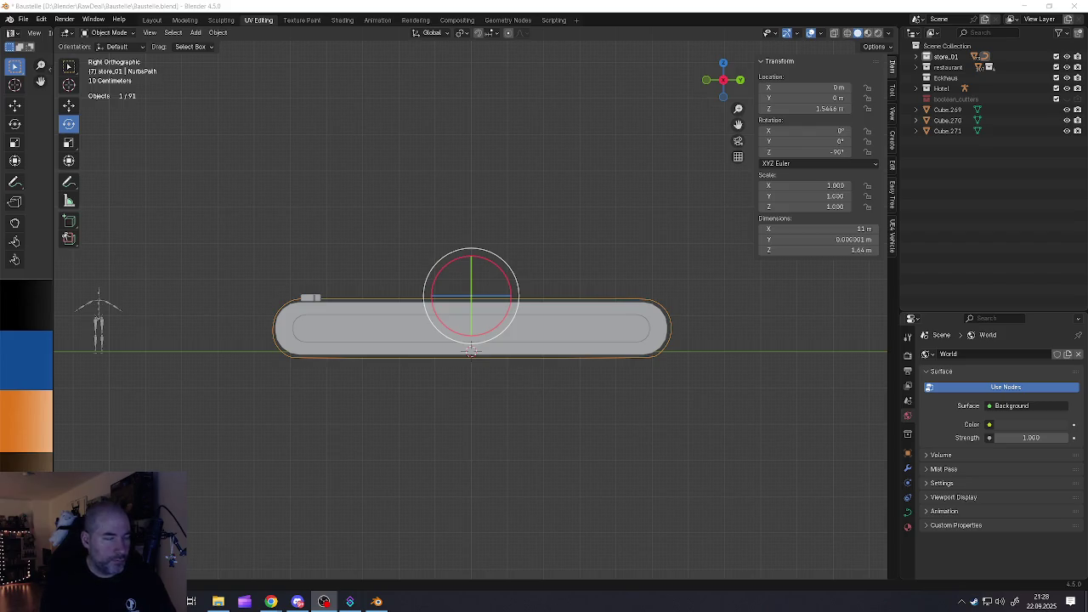
click(833, 34)
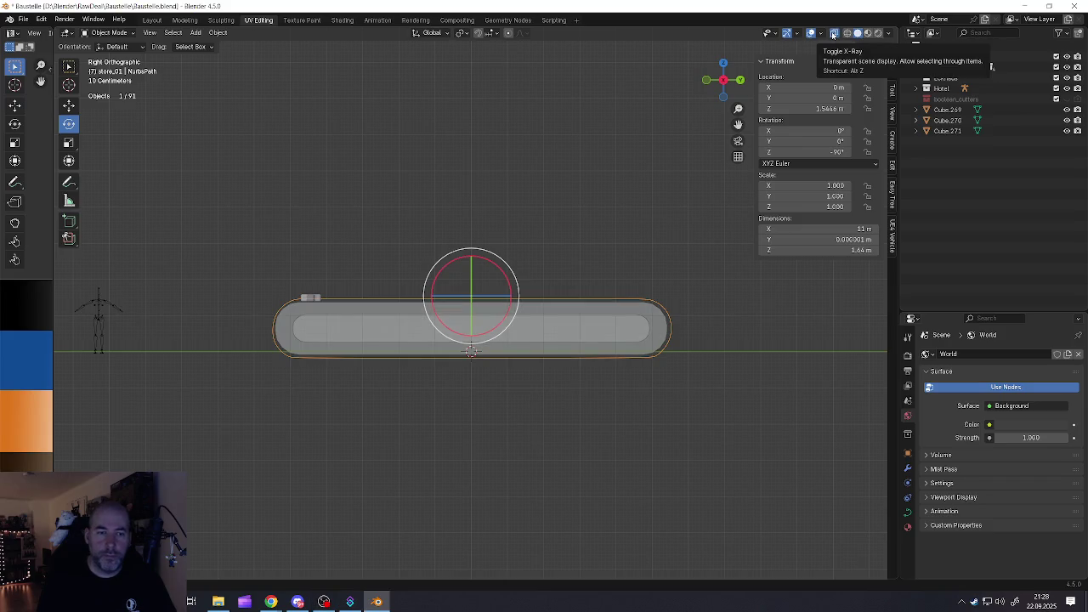
click(833, 34)
click(832, 34)
click(833, 34)
click(833, 34)
click(833, 34)
click(833, 34)
click(833, 34)
click(833, 34)
click(832, 34)
click(833, 34)
click(832, 34)
click(833, 34)
click(832, 34)
click(832, 34)
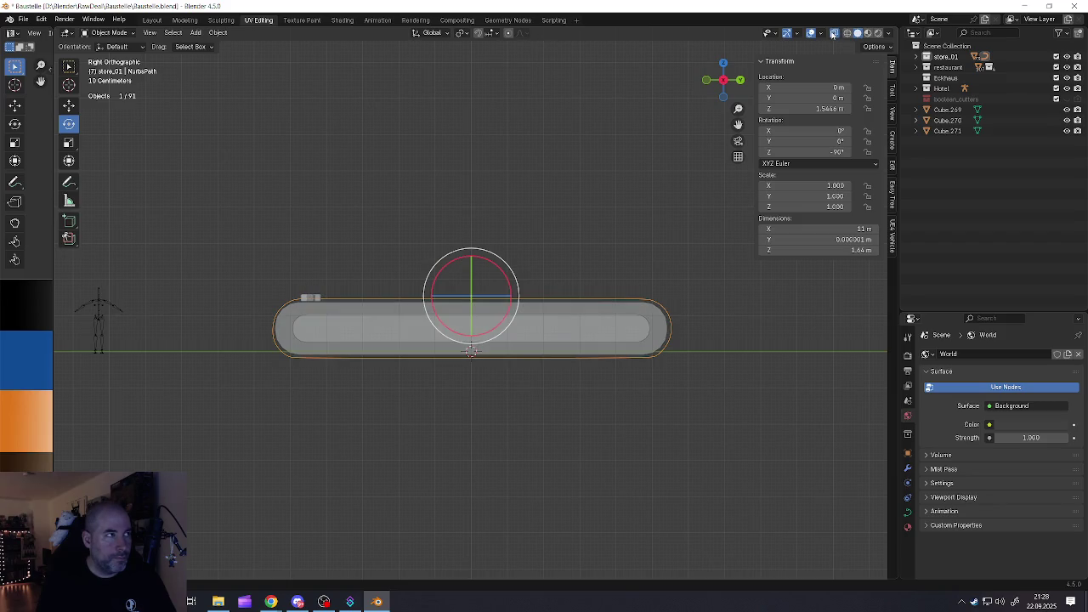
click(832, 34)
click(833, 34)
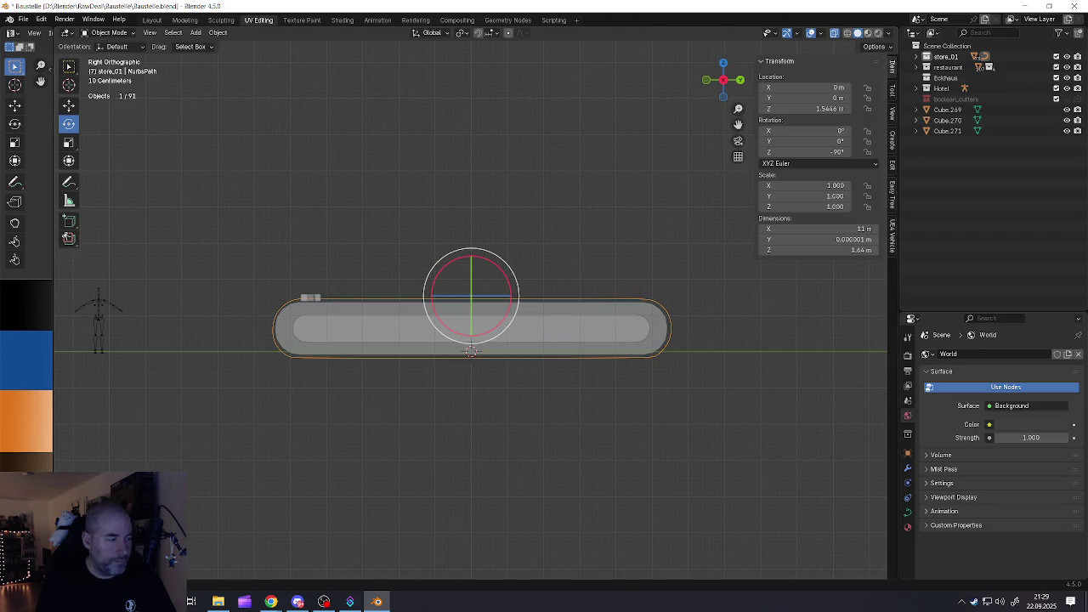
key(alt+Tab)
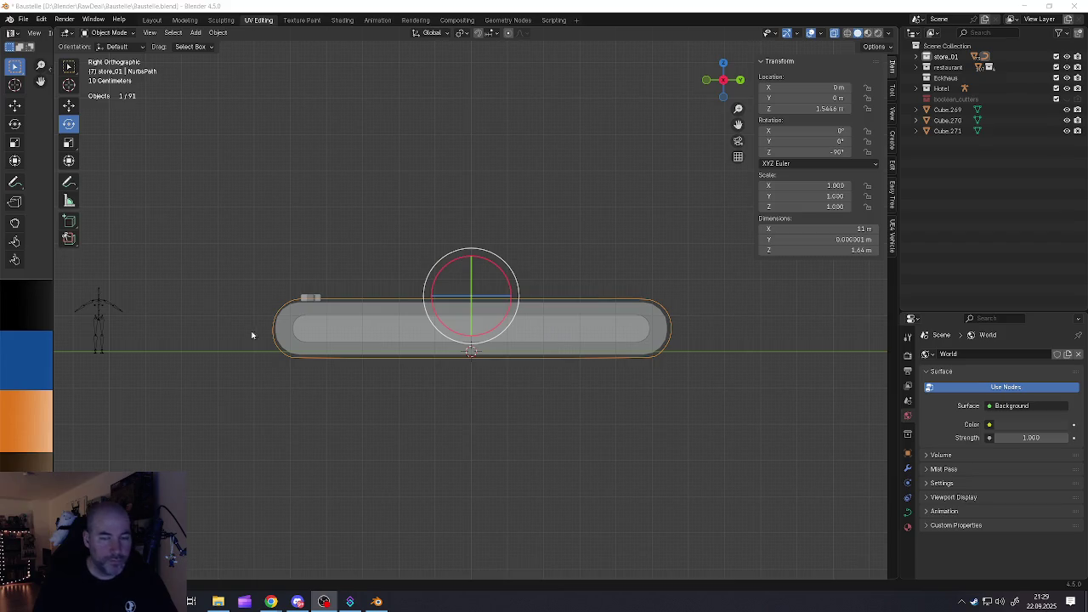
scroll(665, 367, up, 6)
Slide the track curve's bottom-right end point slightly left along the straight
scroll(661, 345, up, 1)
scroll(651, 334, down, 1)
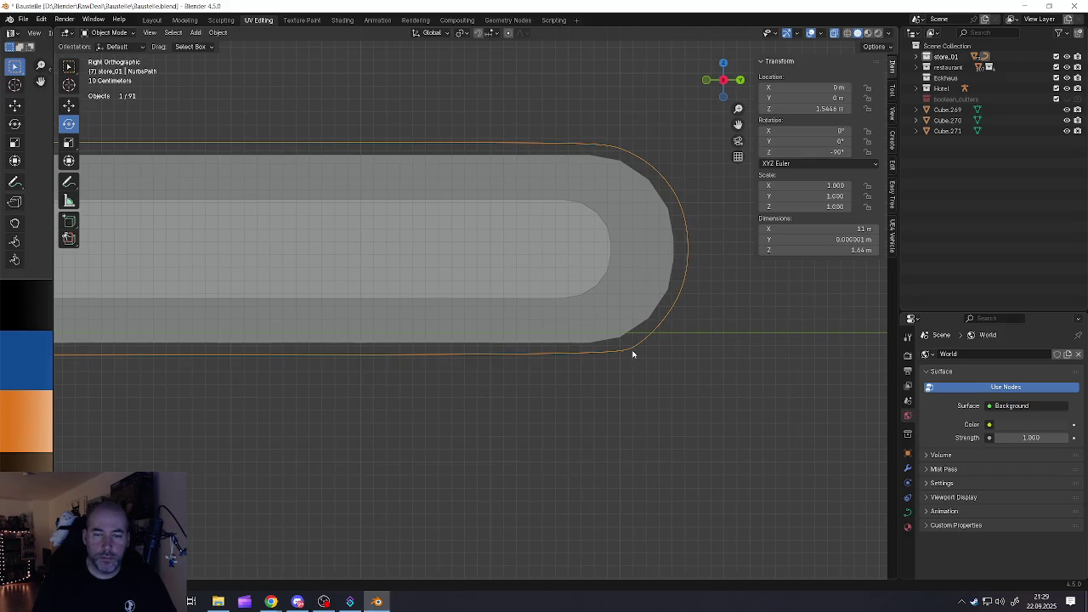
key(Tab)
click(620, 354)
drag(632, 354, 636, 362)
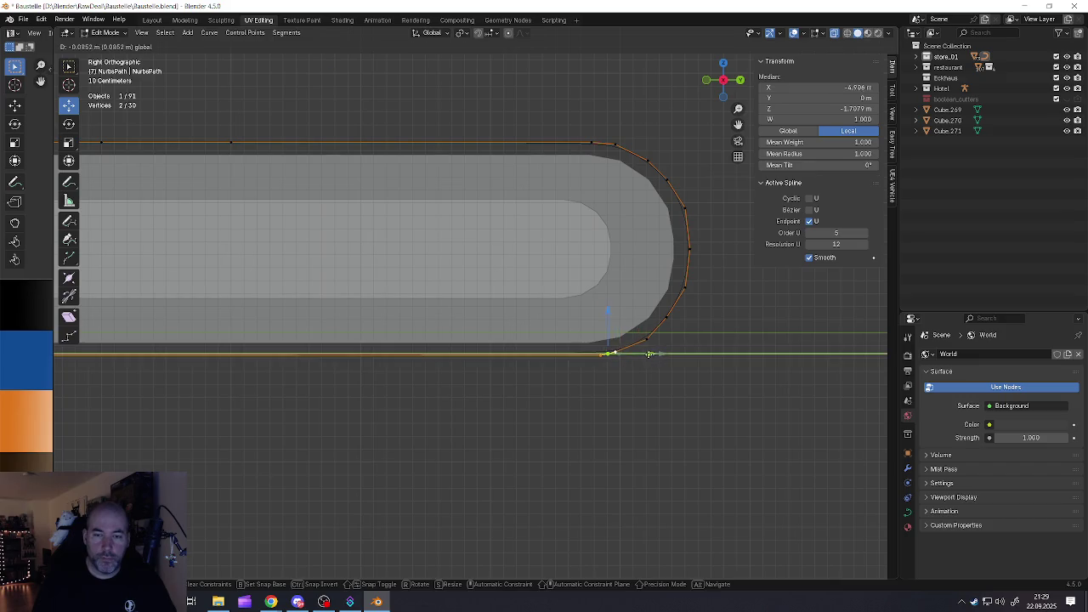
key(Tab)
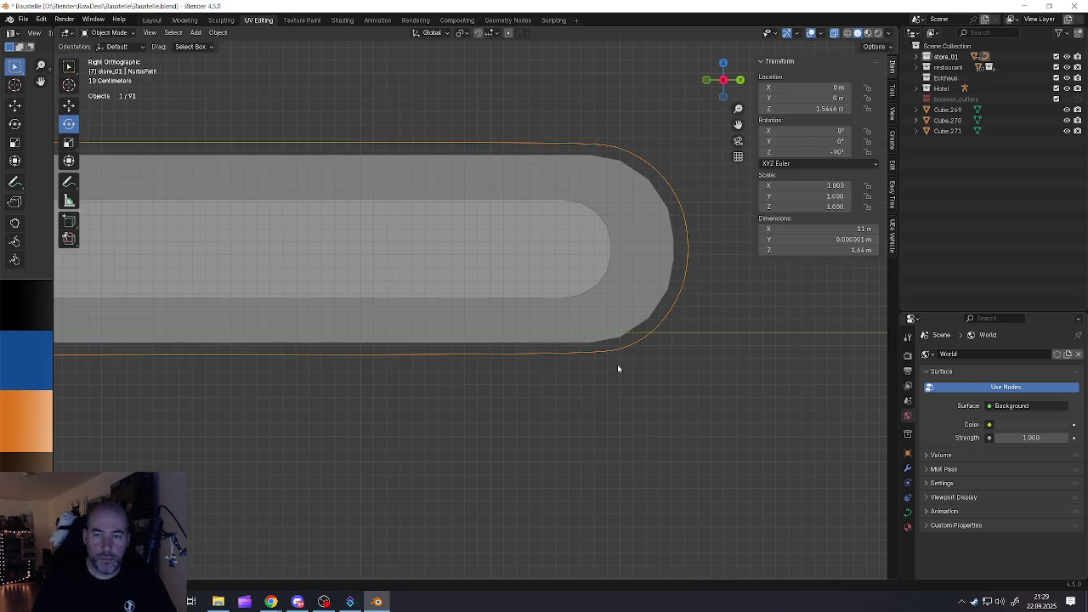
Recentre the track and select the bottom control point near the curve's left bend in Edit Mode
scroll(616, 369, down, 4)
scroll(600, 375, down, 2)
shift+middle_drag(400, 377, 532, 379)
scroll(290, 363, up, 3)
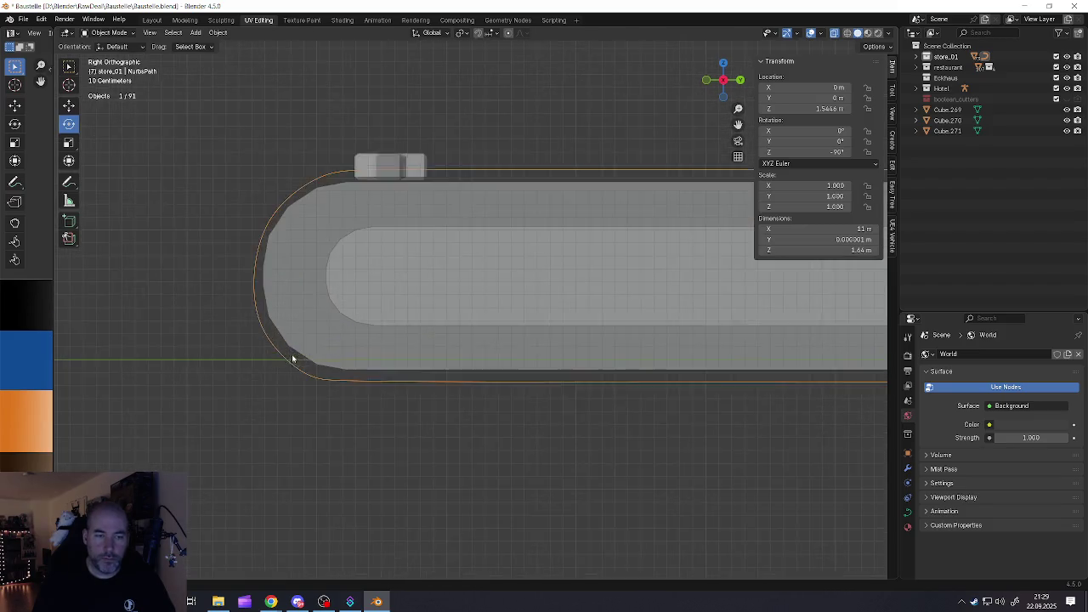
scroll(291, 357, up, 1)
key(Tab)
click(328, 385)
shift+click(381, 387)
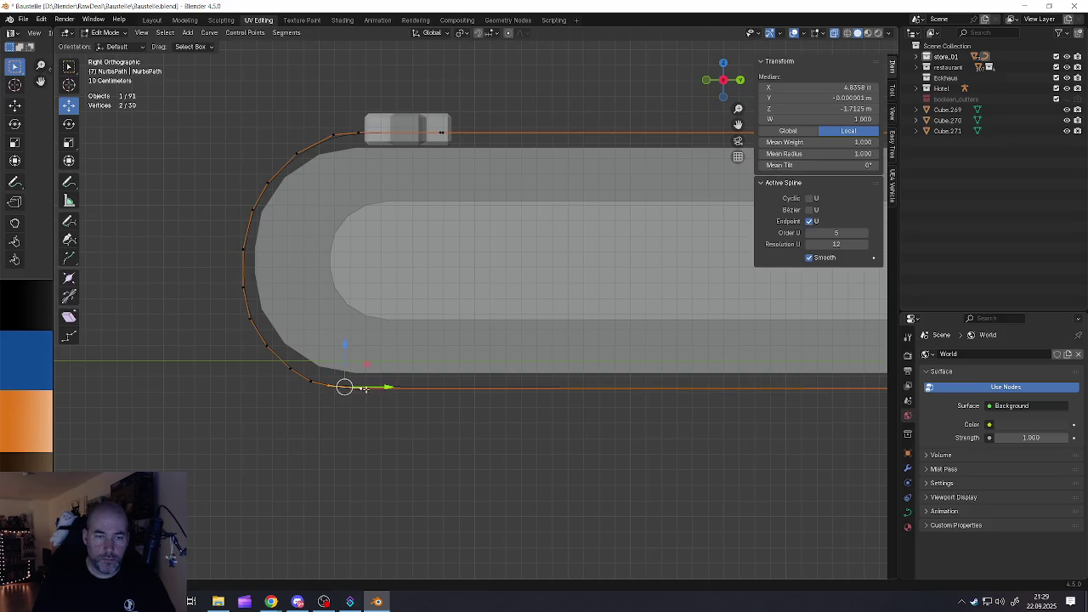
click(323, 382)
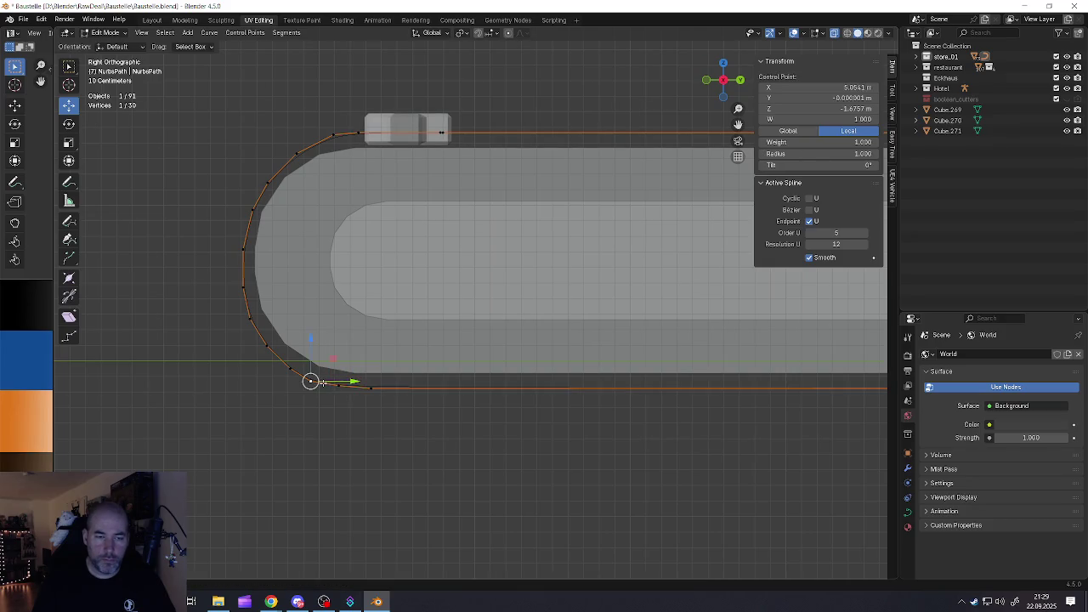
key(Tab)
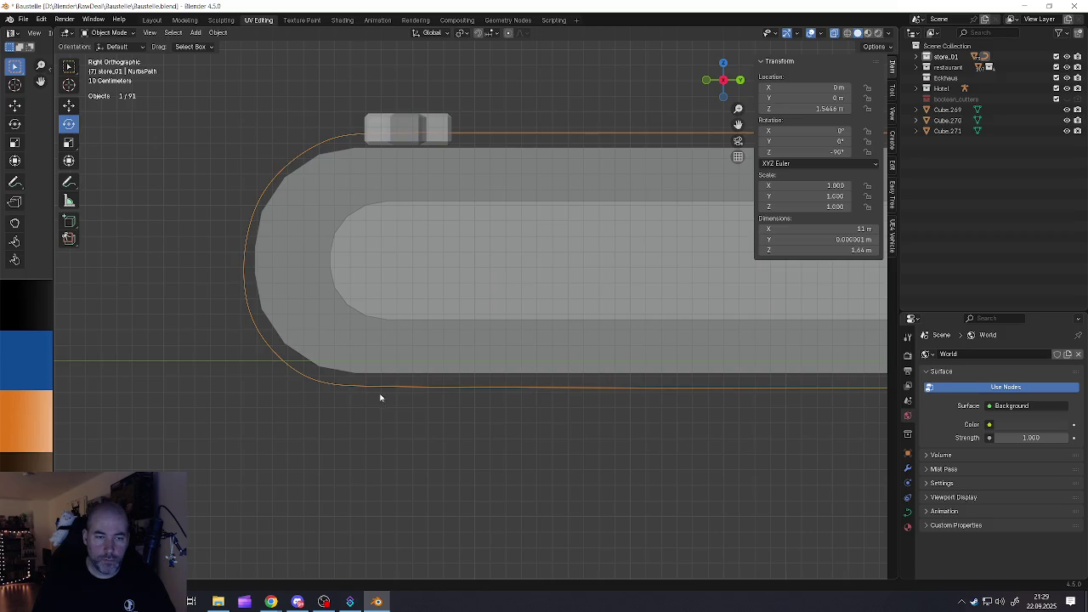
Zoom out and recentre the whole track in the view
scroll(386, 389, down, 1)
scroll(386, 390, down, 1)
scroll(417, 372, down, 2)
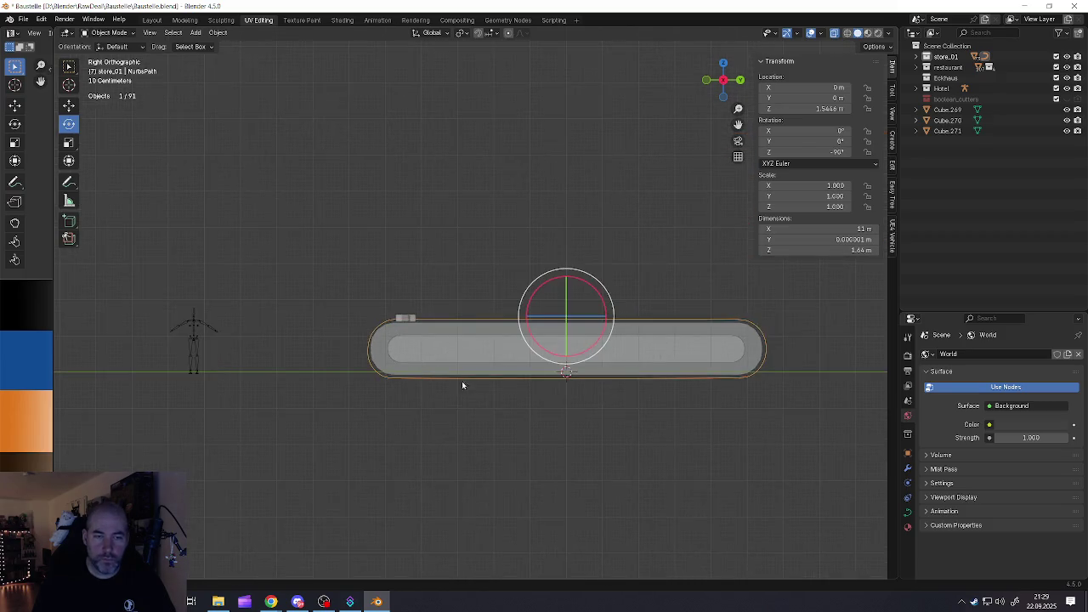
shift+middle_drag(528, 384, 504, 394)
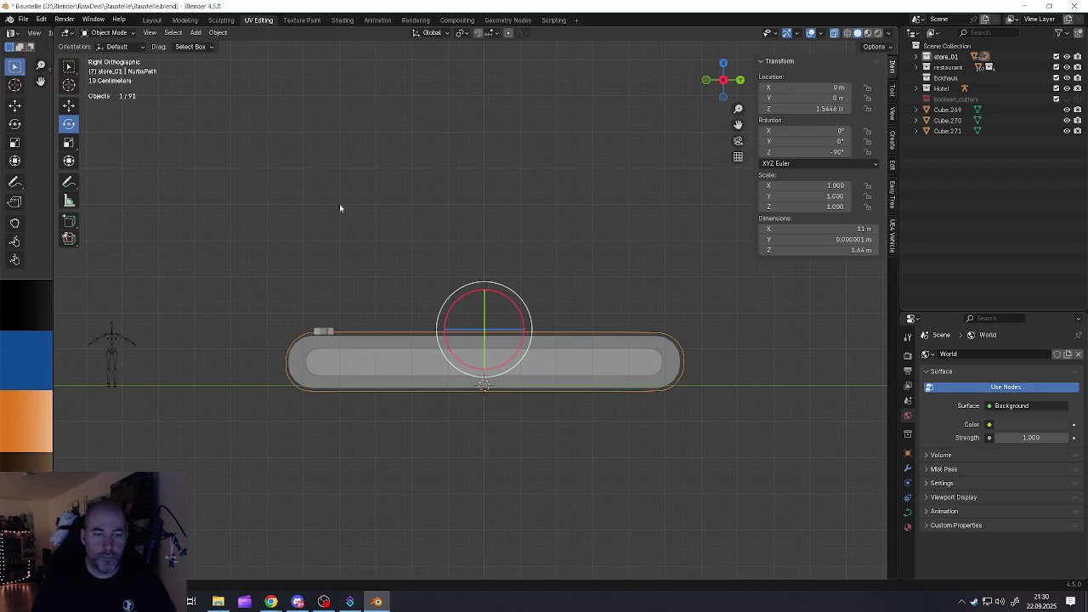
Save Baustelle.blend and select the small chain link on the track
click(31, 18)
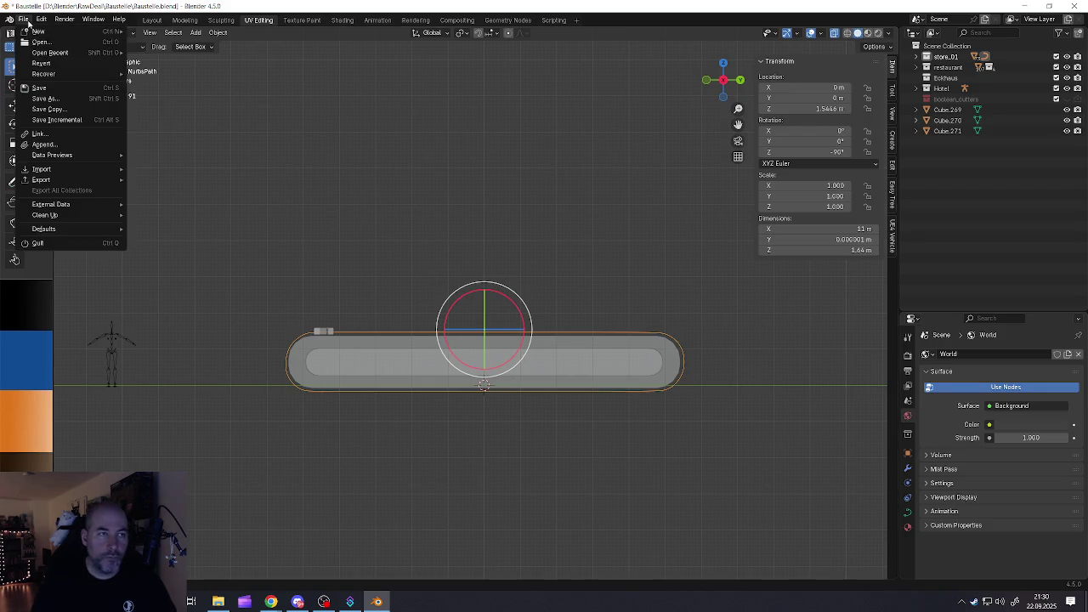
click(51, 98)
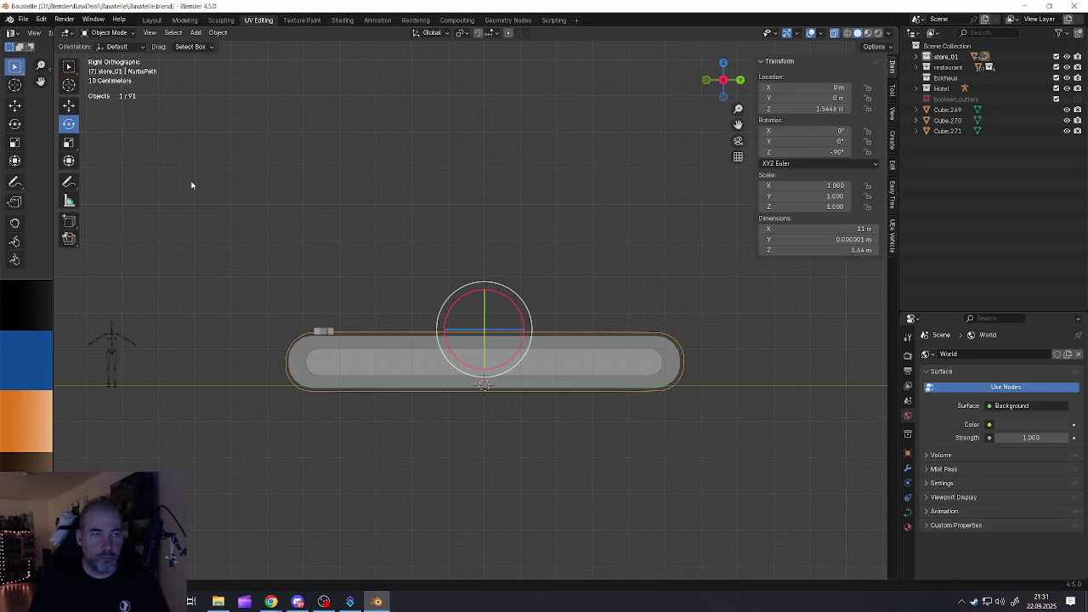
click(23, 19)
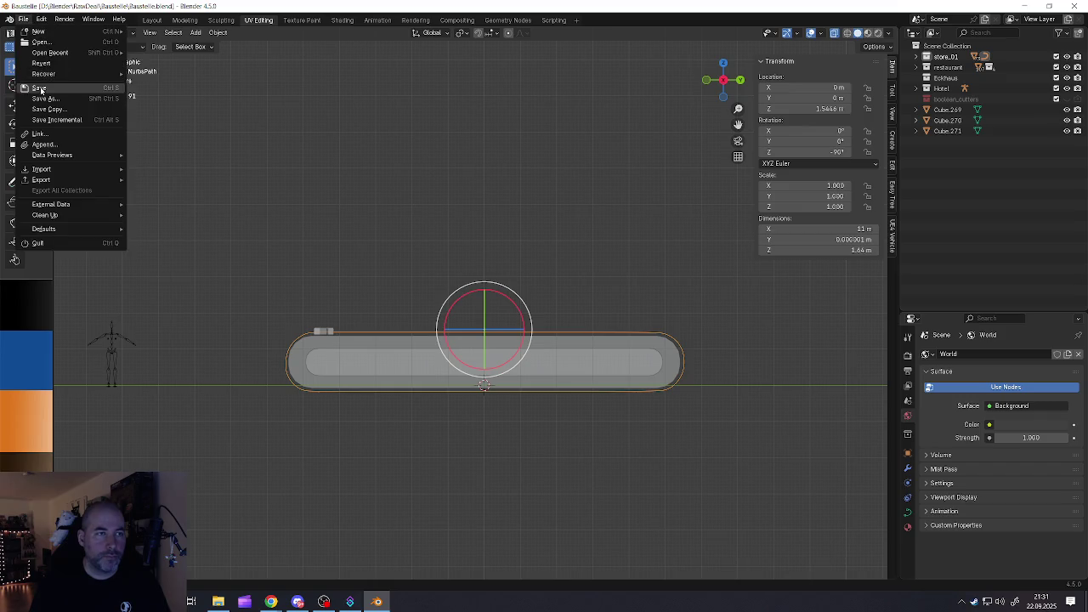
click(39, 87)
click(323, 335)
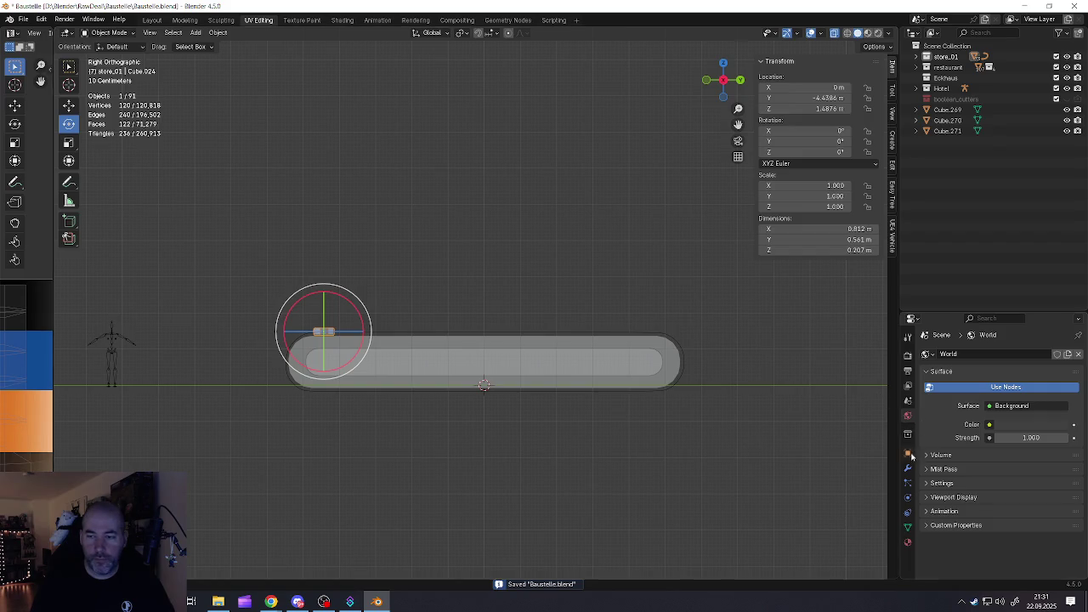
Recentre the Cube.024 link mesh on its origin and show its empty modifier list
key(Tab)
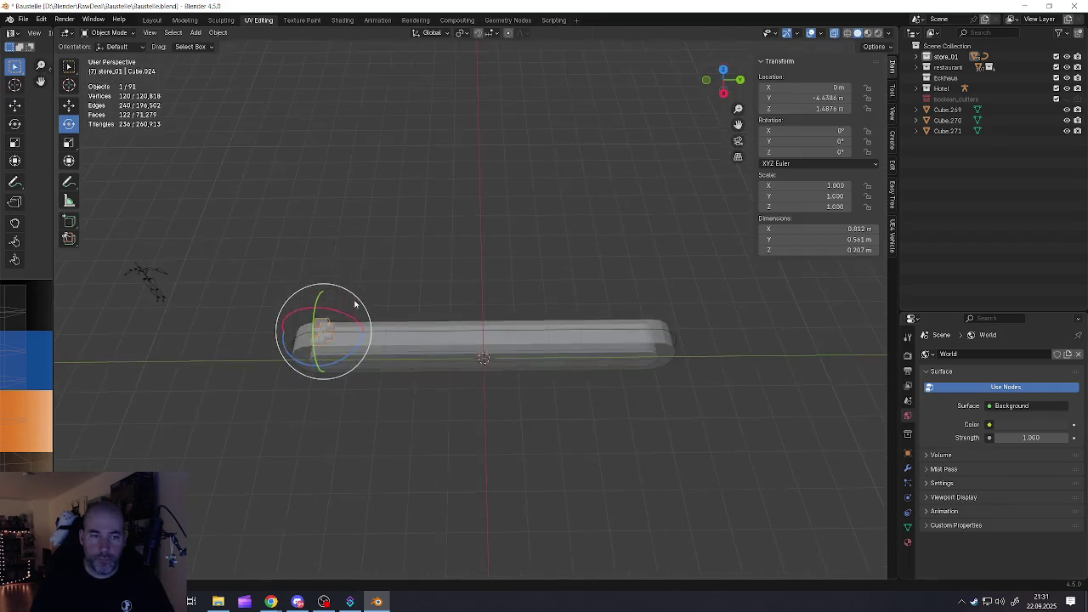
middle_drag(632, 359, 357, 303)
drag(366, 335, 384, 338)
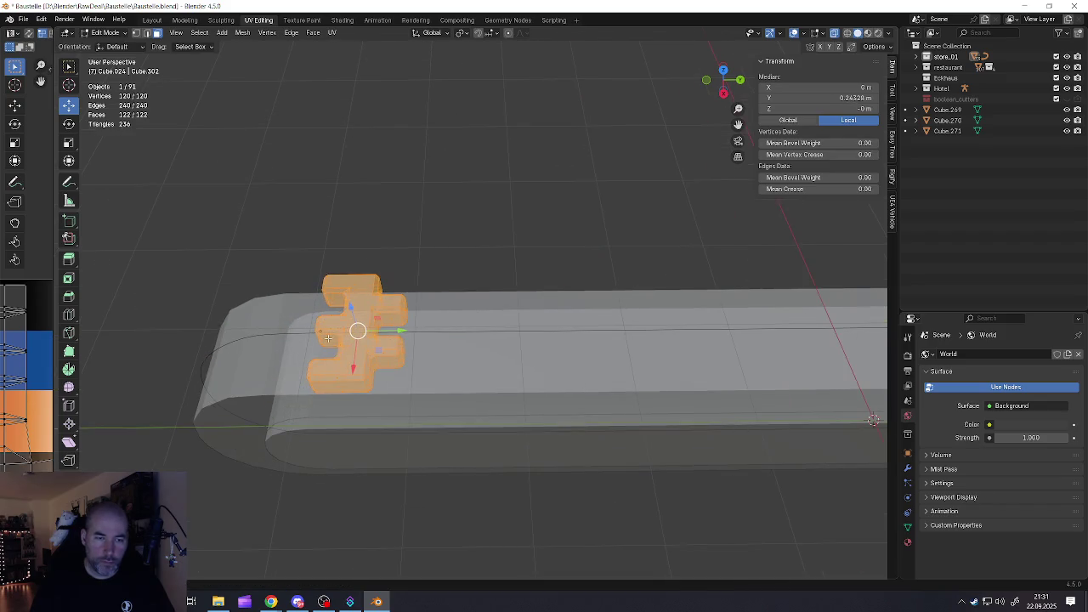
middle_drag(384, 337, 852, 348)
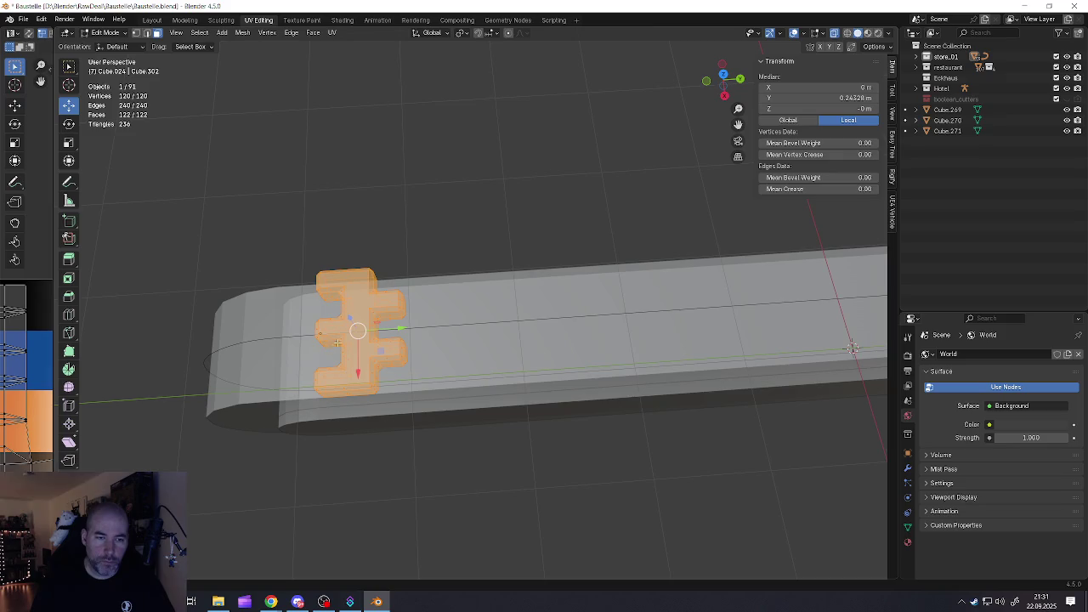
middle_drag(334, 329, 374, 340)
key(ctrl+z)
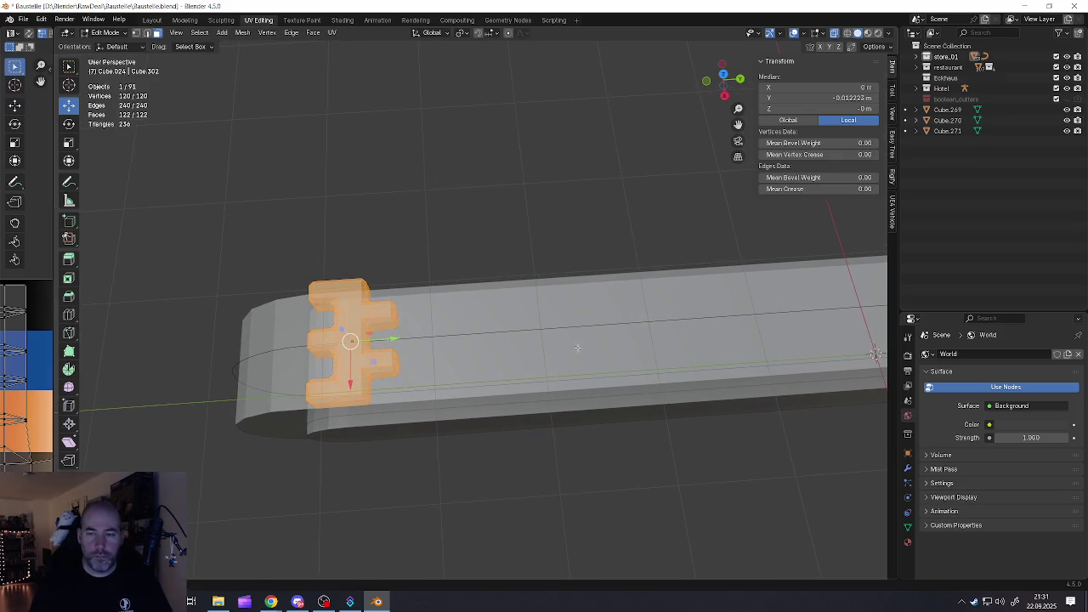
key(Tab)
click(906, 468)
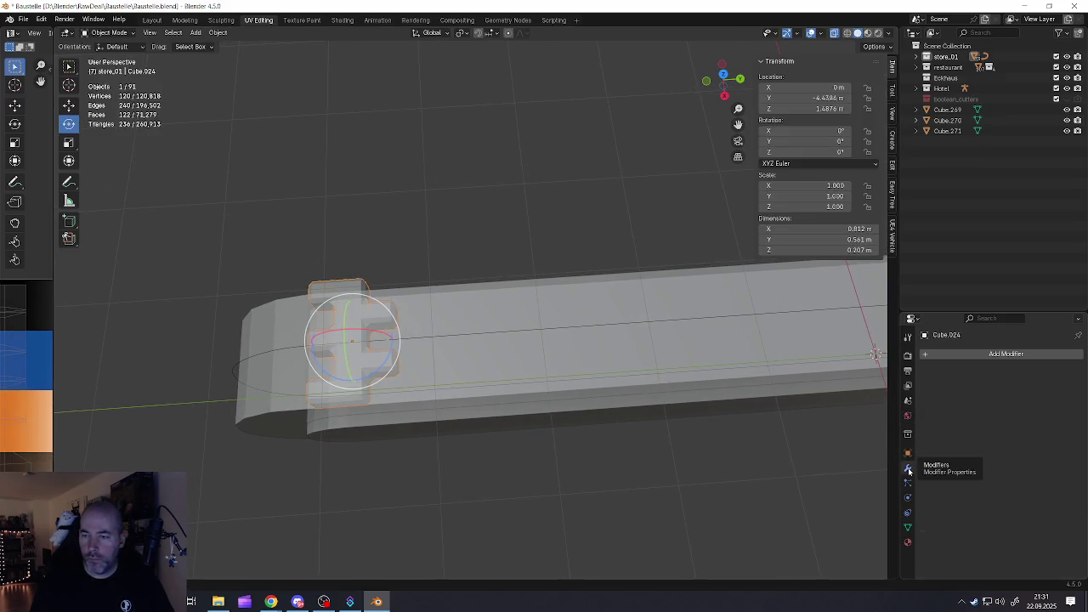
Add an Array modifier to the link with relative offset X 0 and Y 0.7
click(932, 355)
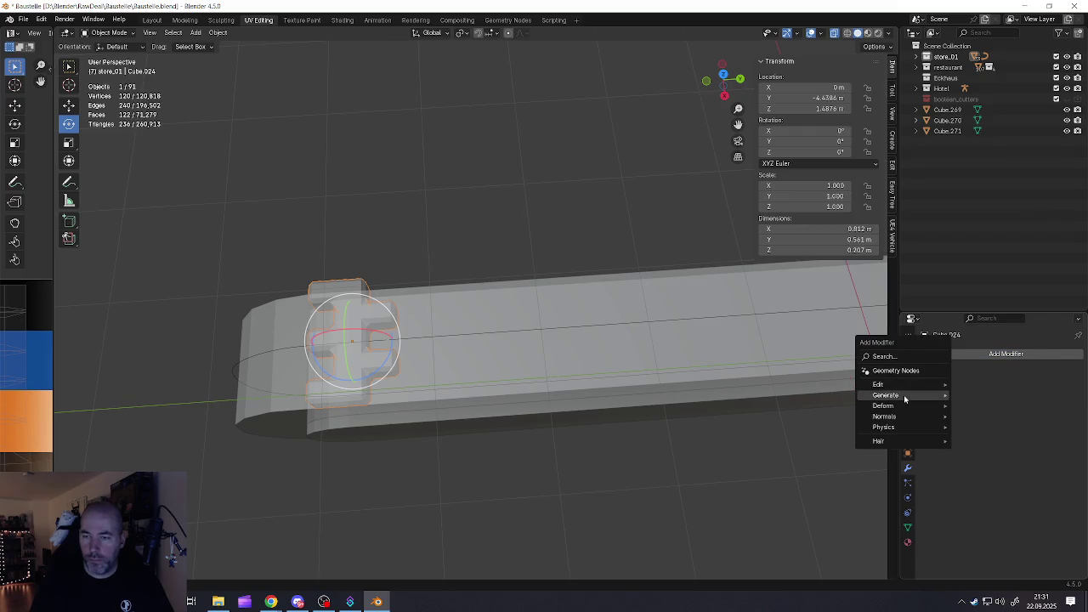
click(975, 213)
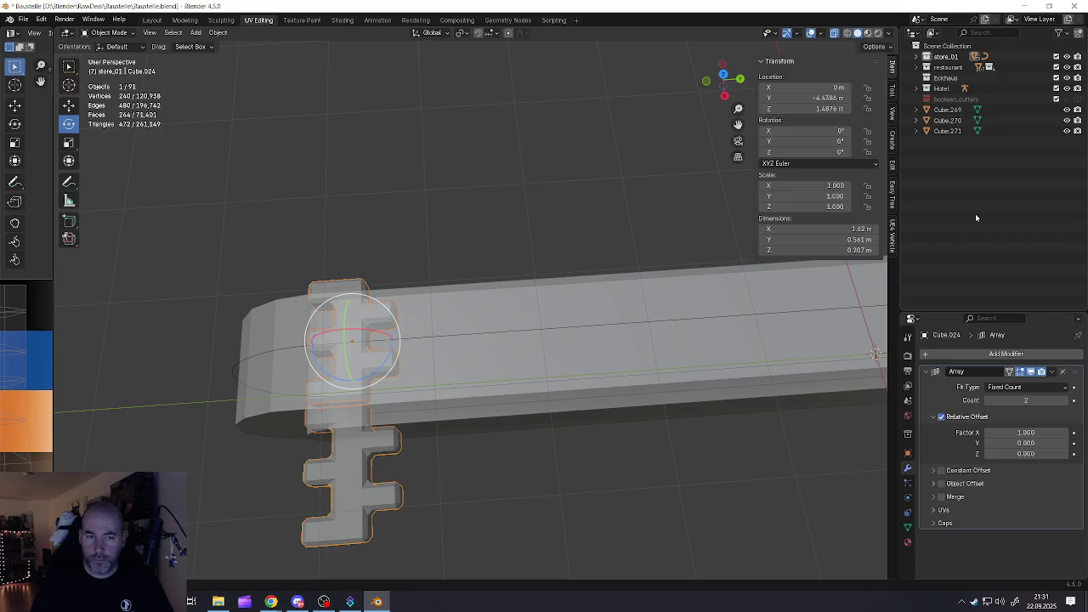
double_click(1026, 433)
text(0)
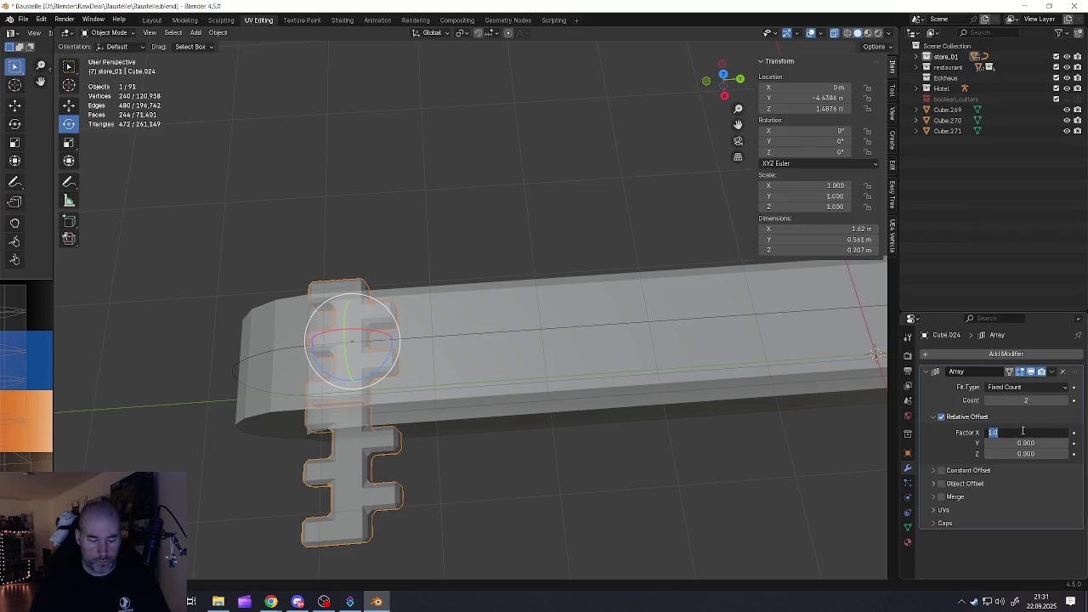
key(Return)
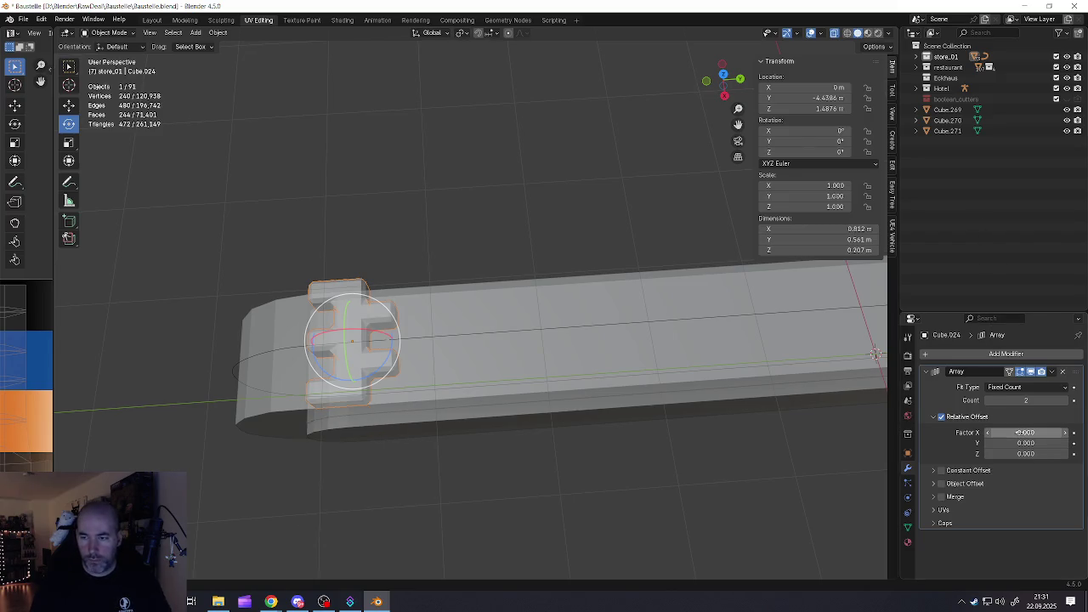
double_click(1019, 443)
text(1)
key(Tab)
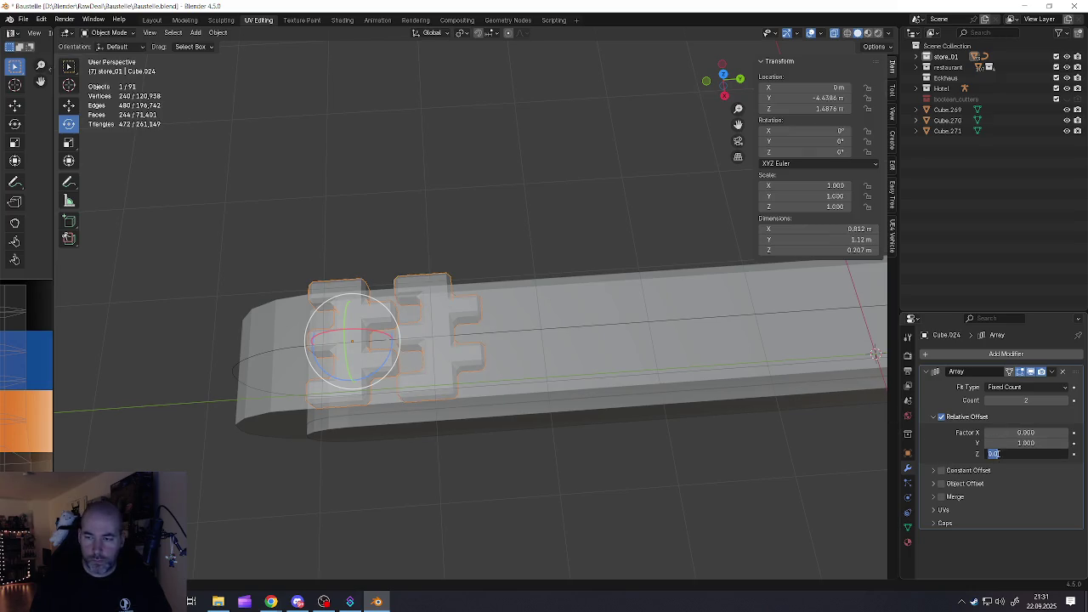
key(Return)
drag(987, 443, 988, 445)
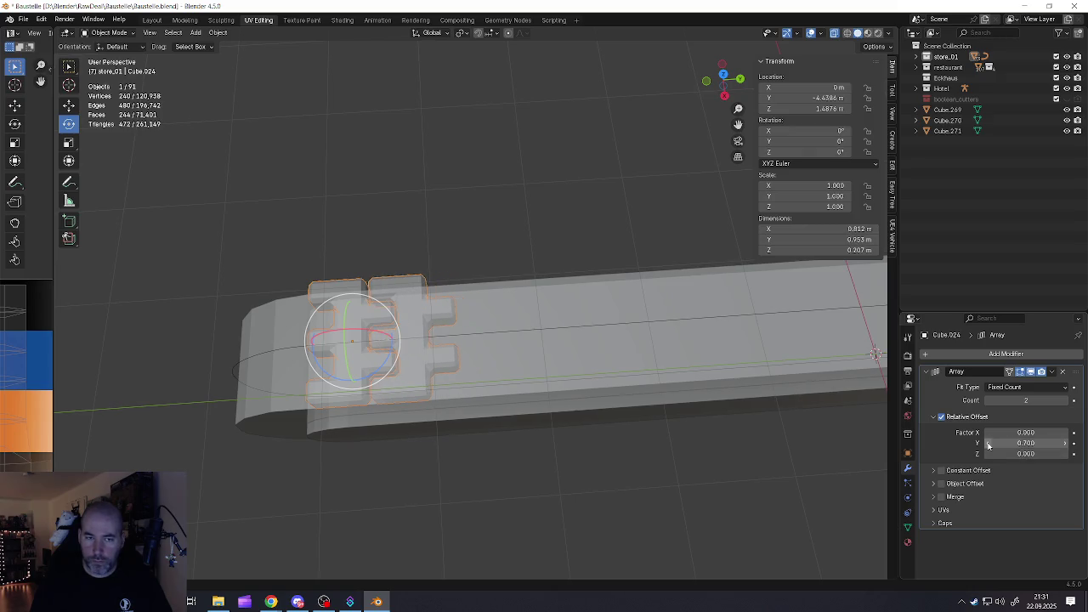
Raise the array count to 37 links and view the lengthened chain
mouse_move(378, 363)
shift+middle_down()
mouse_move(433, 388)
mouse_move(420, 308)
mouse_move(435, 291)
mouse_move(431, 351)
mouse_move(433, 323)
shift+middle_up()
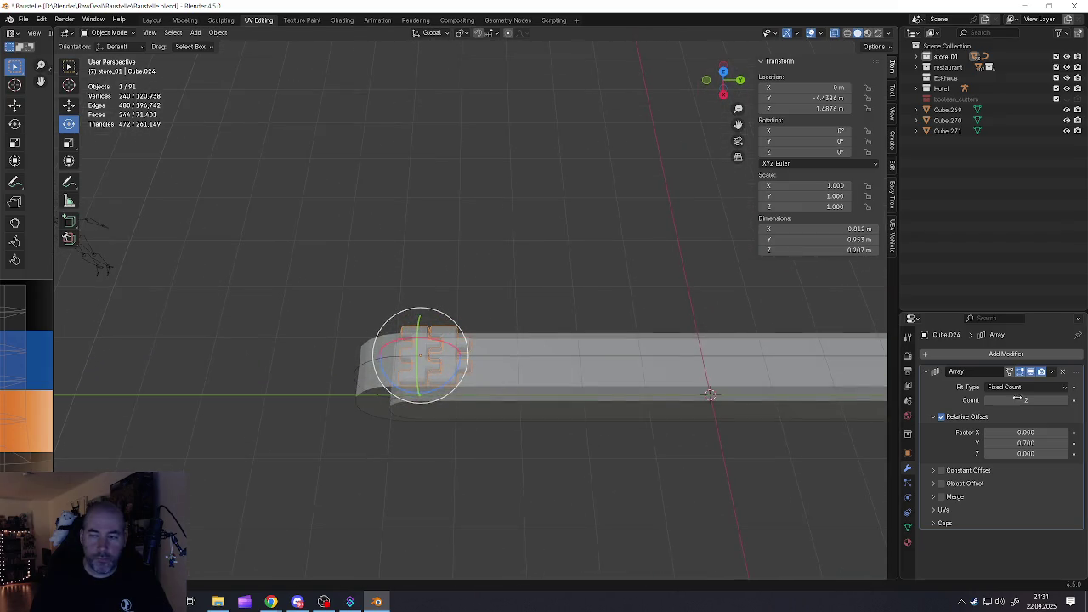
drag(1029, 401, 1070, 400)
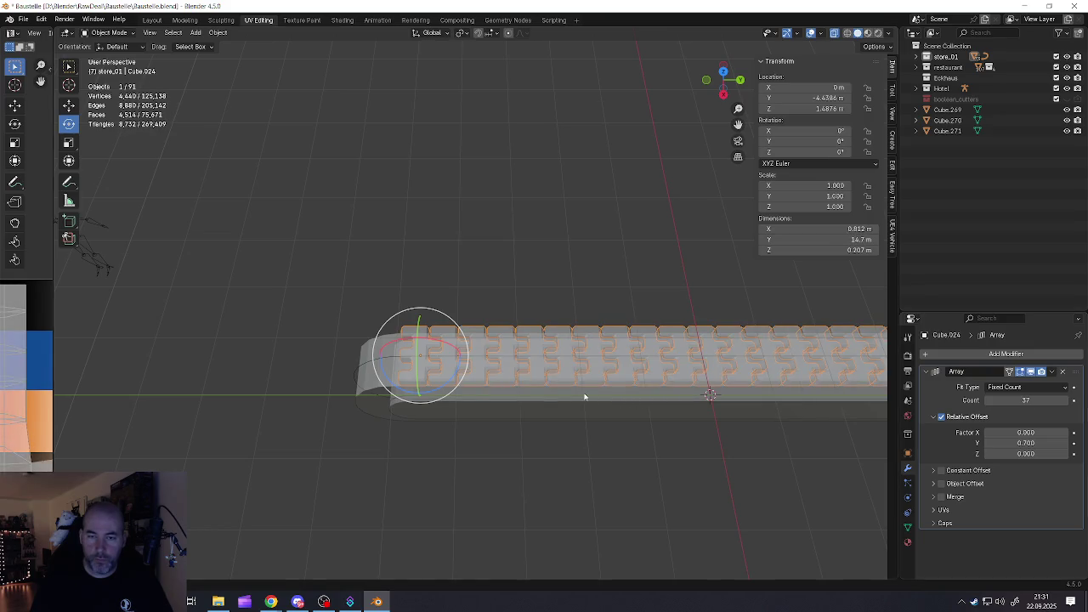
scroll(643, 374, down, 3)
mouse_move(643, 374)
shift+middle_down()
mouse_move(529, 375)
mouse_move(569, 344)
mouse_move(554, 367)
shift+middle_up()
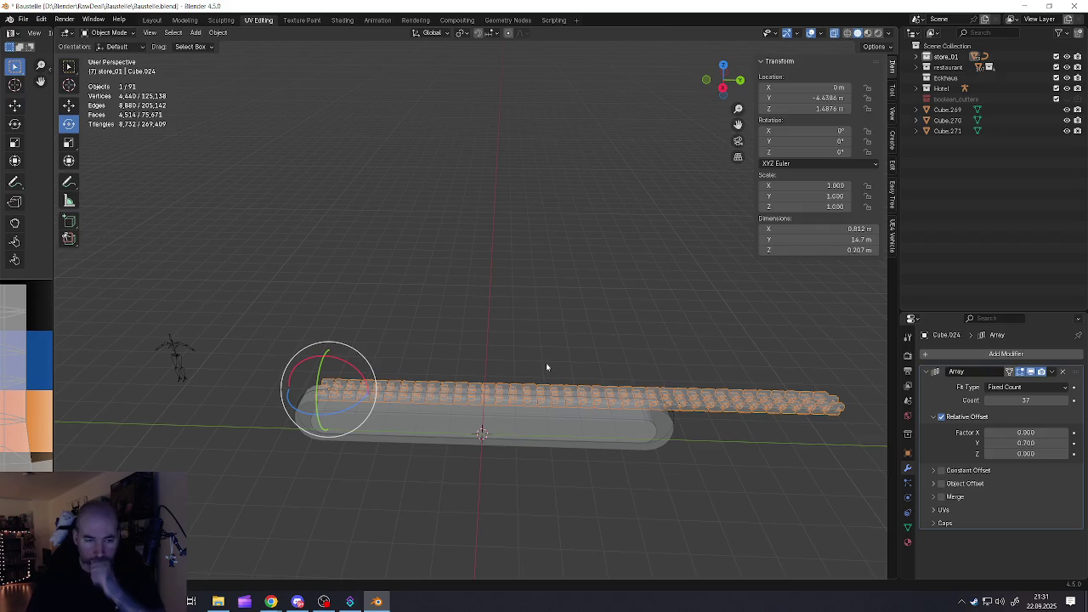
middle_drag(388, 400, 314, 404)
Check the NurbsPath curve's control points, then select the arrayed link strip
click(312, 405)
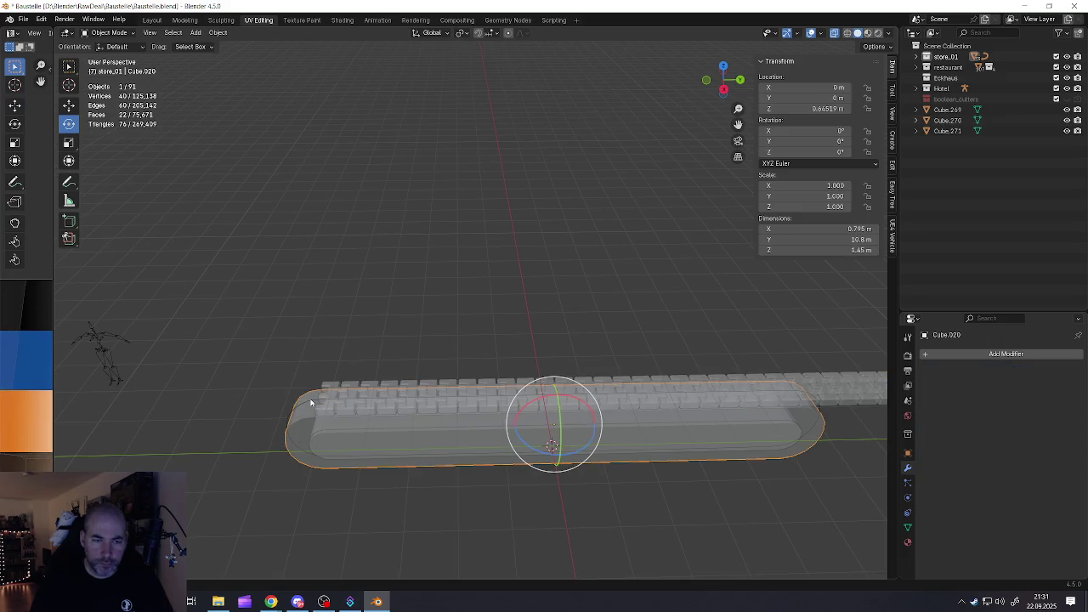
click(311, 399)
key(Tab)
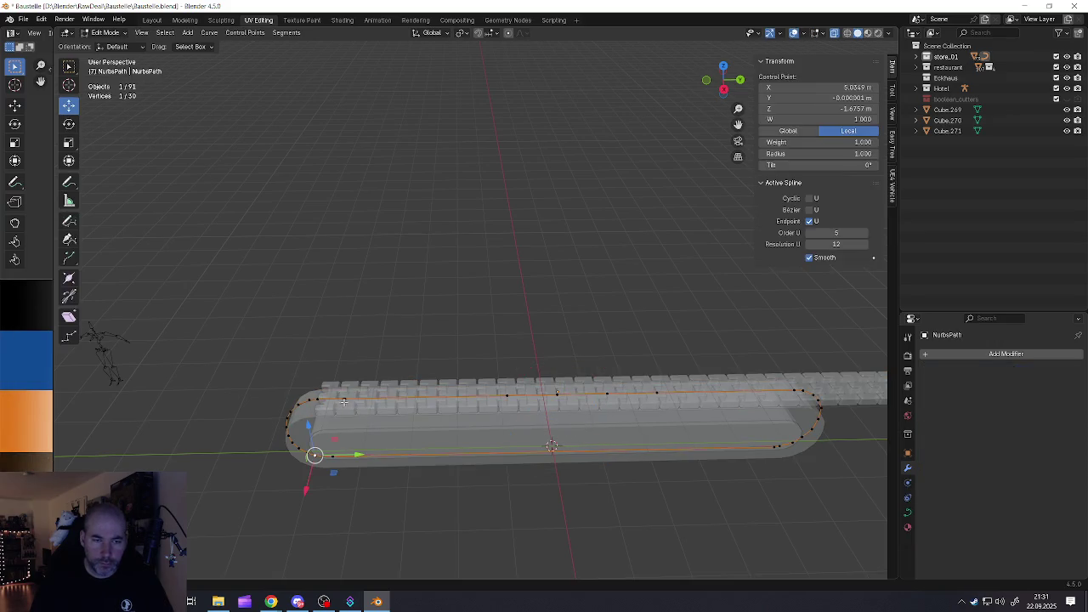
scroll(328, 405, up, 4)
key(Tab)
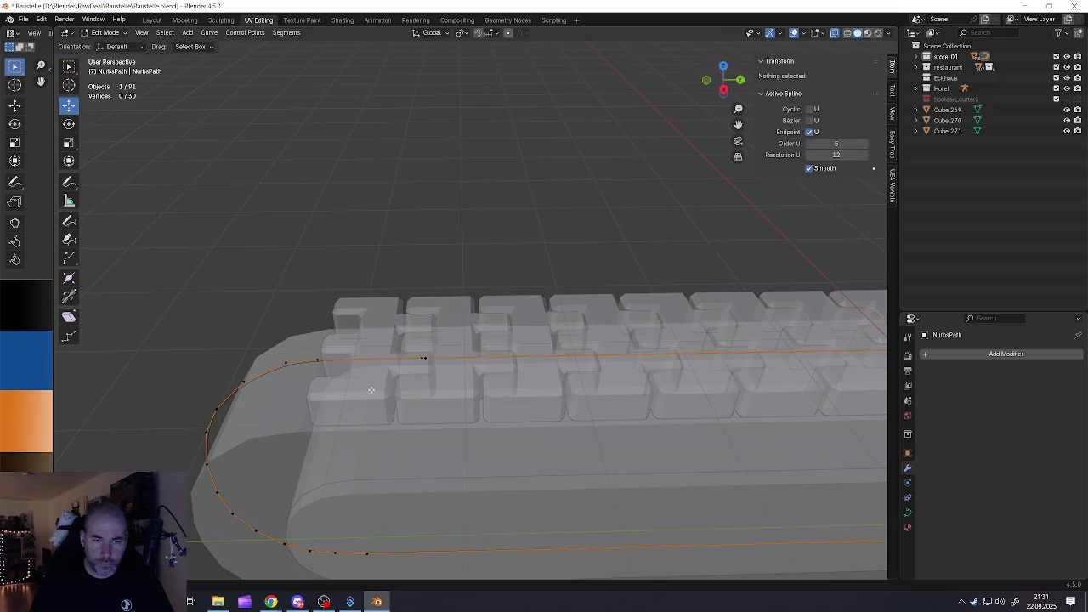
click(371, 393)
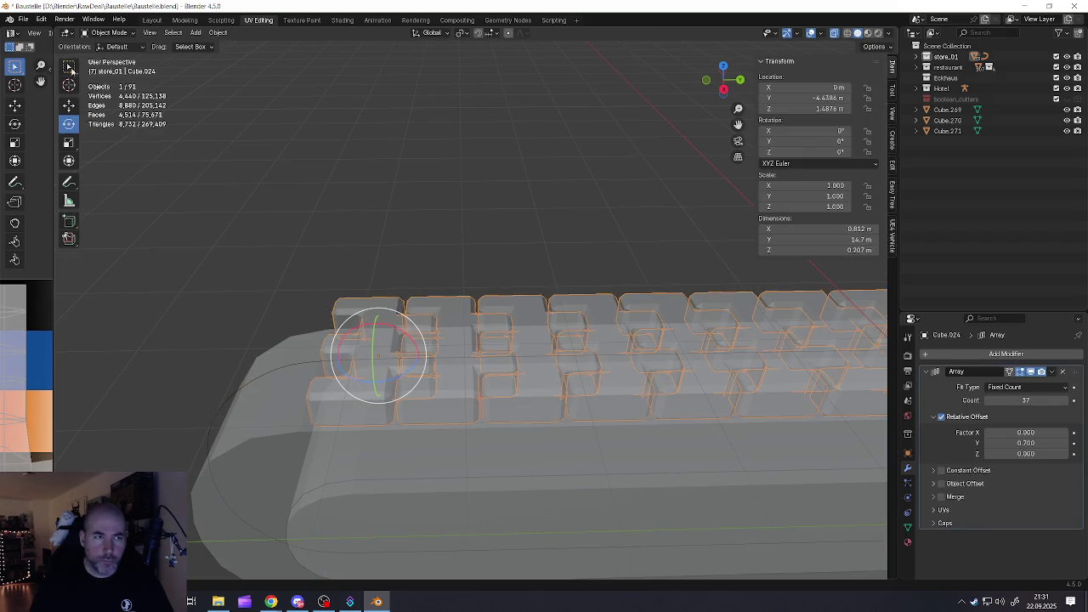
With the Move tool, shift the link strip along the track and lower it slightly
click(69, 105)
drag(420, 356, 441, 372)
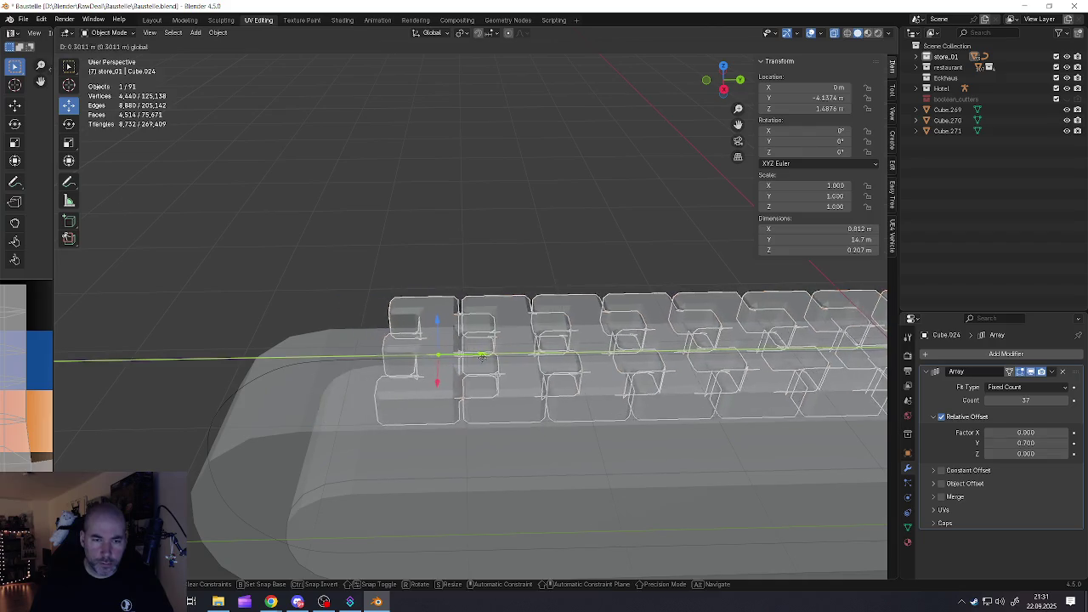
scroll(433, 365, up, 3)
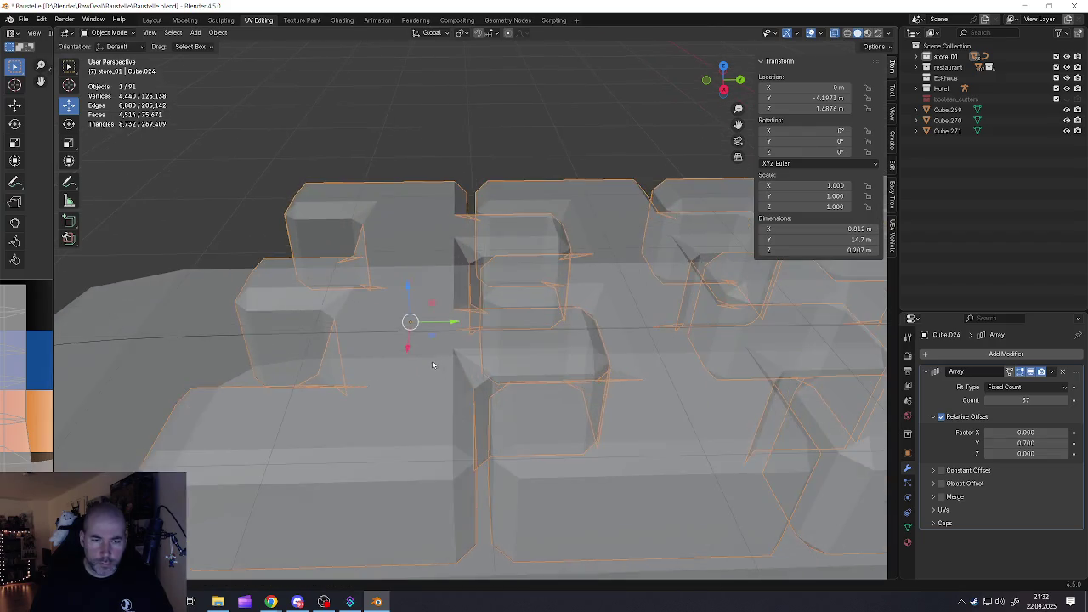
scroll(425, 348, up, 1)
scroll(407, 314, up, 2)
middle_drag(406, 309, 392, 246)
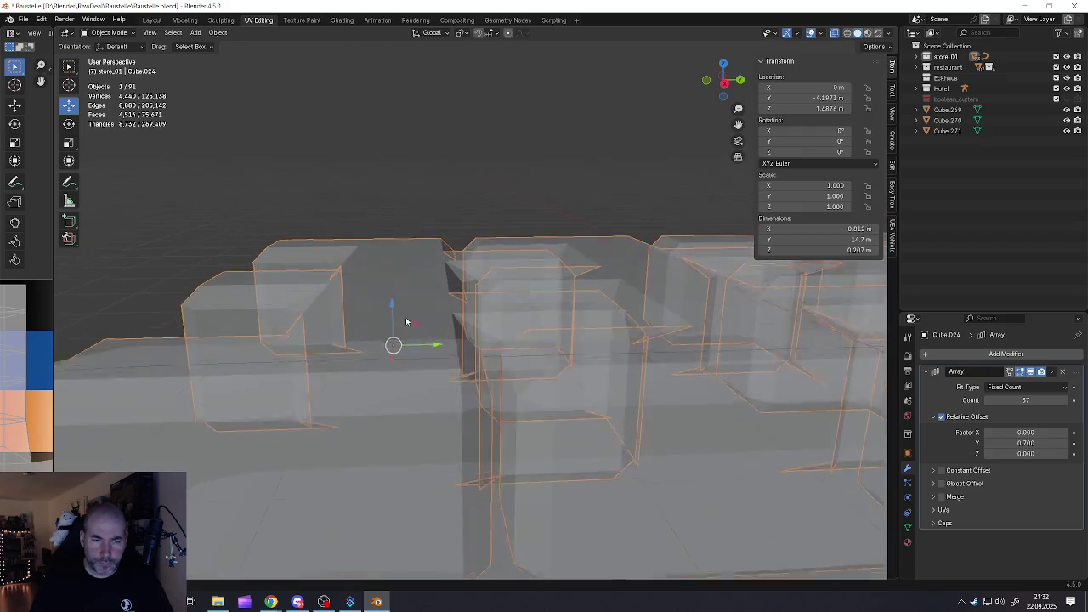
drag(391, 246, 391, 265)
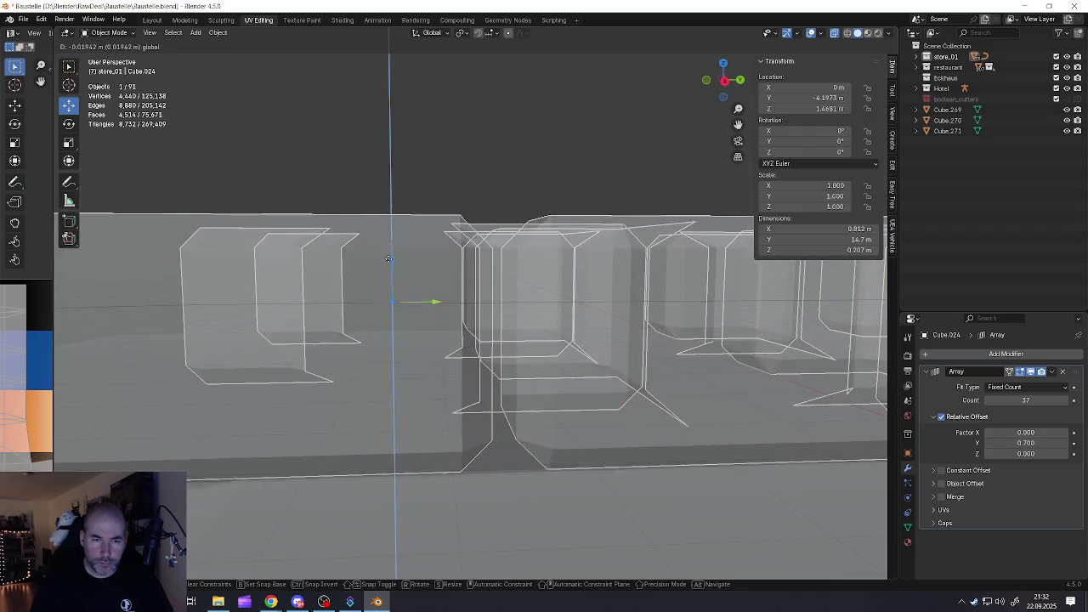
In Right Ortho view, fine-tune the strip's Y position and height
key(KP_1)
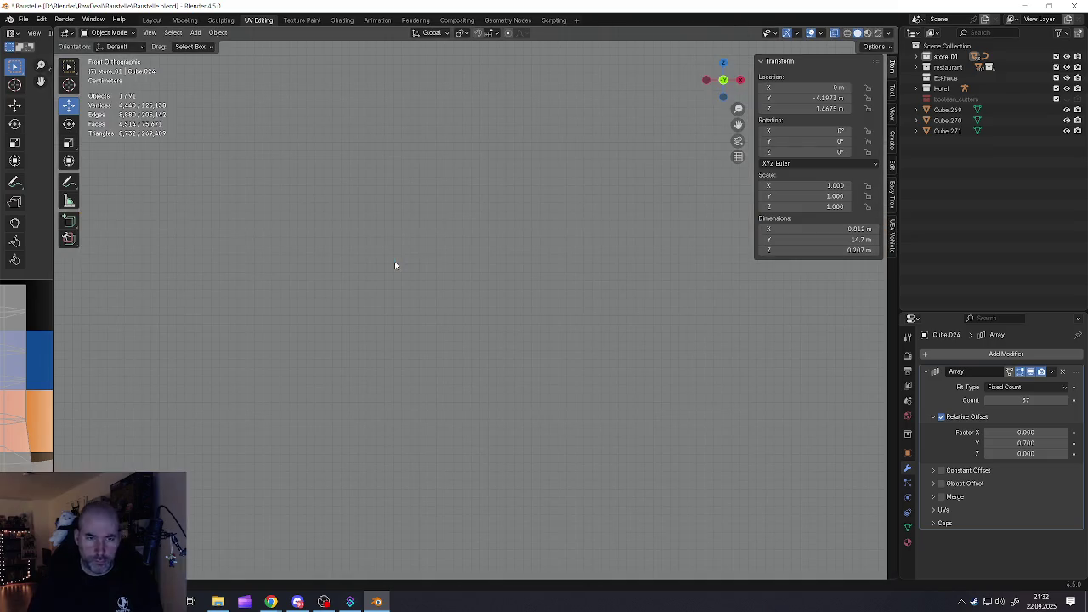
key(KP_3)
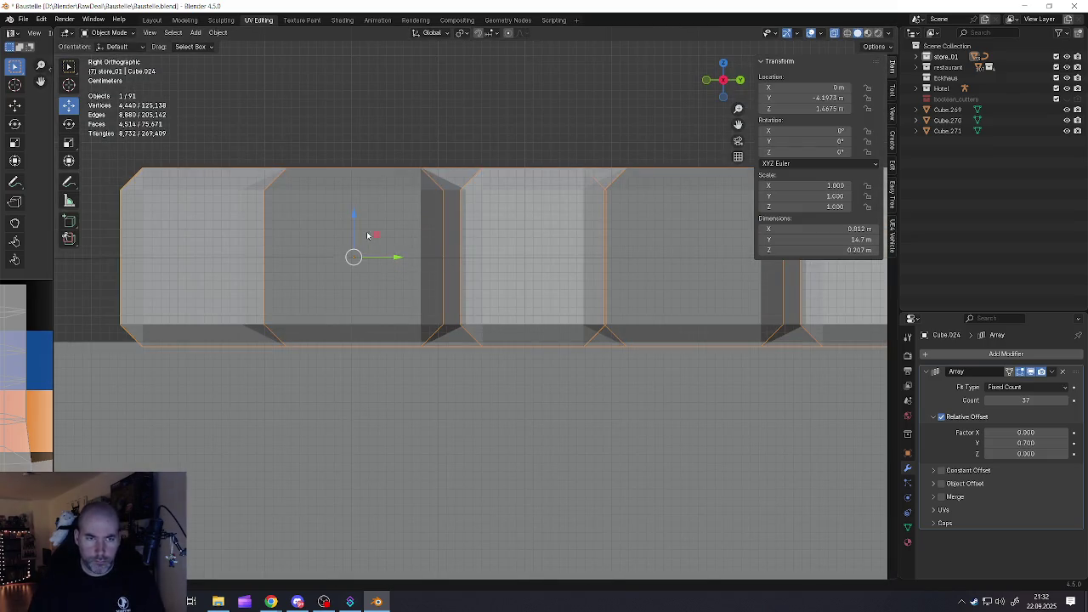
drag(391, 257, 387, 256)
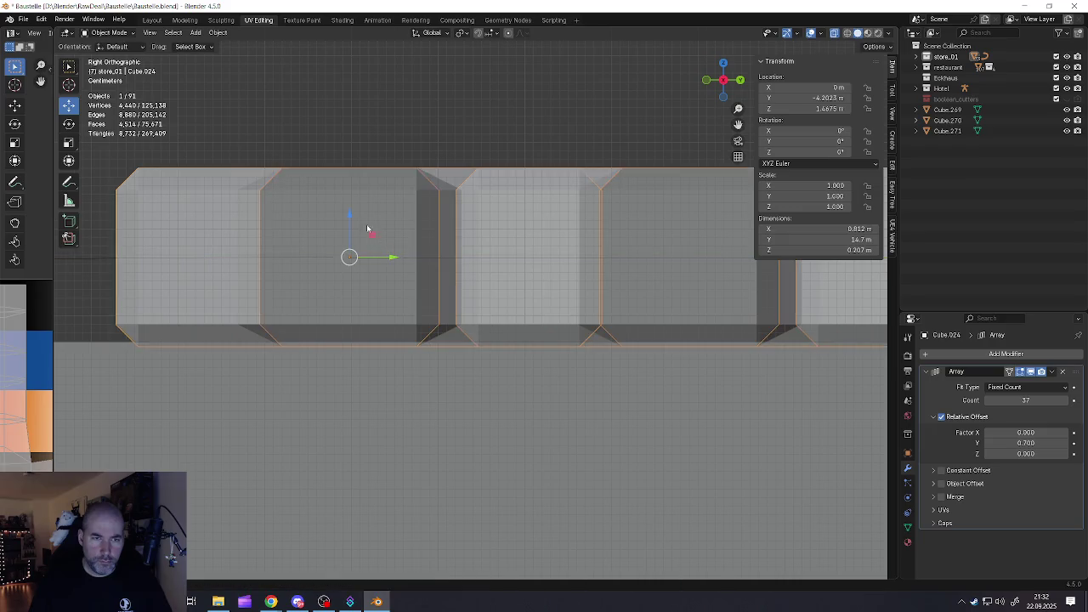
drag(352, 216, 361, 217)
scroll(361, 270, down, 5)
mouse_move(361, 270)
middle_down()
mouse_move(392, 297)
mouse_move(498, 257)
mouse_move(415, 292)
mouse_move(372, 349)
mouse_move(432, 261)
mouse_move(449, 306)
mouse_move(442, 348)
middle_up()
scroll(433, 261, down, 3)
scroll(430, 231, down, 3)
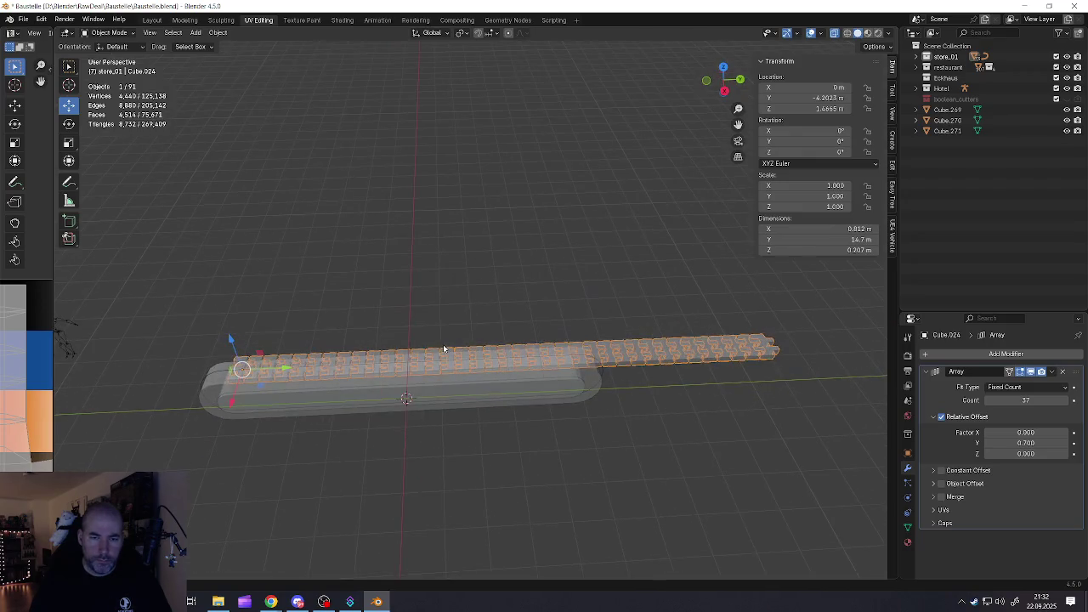
Raise the array count from 37 to 45 links
drag(1025, 400, 1054, 400)
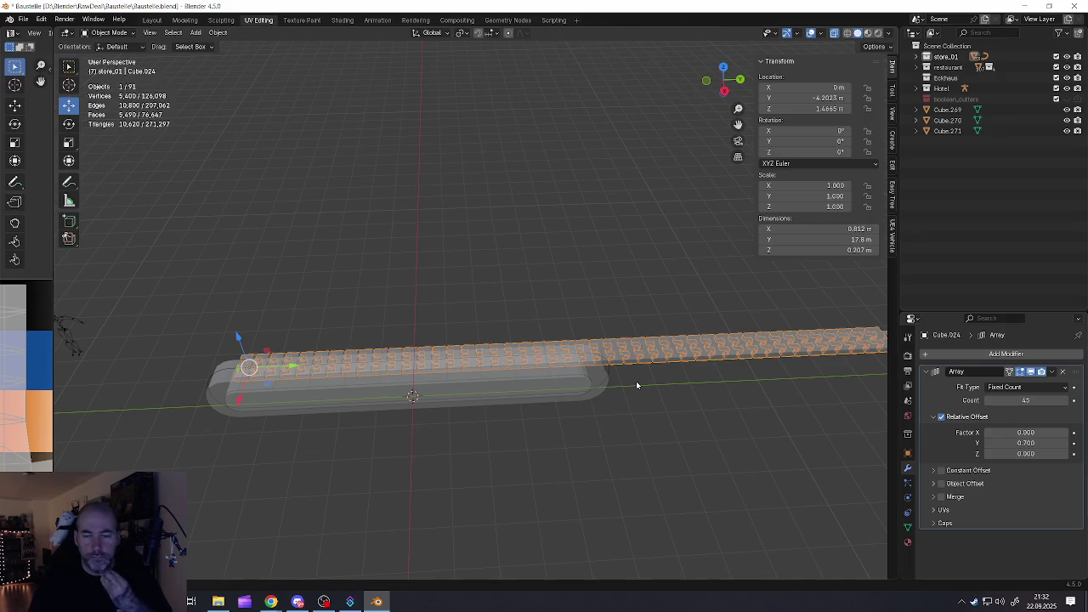
shift+click(609, 372)
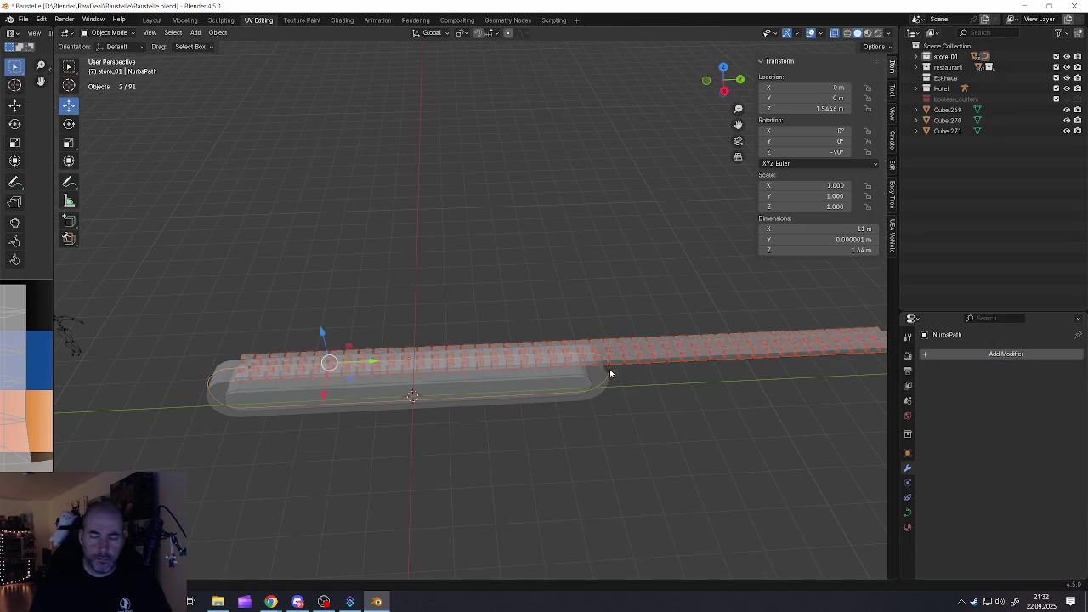
click(619, 368)
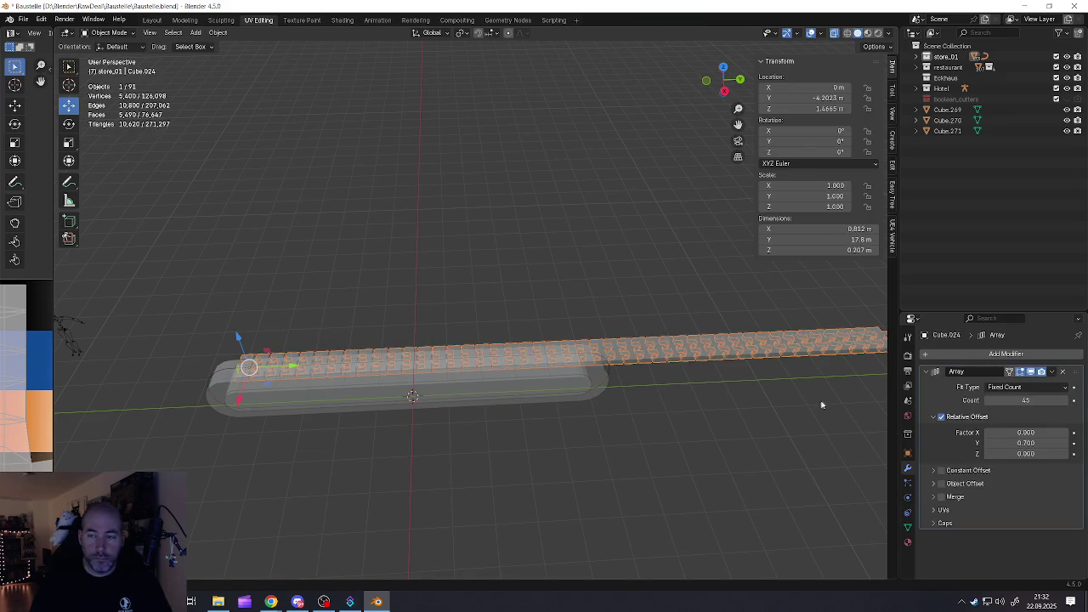
click(927, 354)
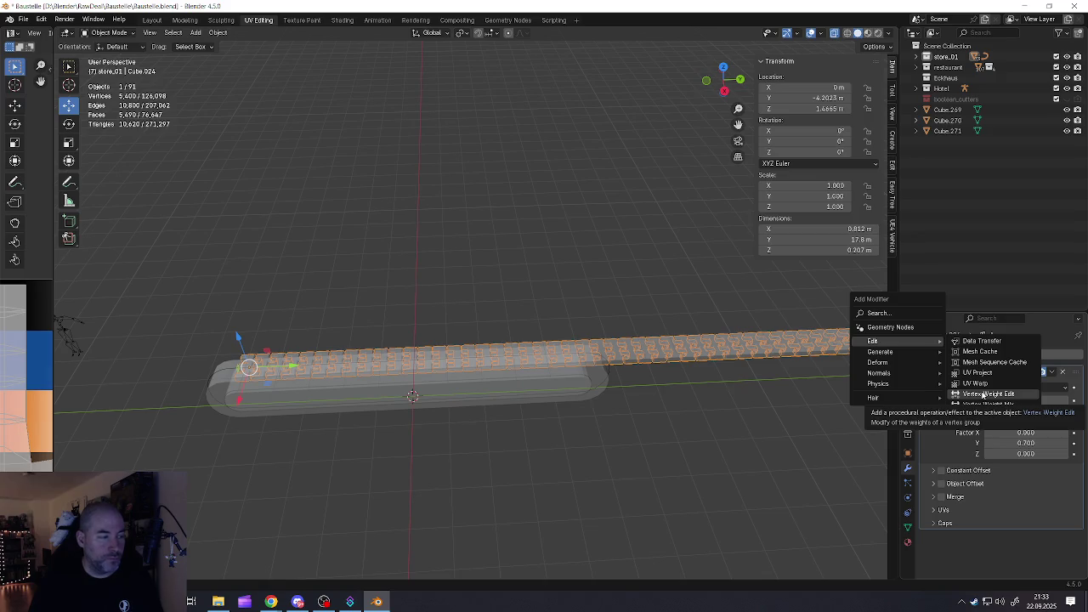
Save Baustelle.blend with File > Save
click(25, 20)
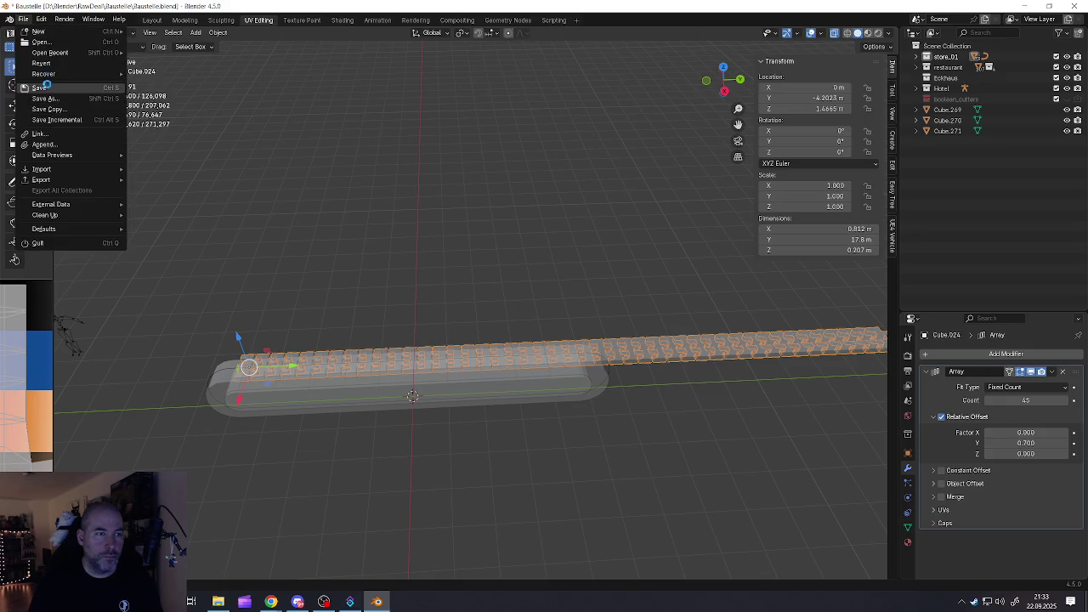
click(46, 86)
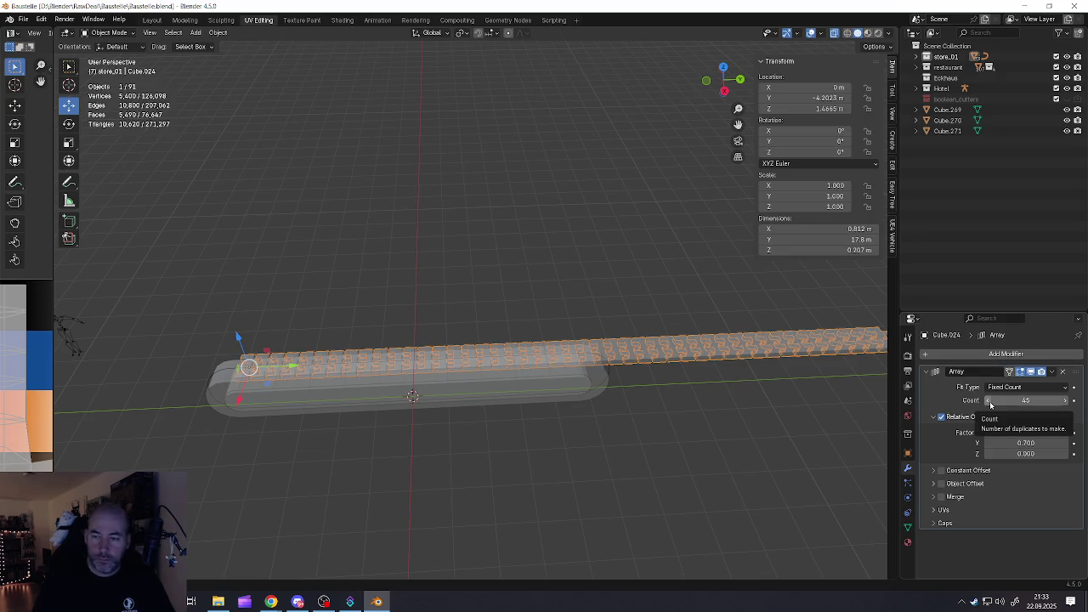
click(928, 354)
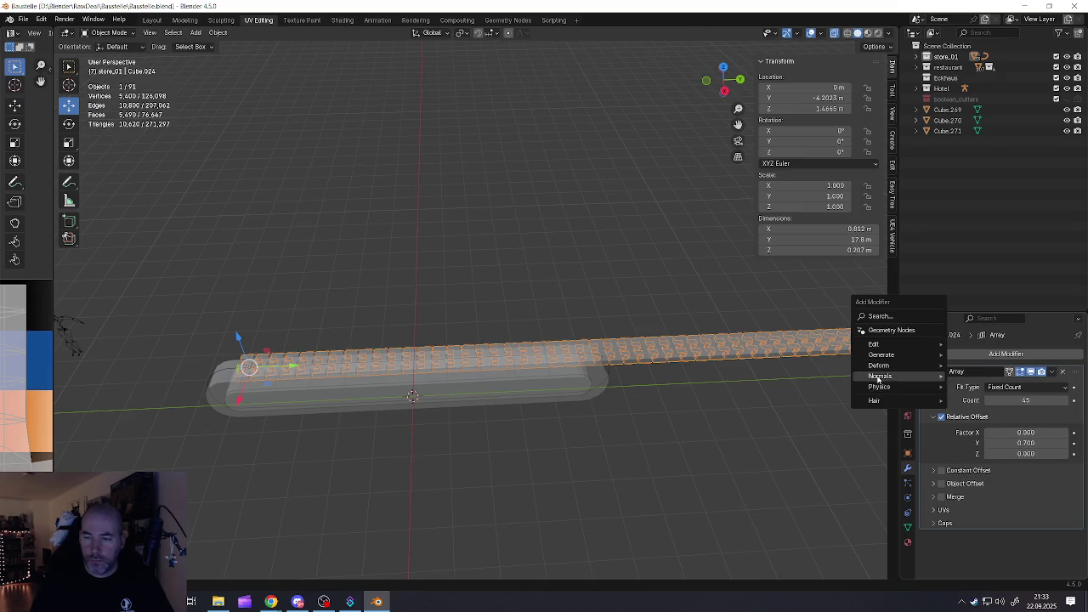
mouse_move(880, 365)
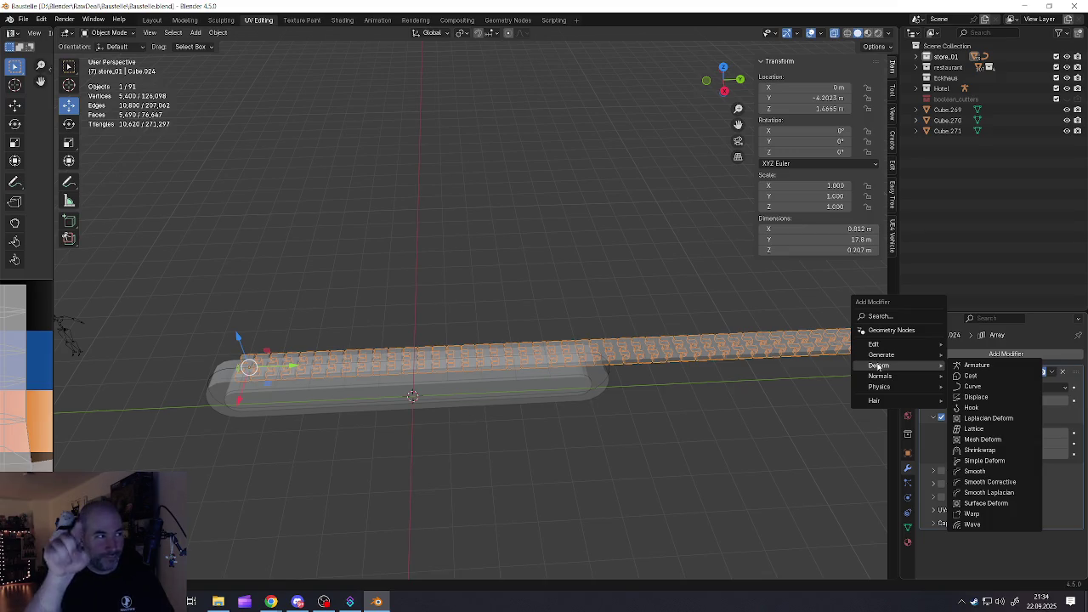
key(Escape)
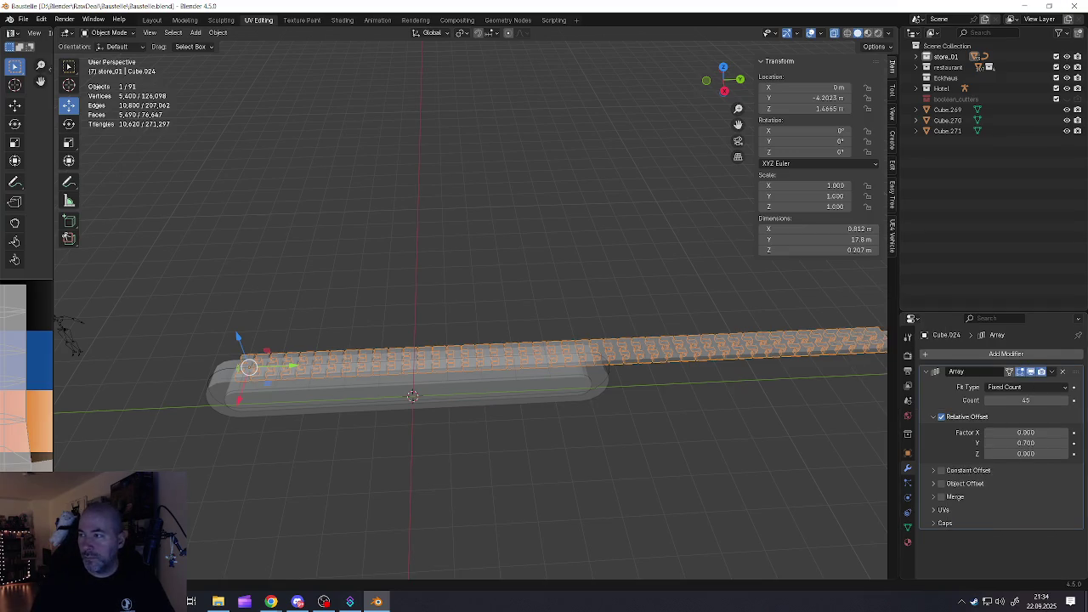
key(alt+Tab)
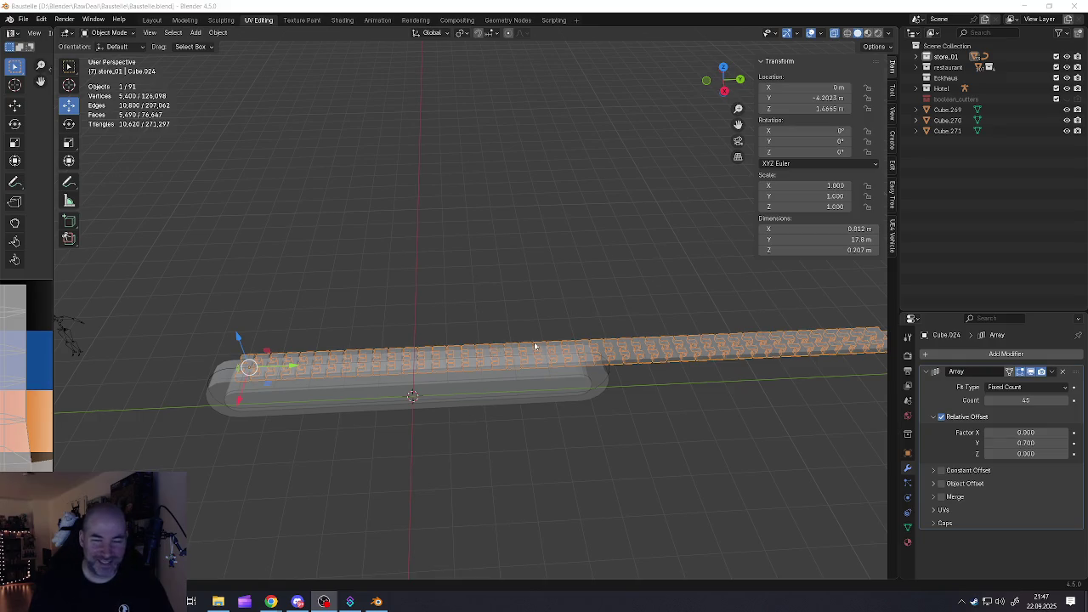
Orbit the view around the 45-link array strip
mouse_move(533, 365)
middle_down()
mouse_move(442, 318)
mouse_move(497, 282)
mouse_move(540, 312)
mouse_move(488, 317)
middle_up()
Set the array's Fit Type to Fit Curve using the NurbsPath curve
middle_drag(568, 354, 530, 370)
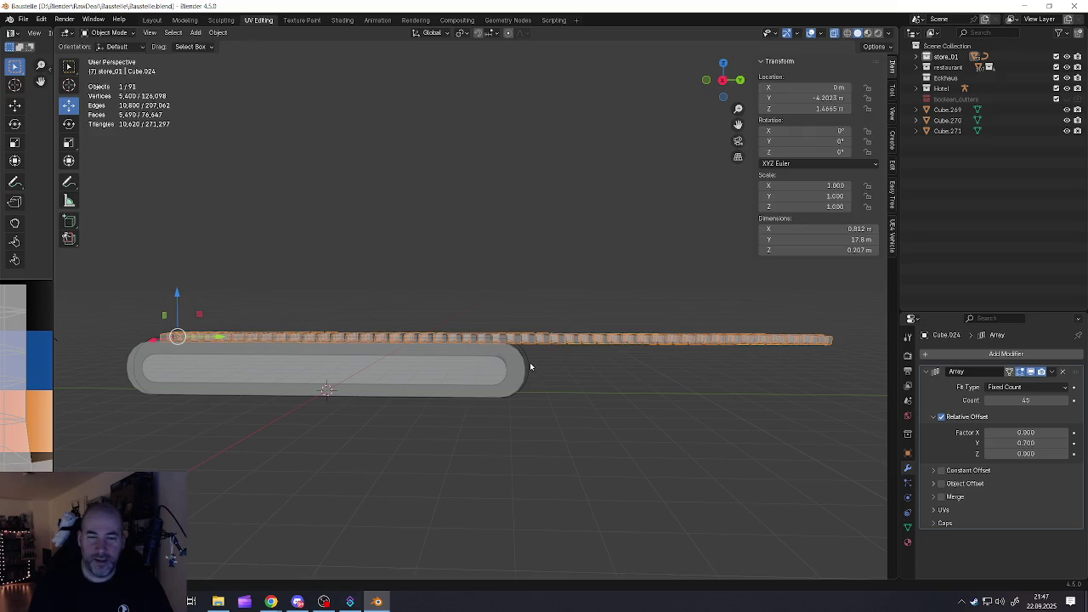
scroll(532, 367, up, 3)
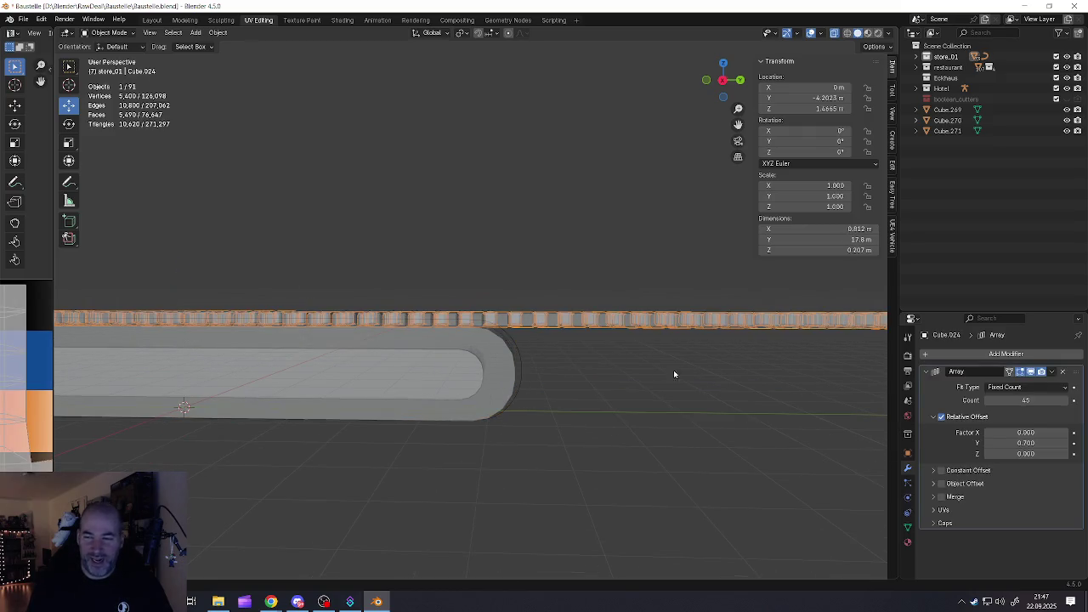
click(999, 387)
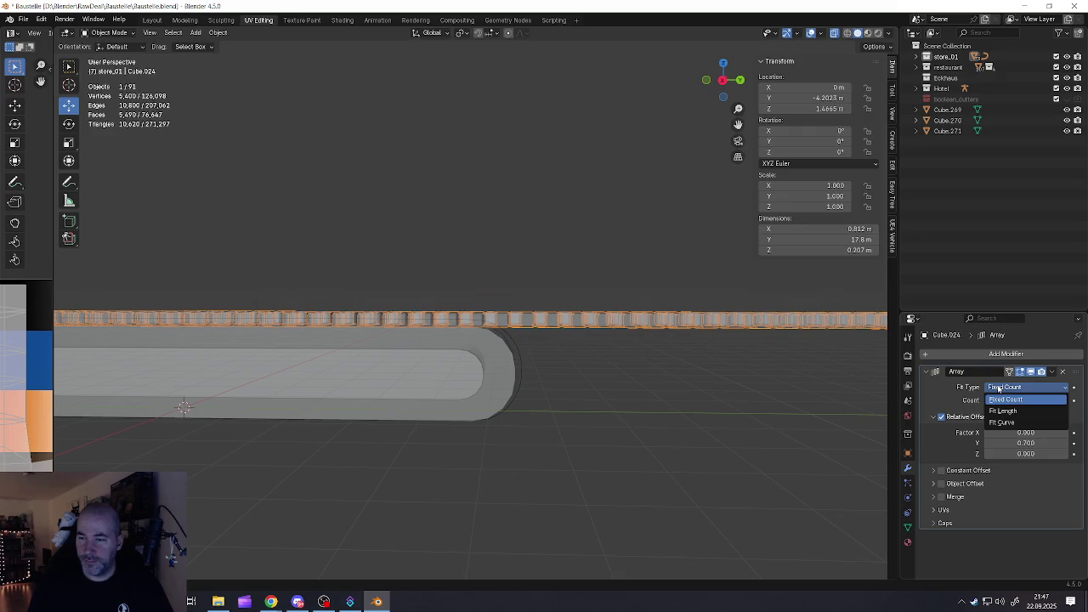
click(1001, 423)
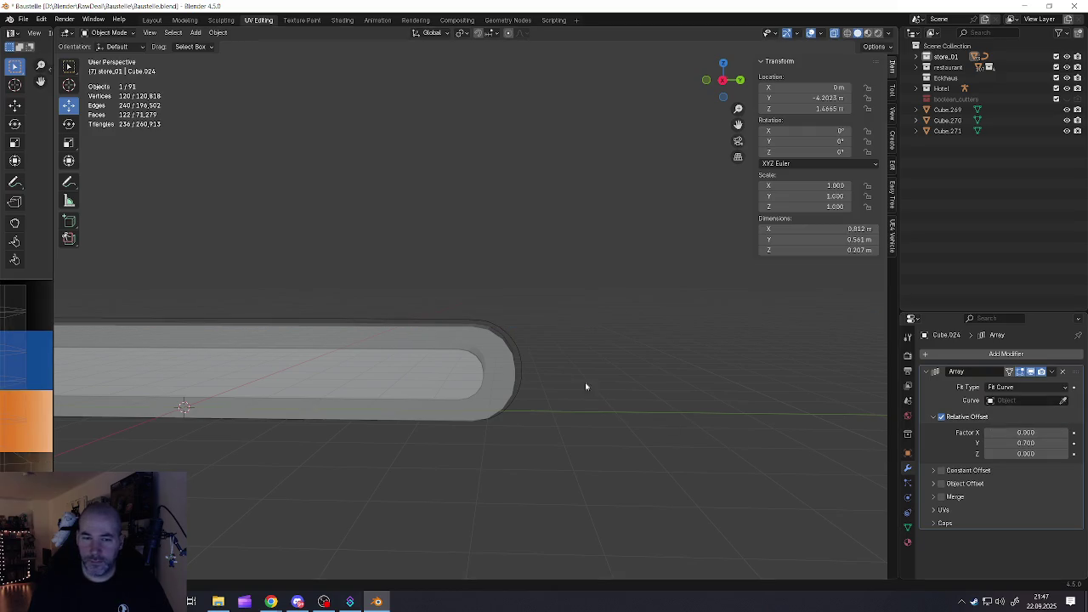
click(1062, 400)
click(520, 360)
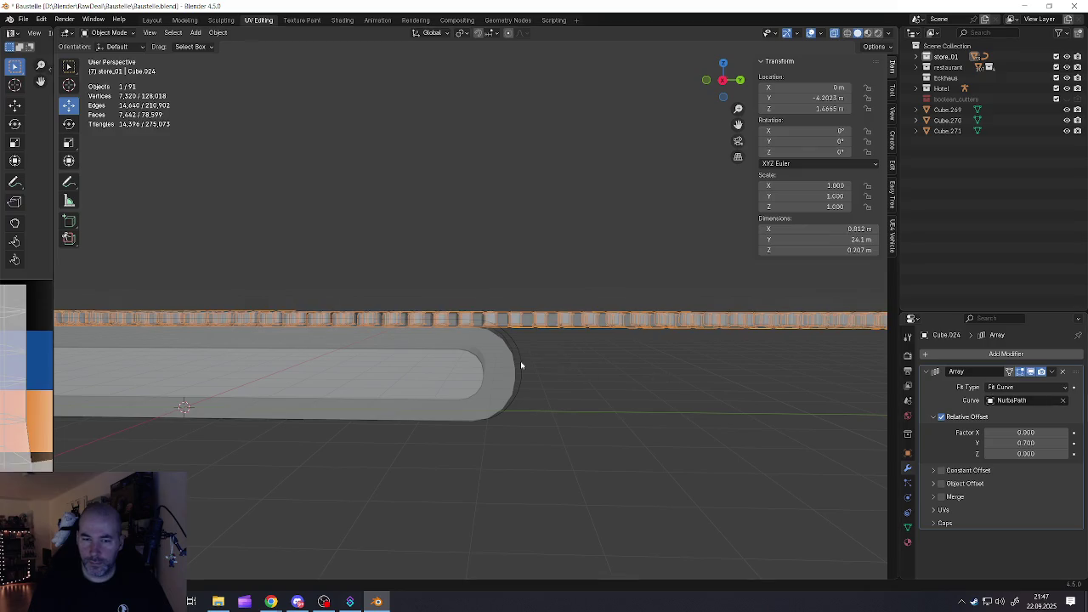
scroll(527, 366, down, 3)
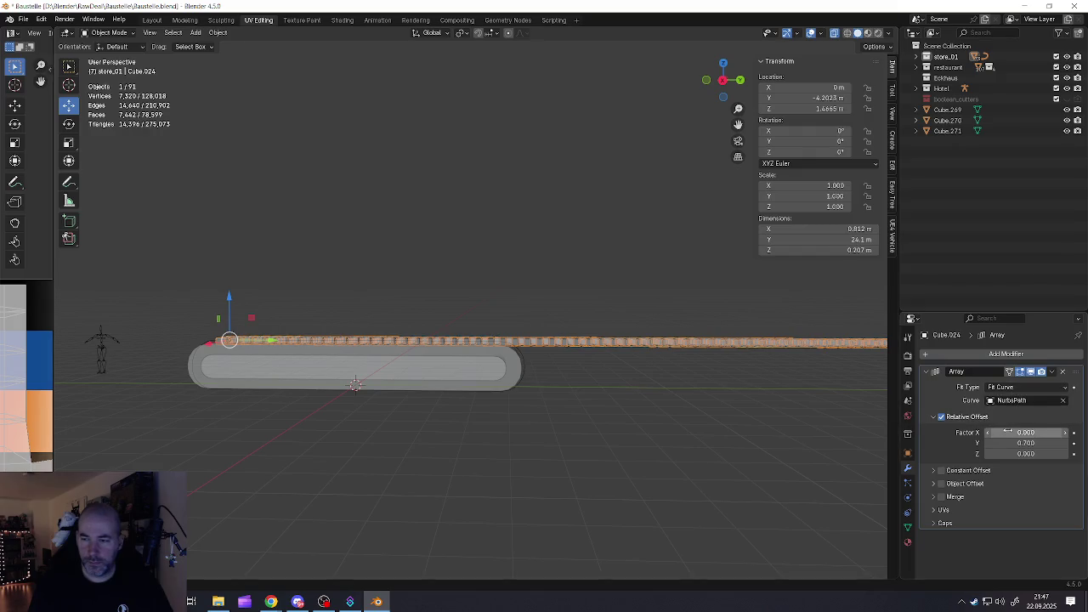
mouse_move(795, 349)
middle_down()
mouse_move(773, 342)
mouse_move(765, 354)
middle_up()
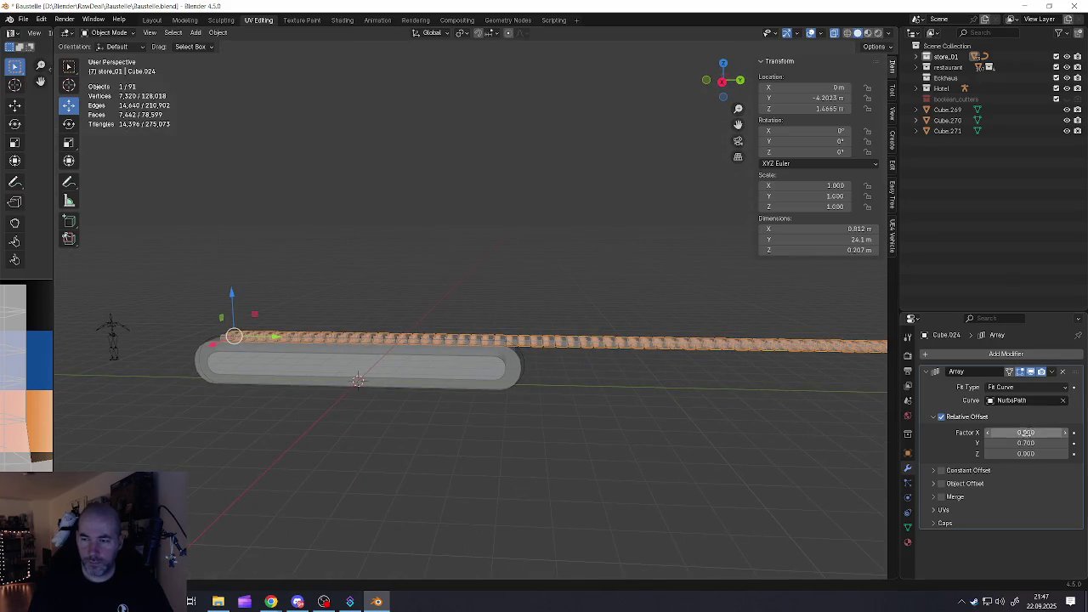
Try the spacing and Object Offset options, then set Fit Type back to Fixed Count
mouse_move(1002, 443)
mouse_down()
mouse_move(934, 443)
mouse_move(1014, 442)
mouse_move(995, 443)
mouse_up()
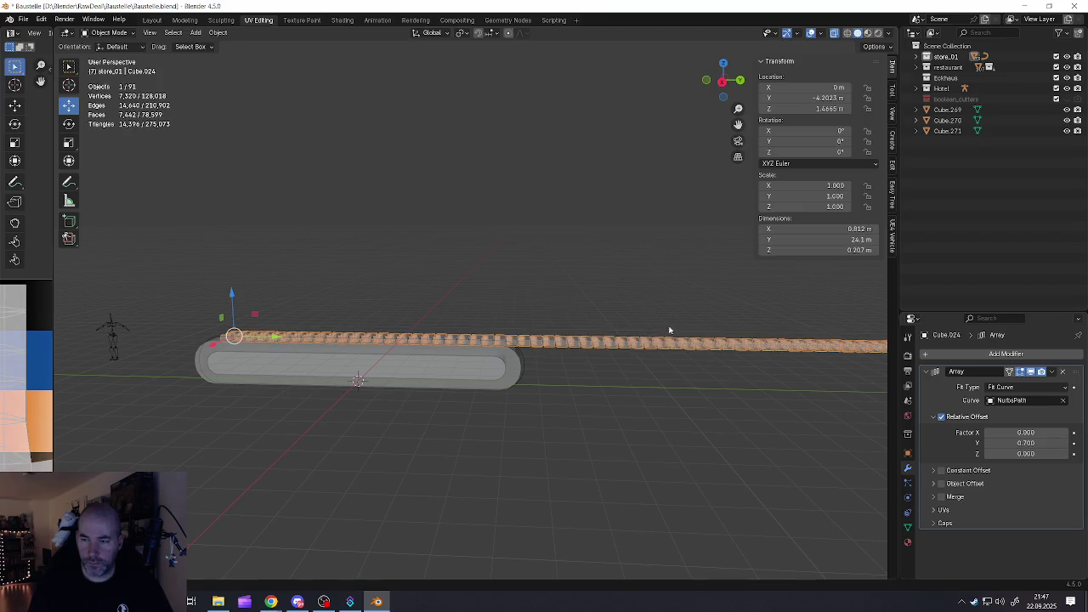
middle_drag(669, 330, 680, 363)
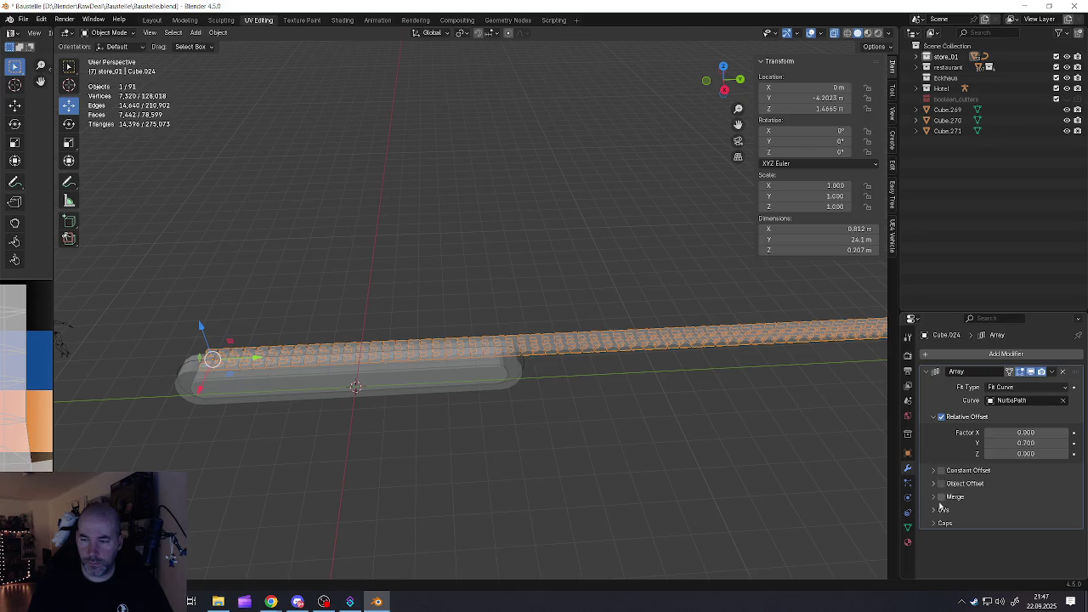
click(933, 470)
click(933, 470)
click(933, 484)
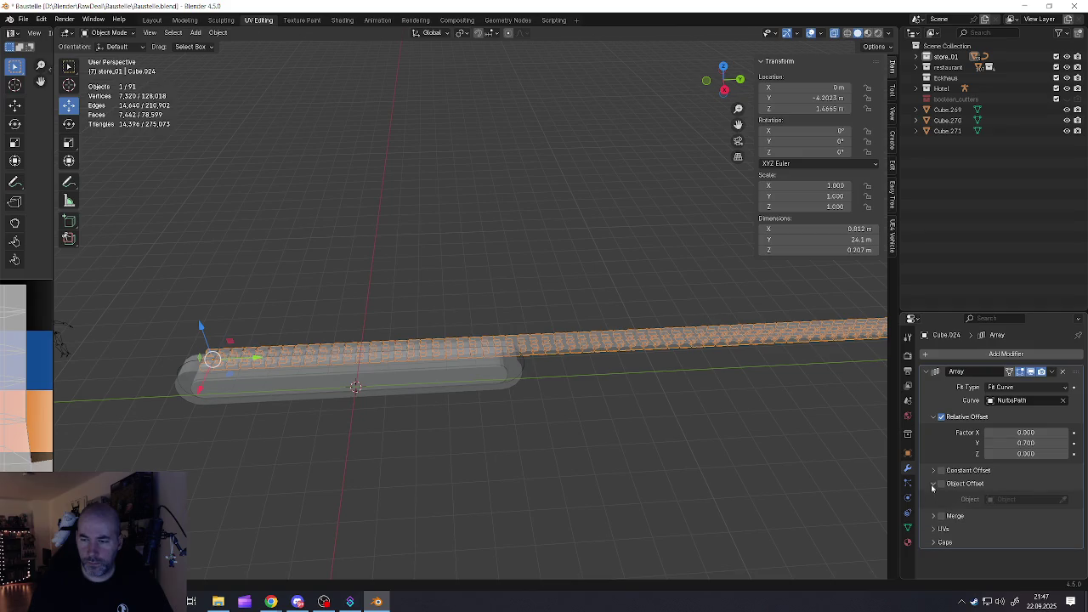
click(932, 485)
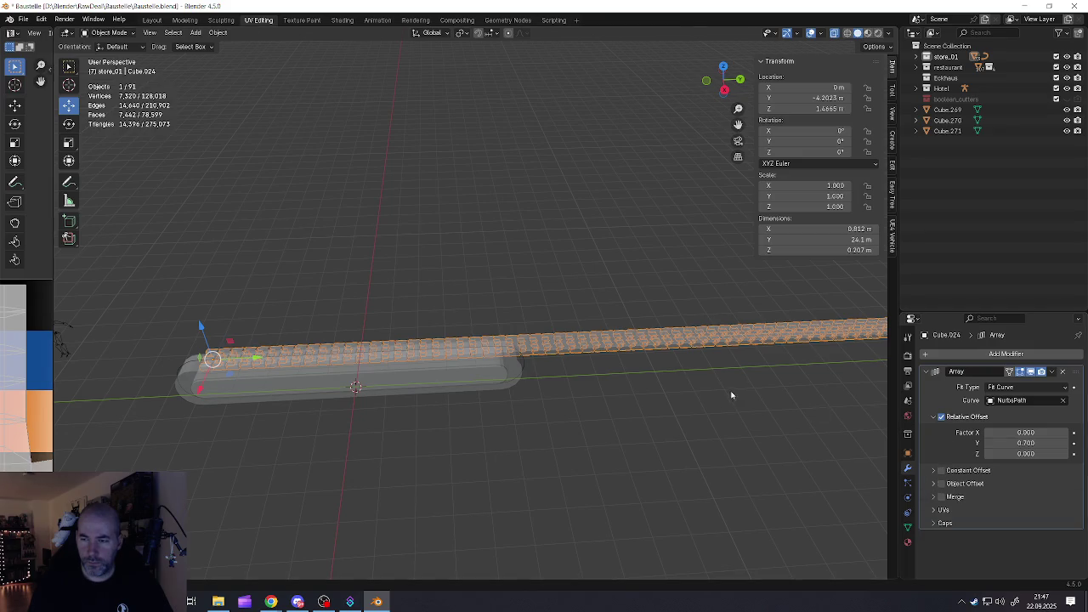
middle_drag(732, 395, 697, 359)
click(1013, 387)
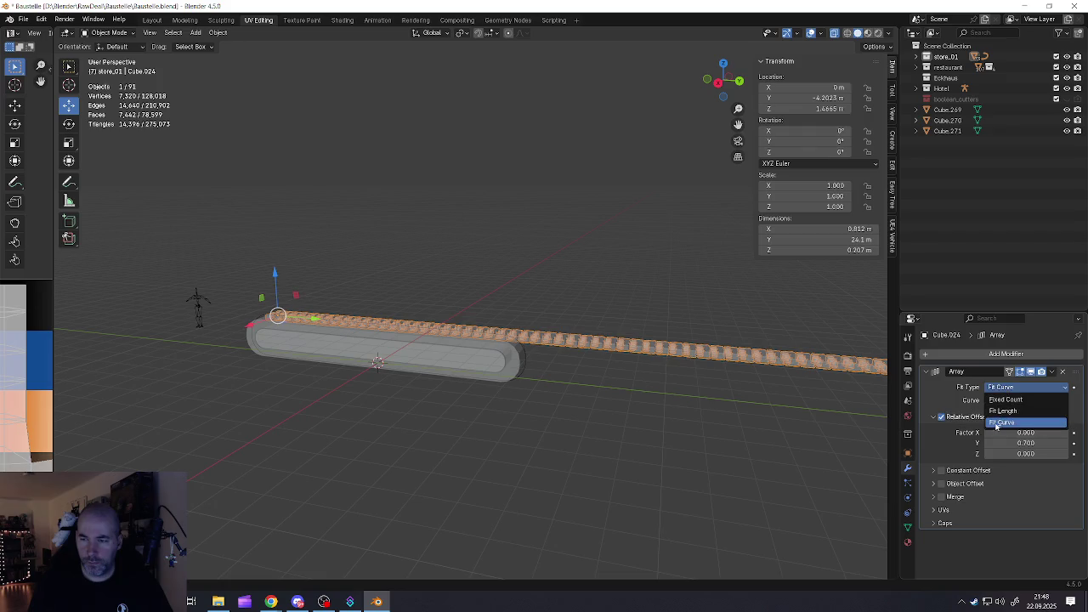
click(1000, 399)
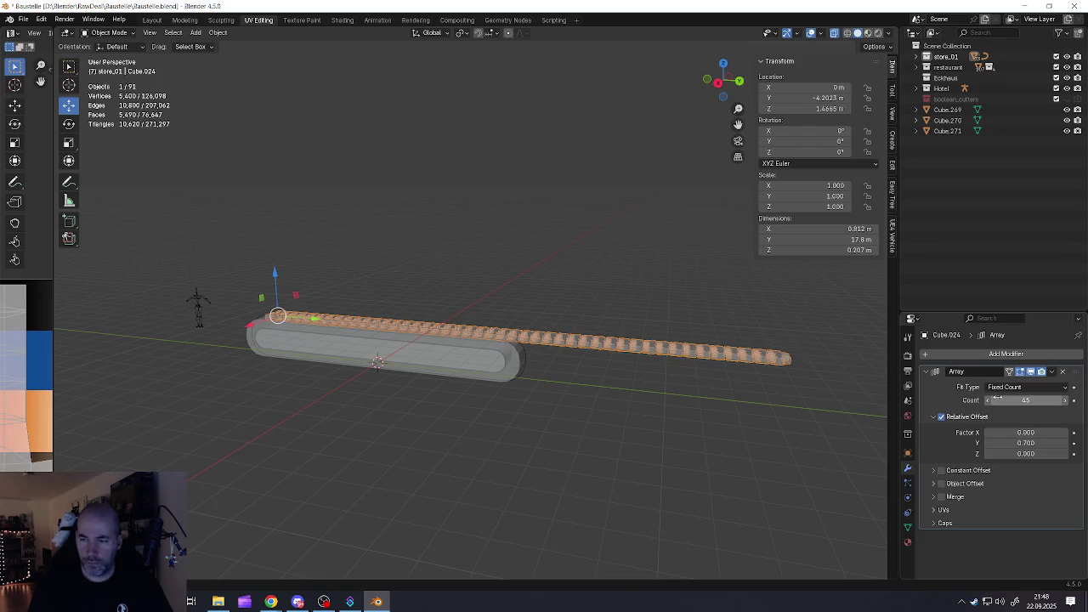
Reduce the array count to 27 and open the Add Modifier list
mouse_move(997, 399)
mouse_down()
mouse_move(969, 400)
mouse_move(1029, 415)
mouse_up()
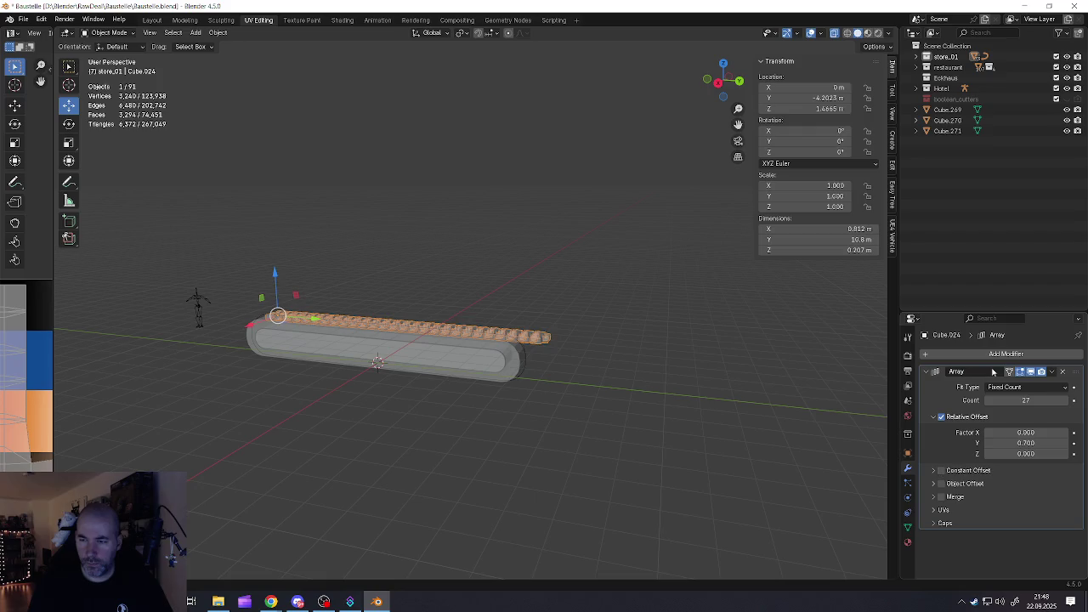
click(968, 352)
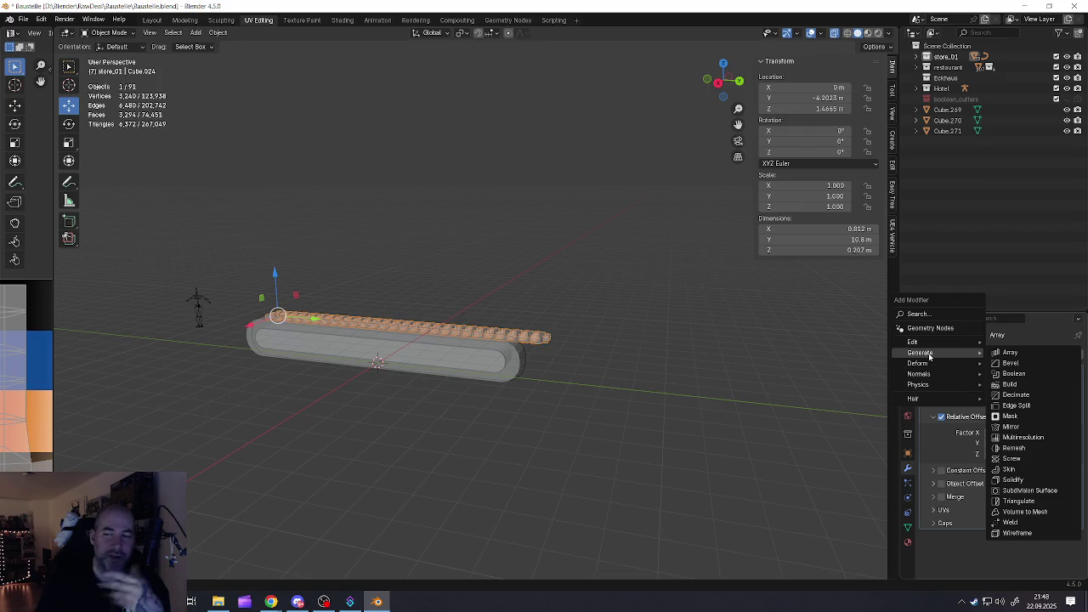
mouse_move(918, 363)
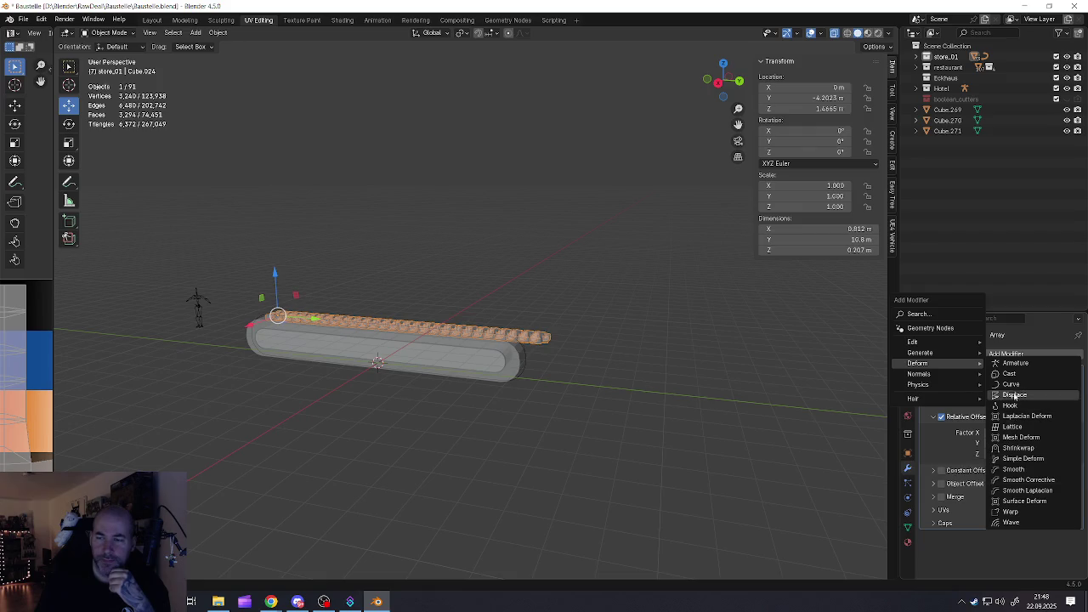
Add a Cast modifier with Sphere shape and inspect the deformed chain
click(1009, 373)
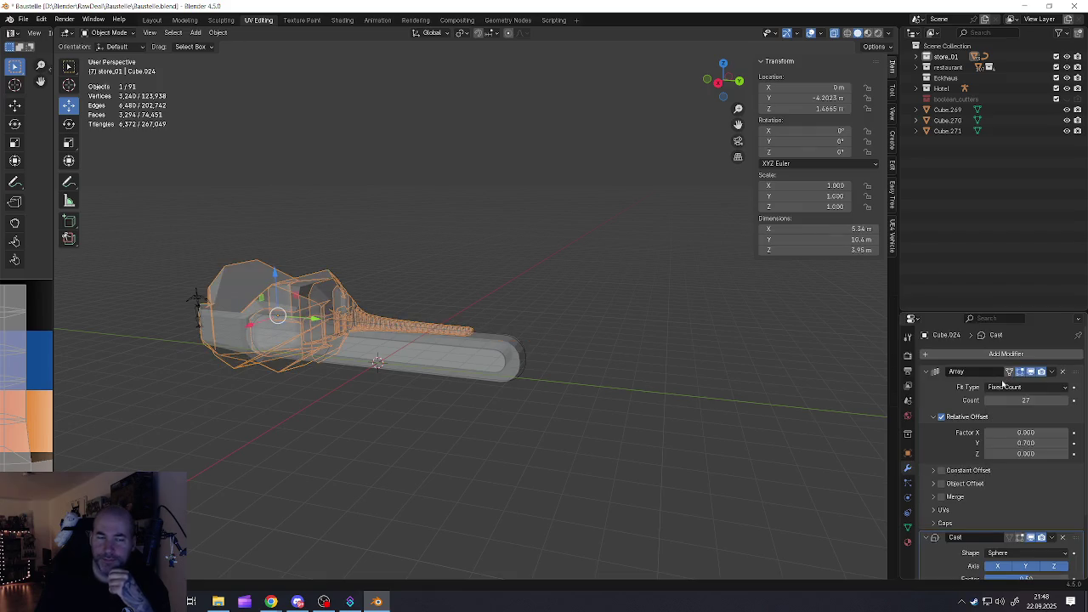
click(1010, 388)
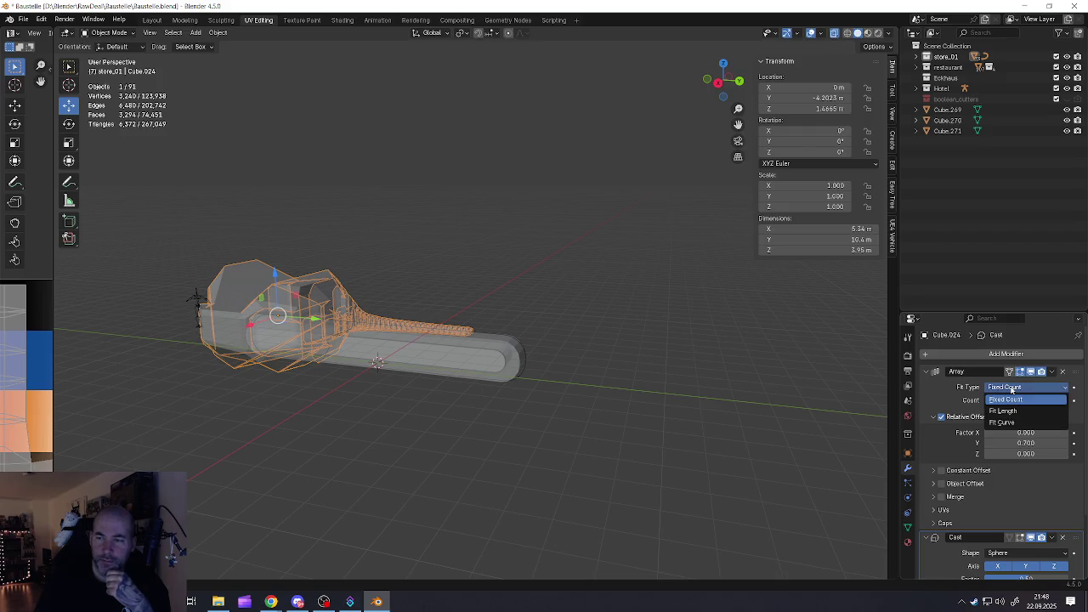
scroll(1000, 509, down, 2)
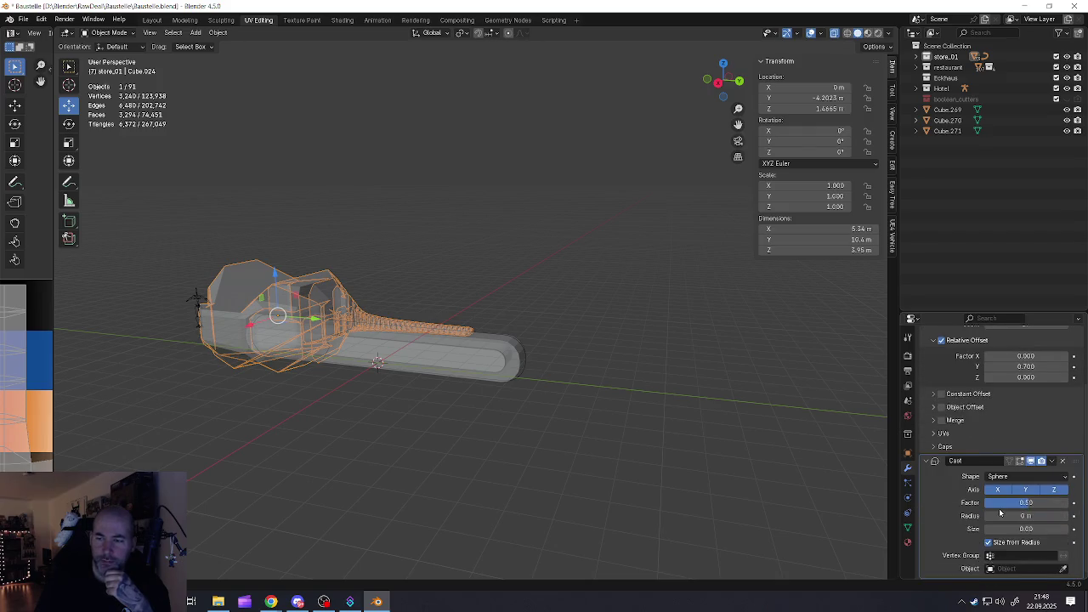
click(1007, 478)
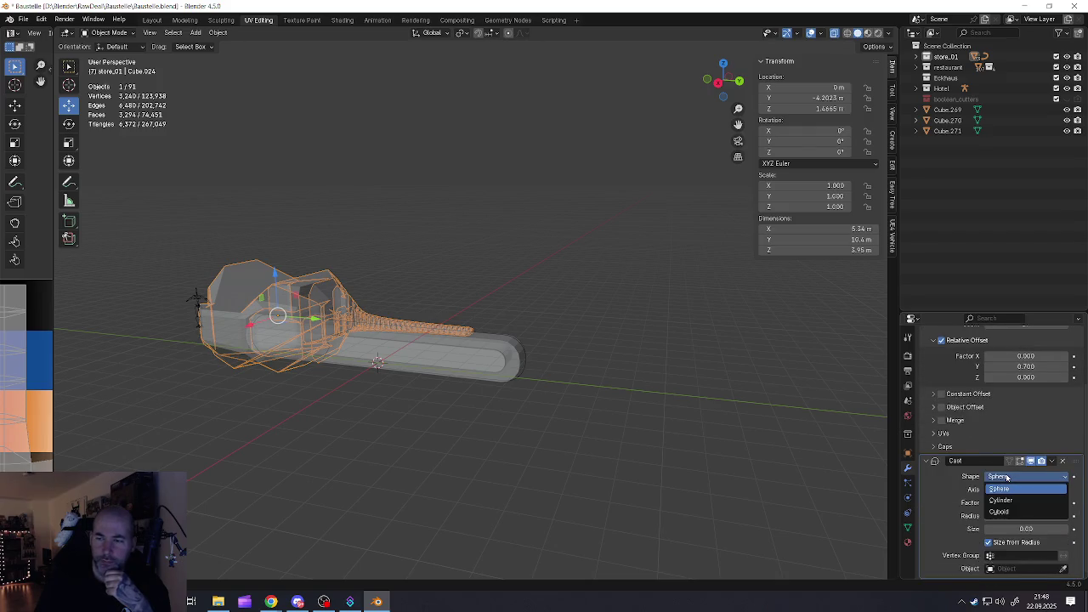
click(1004, 521)
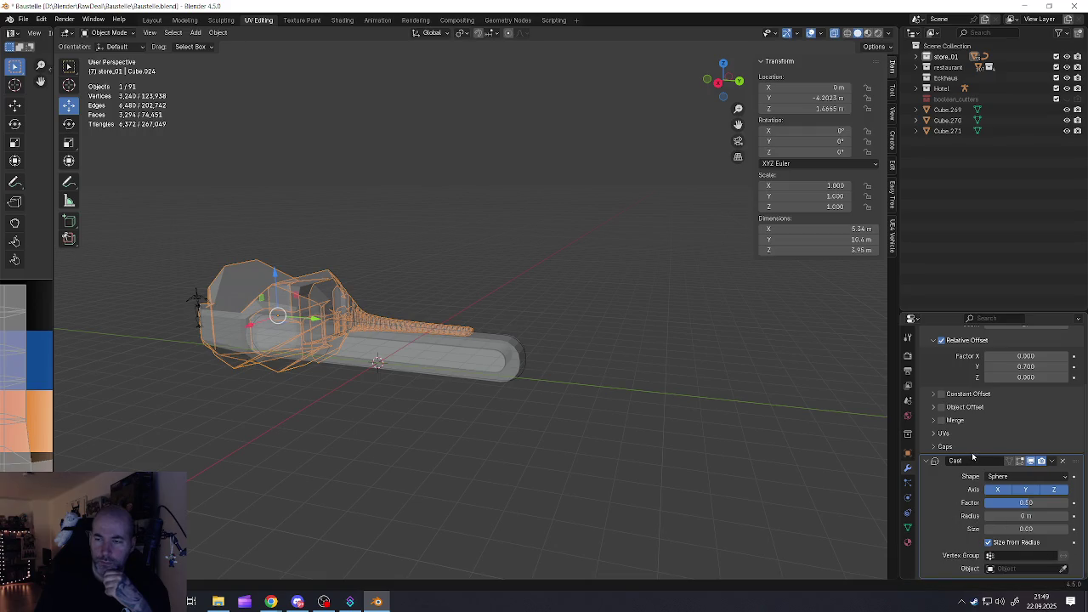
scroll(291, 325, up, 2)
scroll(291, 326, up, 2)
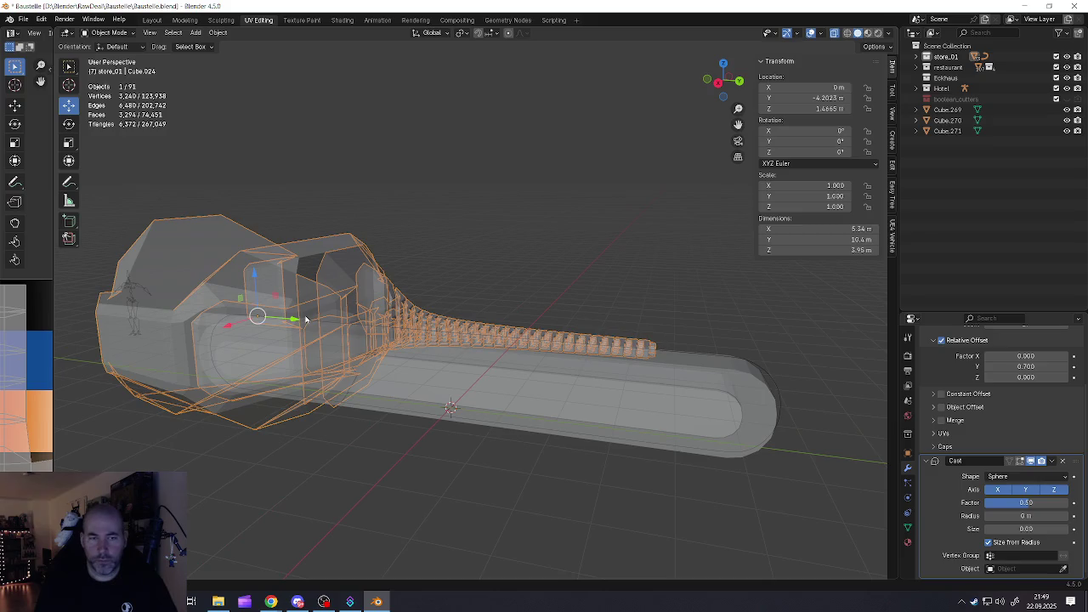
middle_drag(290, 326, 525, 360)
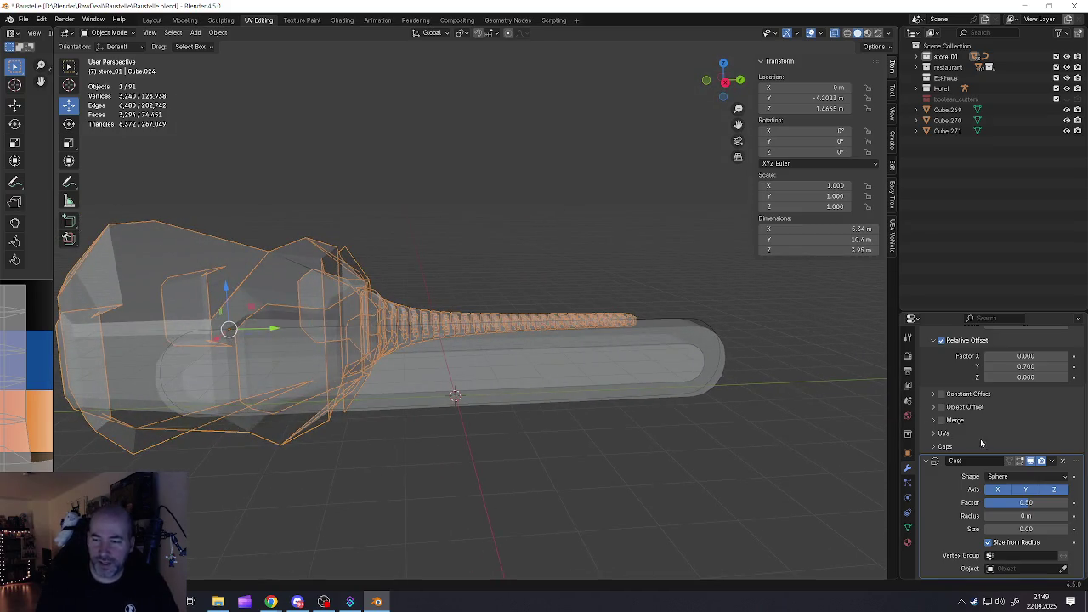
Move the Cast above the Array and set NurbsPath as its control object
drag(955, 311, 955, 146)
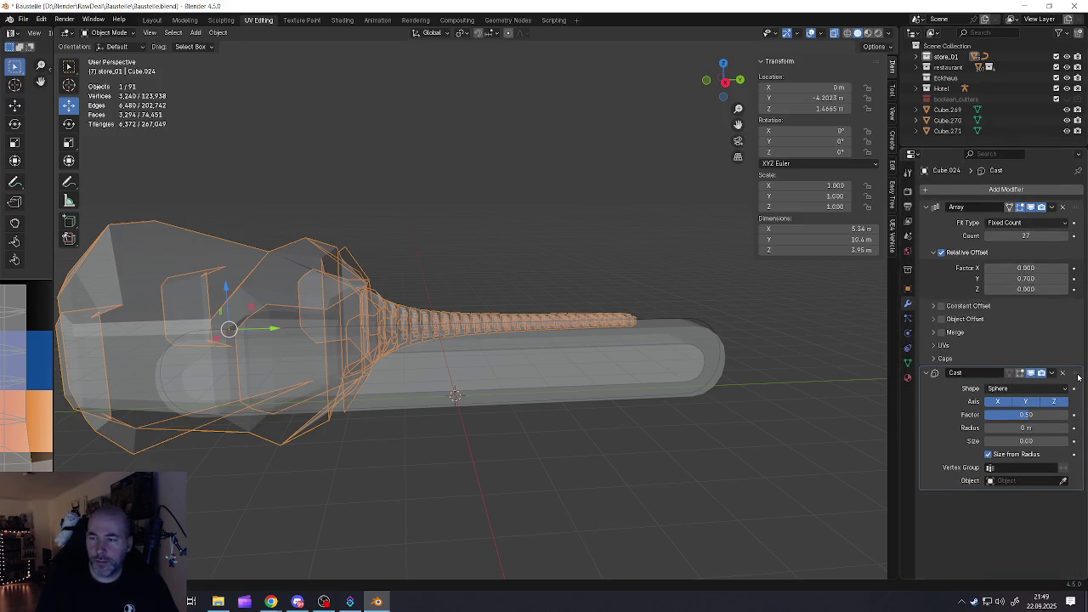
drag(1078, 376, 1070, 207)
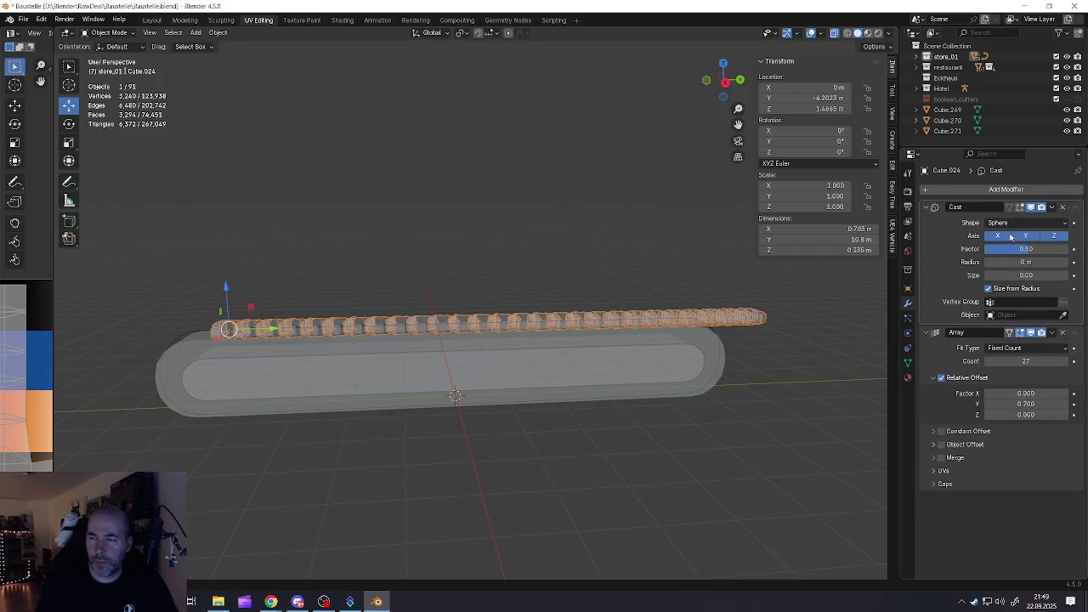
click(1062, 223)
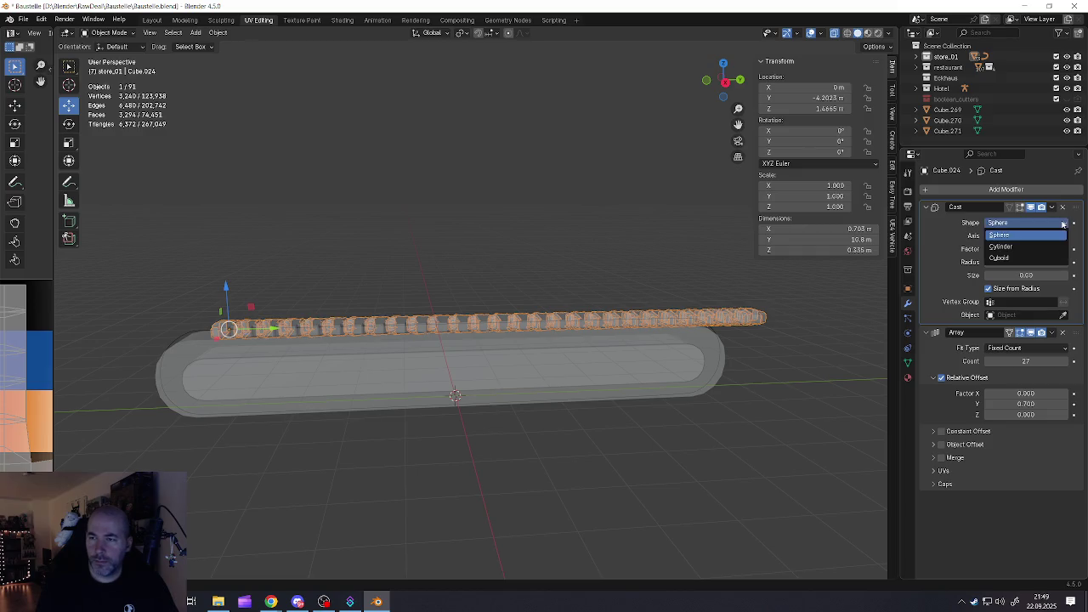
click(1016, 235)
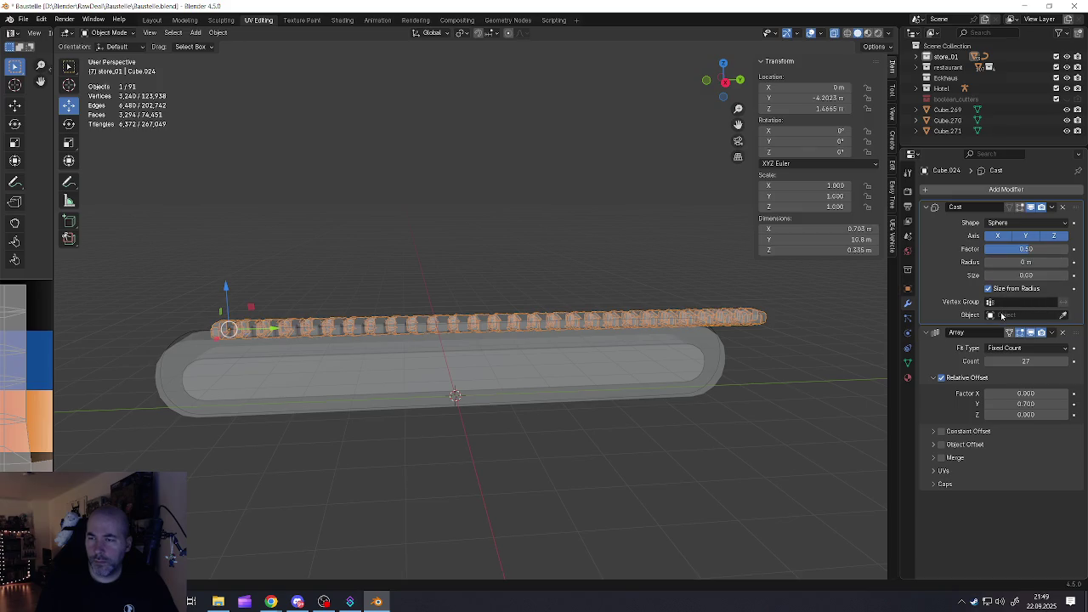
click(1062, 315)
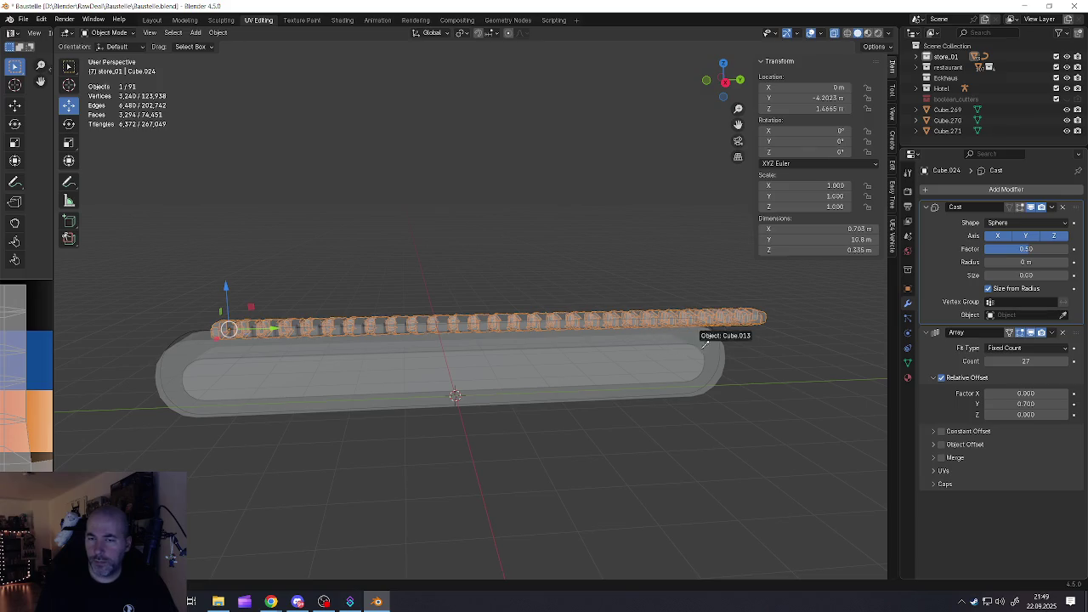
middle_drag(750, 350, 720, 352)
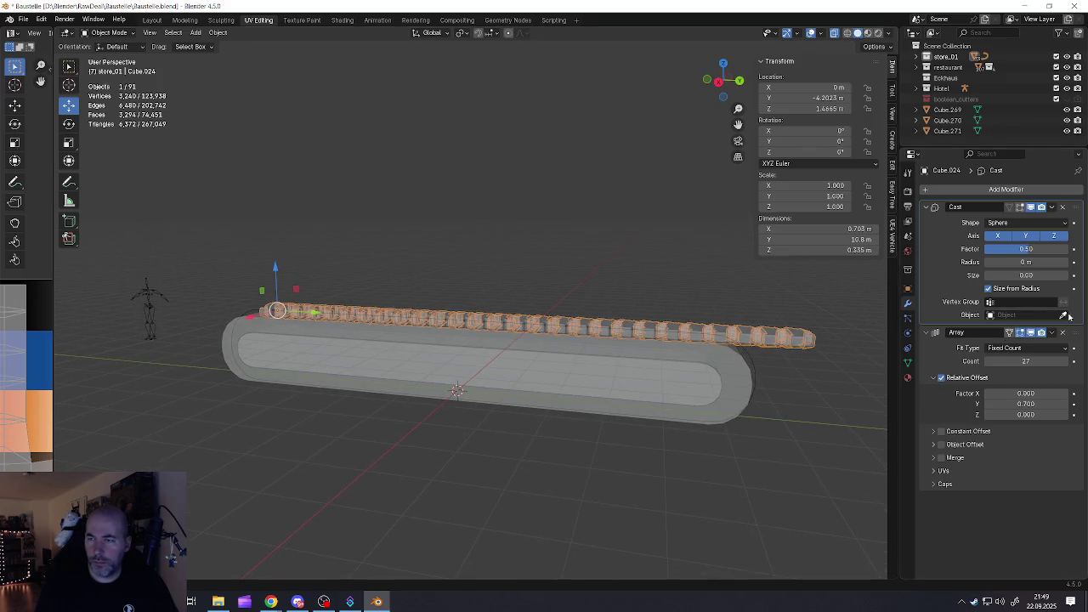
click(754, 361)
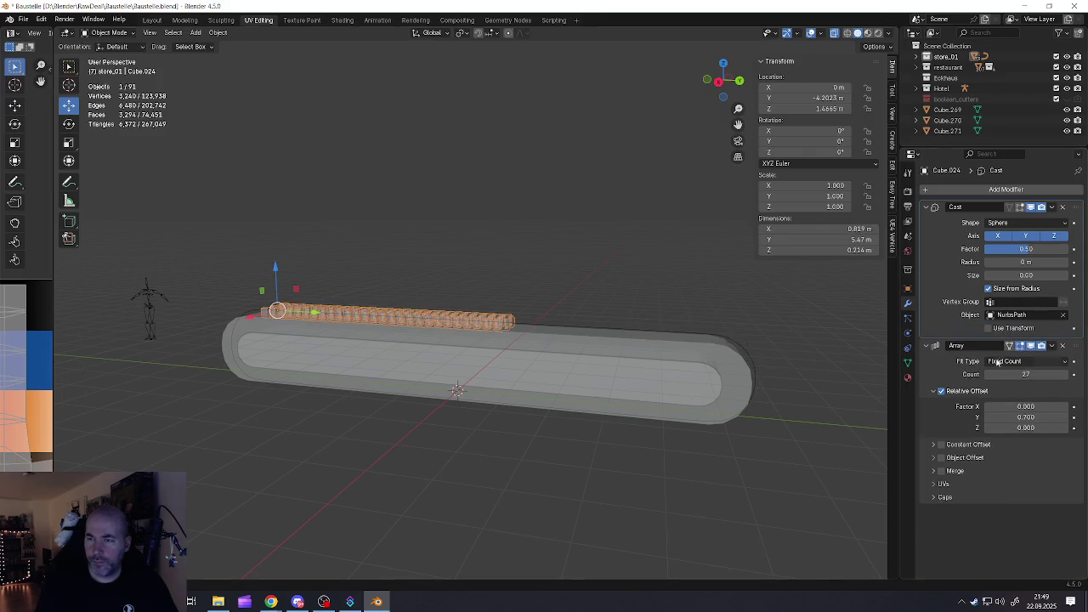
Remove the Cast modifier and set the array count to 24
drag(1016, 374, 1083, 374)
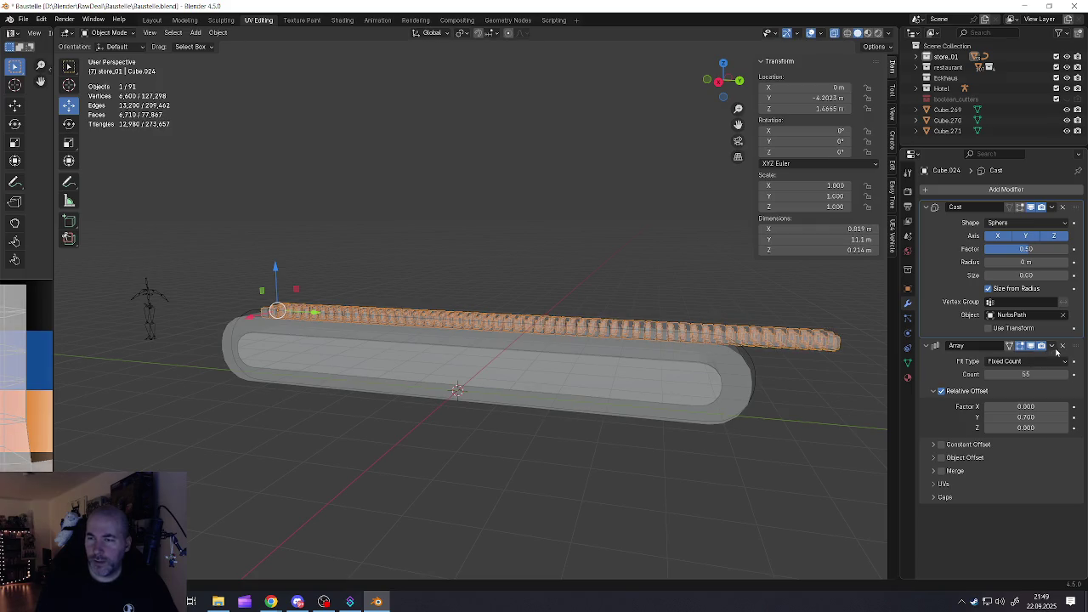
drag(1076, 345, 1066, 204)
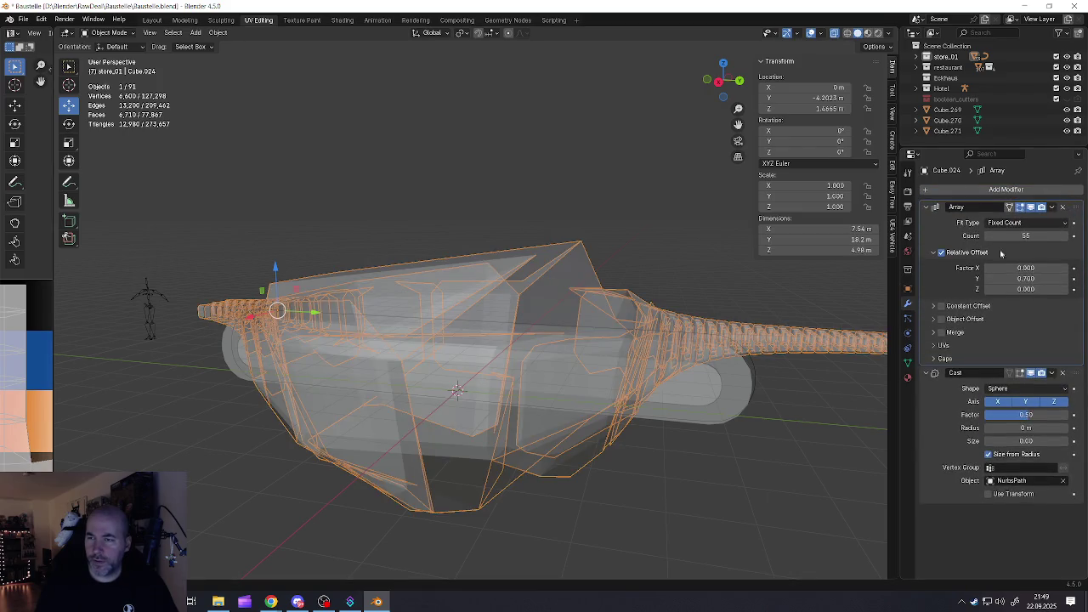
click(1063, 373)
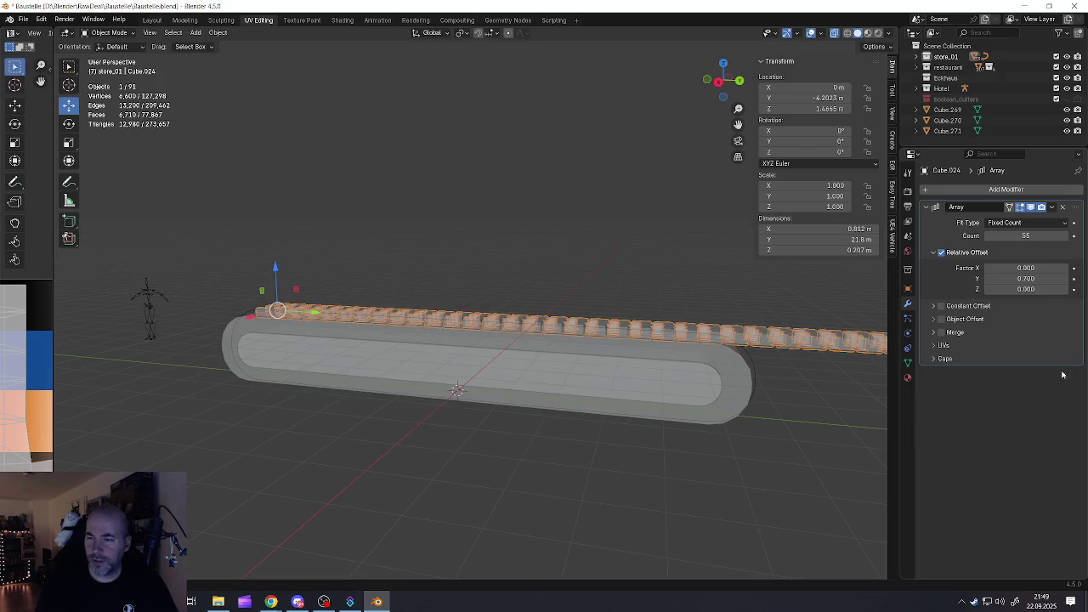
mouse_move(1025, 235)
mouse_down()
mouse_move(994, 236)
mouse_move(1007, 235)
mouse_up()
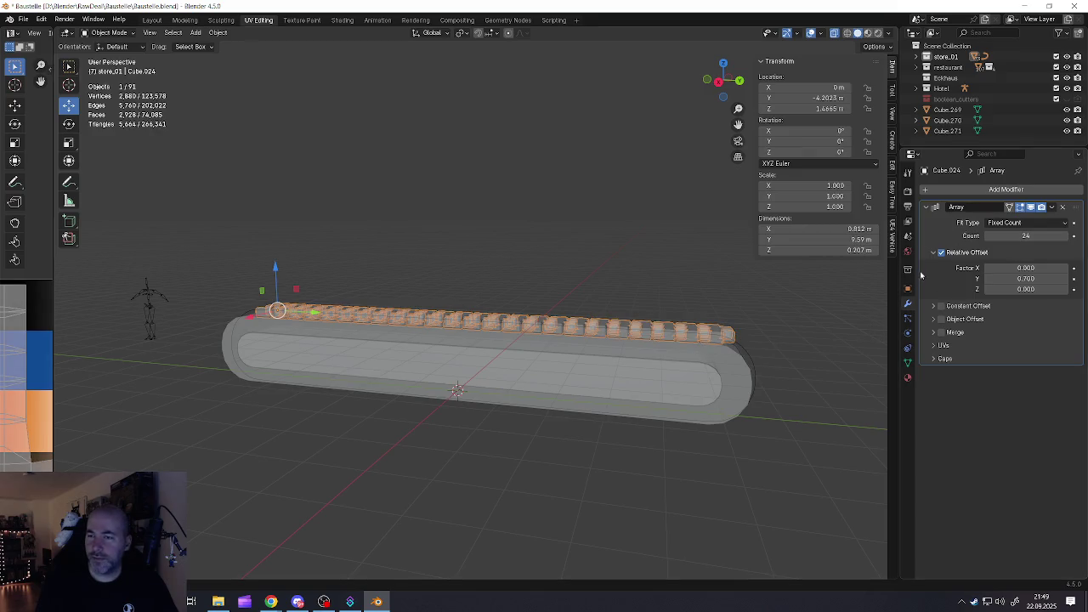
Add a Curve modifier to the chain array with NurbsPath as its curve object
click(950, 190)
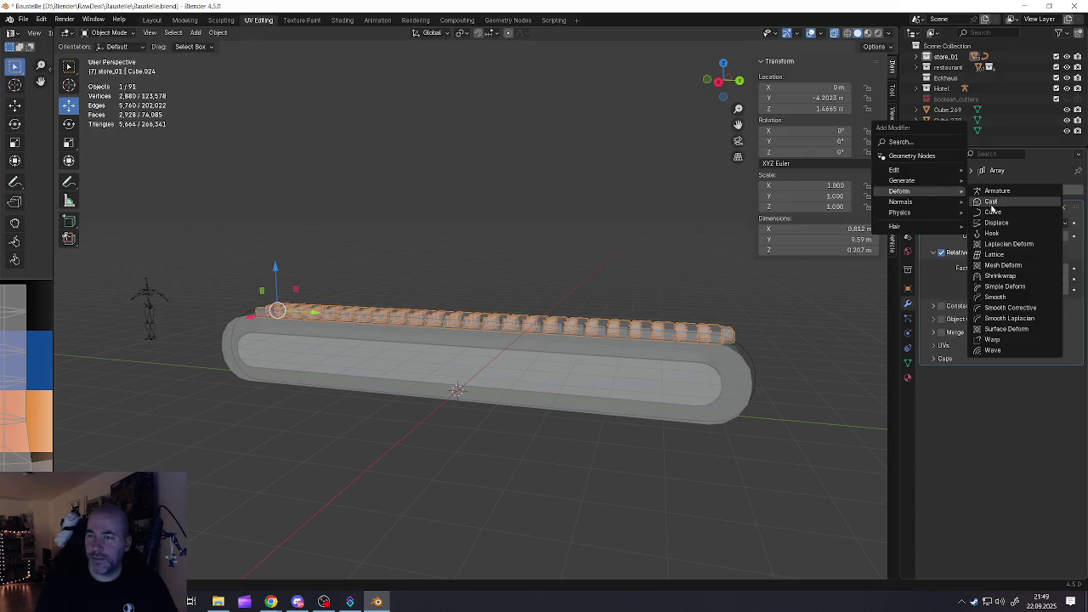
click(993, 212)
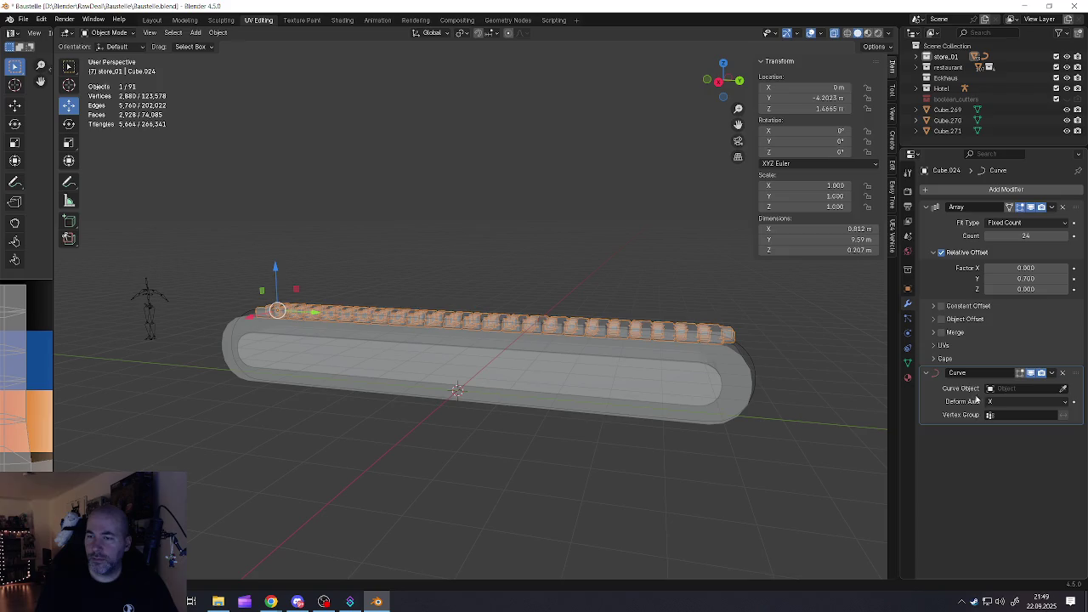
click(756, 368)
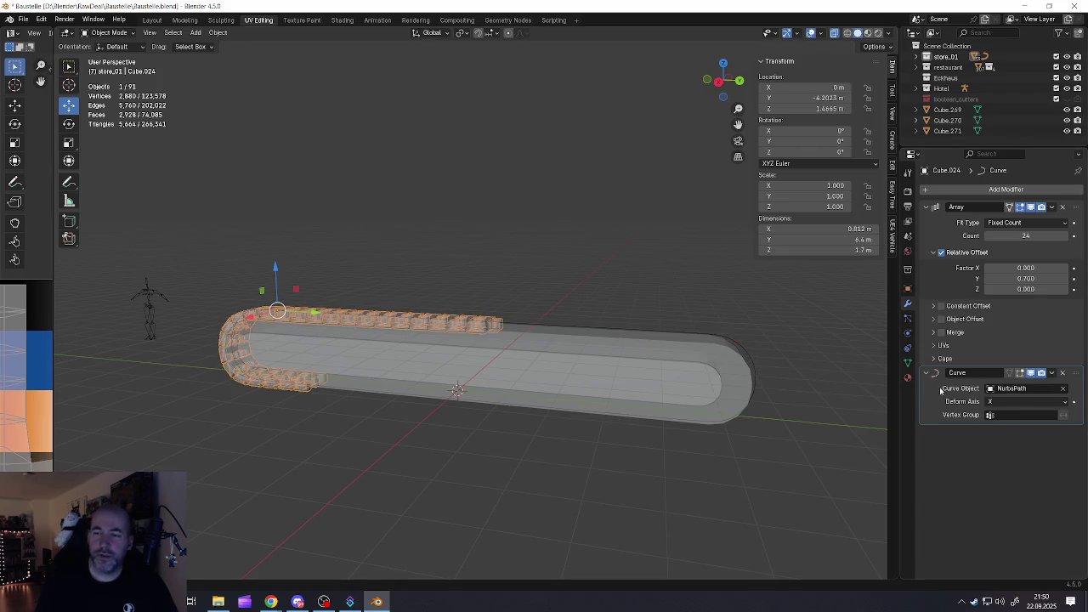
Raise the Array count to 54 so the chain wraps the track's left end
drag(1026, 236, 1051, 235)
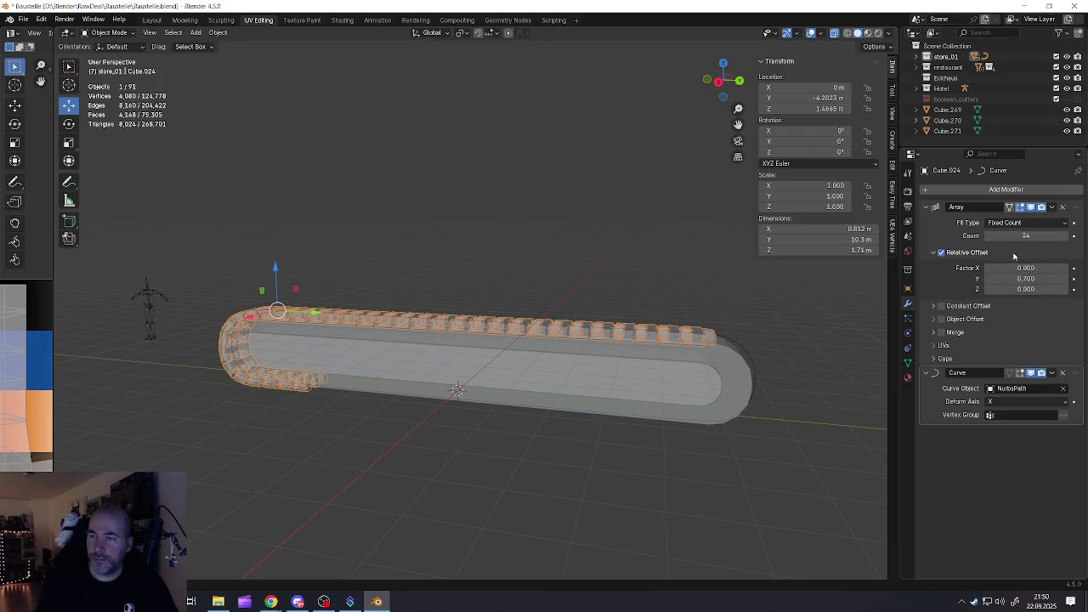
mouse_move(662, 377)
middle_down()
mouse_move(505, 360)
mouse_move(515, 356)
mouse_move(514, 372)
middle_up()
mouse_move(466, 334)
middle_down()
mouse_move(453, 335)
mouse_move(534, 335)
mouse_move(500, 336)
middle_up()
middle_drag(789, 362, 764, 351)
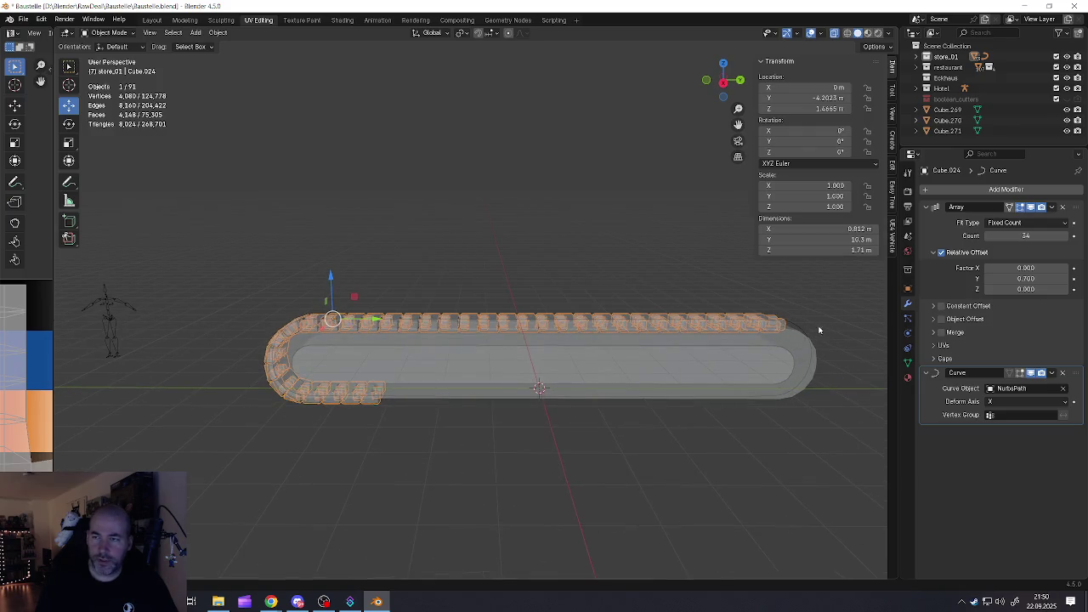
middle_drag(817, 327, 779, 323)
mouse_move(1026, 235)
mouse_down()
mouse_move(978, 235)
mouse_move(1062, 236)
mouse_up()
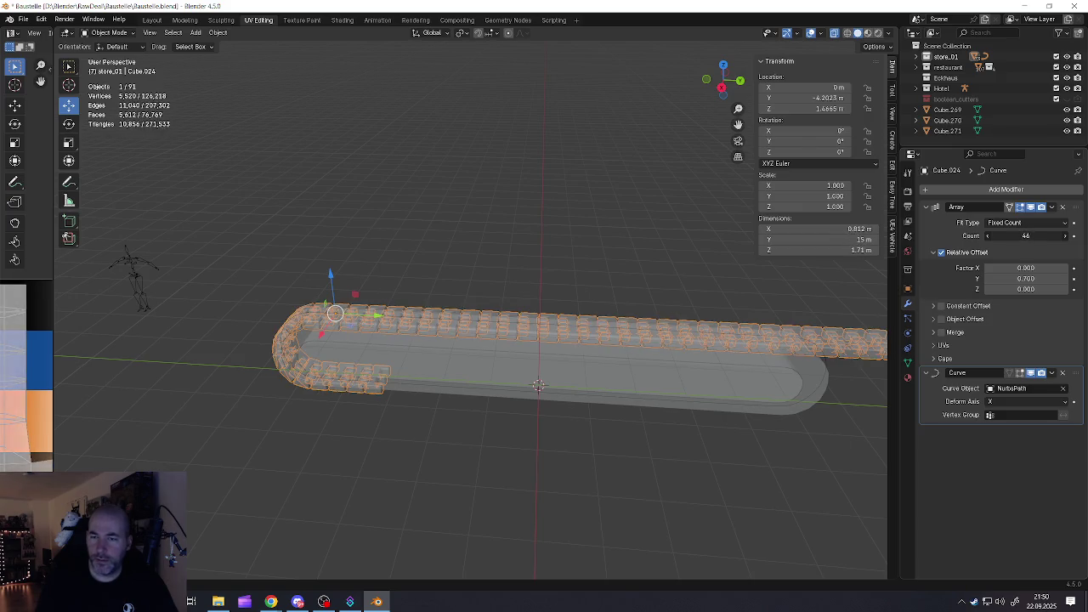
scroll(784, 351, down, 3)
mouse_move(783, 351)
middle_down()
mouse_move(546, 367)
mouse_move(555, 337)
middle_up()
scroll(546, 367, up, 2)
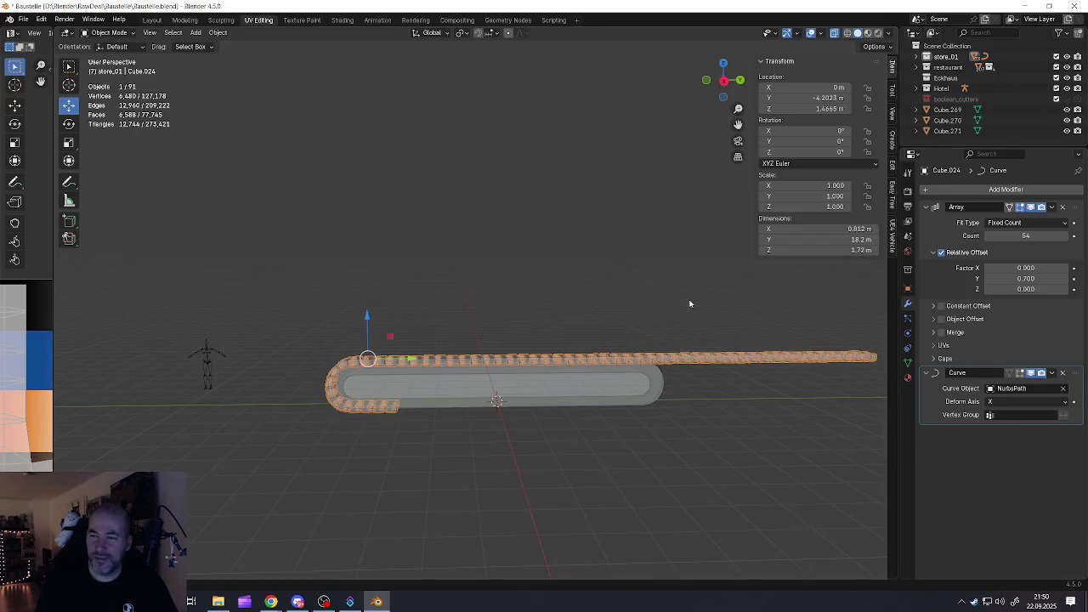
key(Tab)
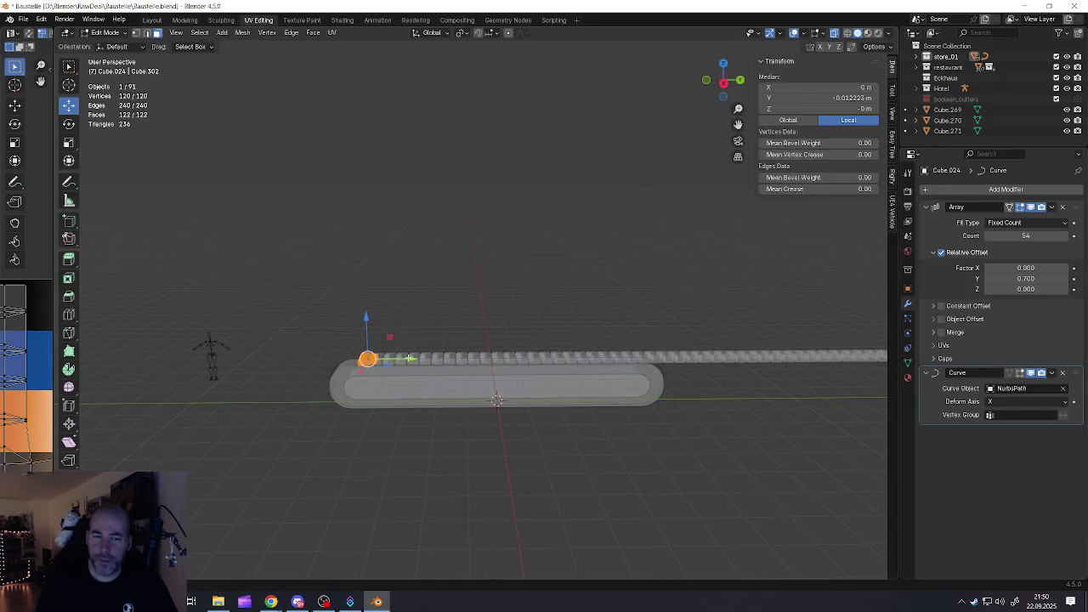
drag(411, 359, 579, 363)
key(Escape)
key(Tab)
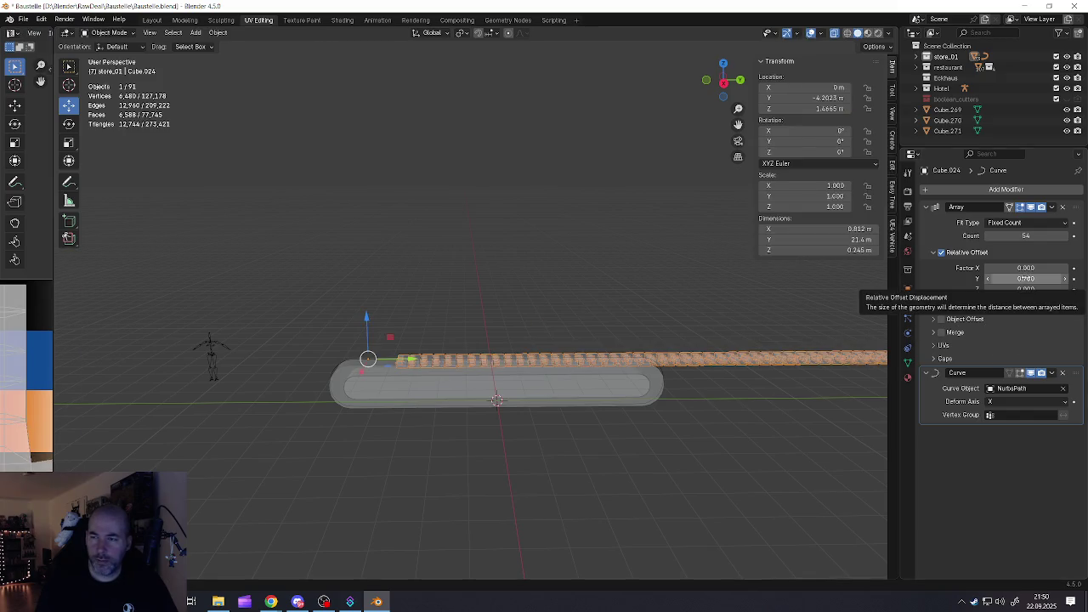
mouse_move(1026, 236)
mouse_down()
mouse_move(1003, 235)
mouse_move(1020, 236)
mouse_up()
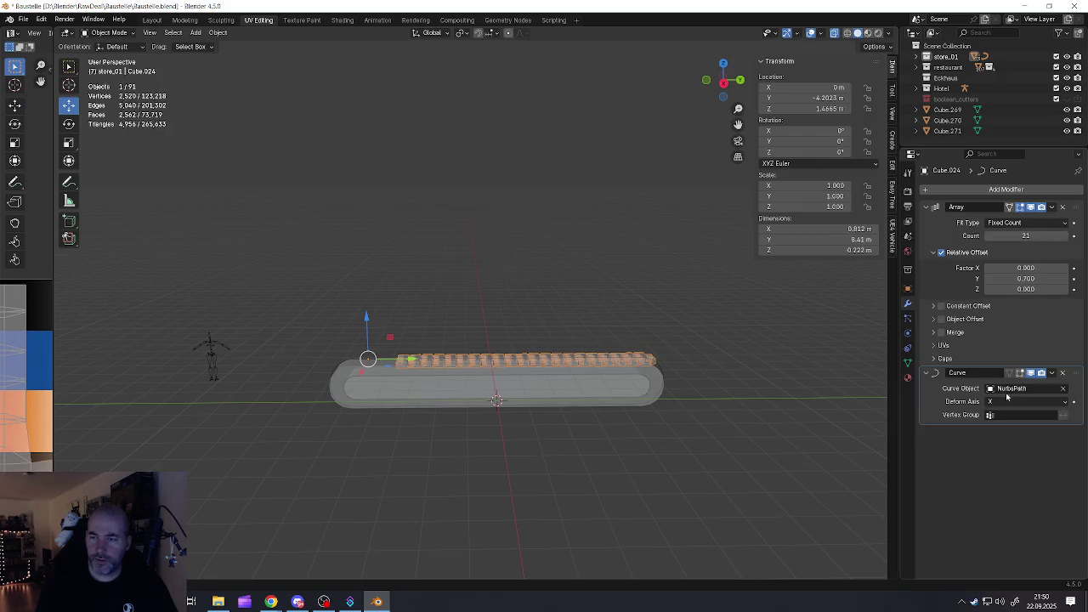
drag(1073, 374, 1064, 209)
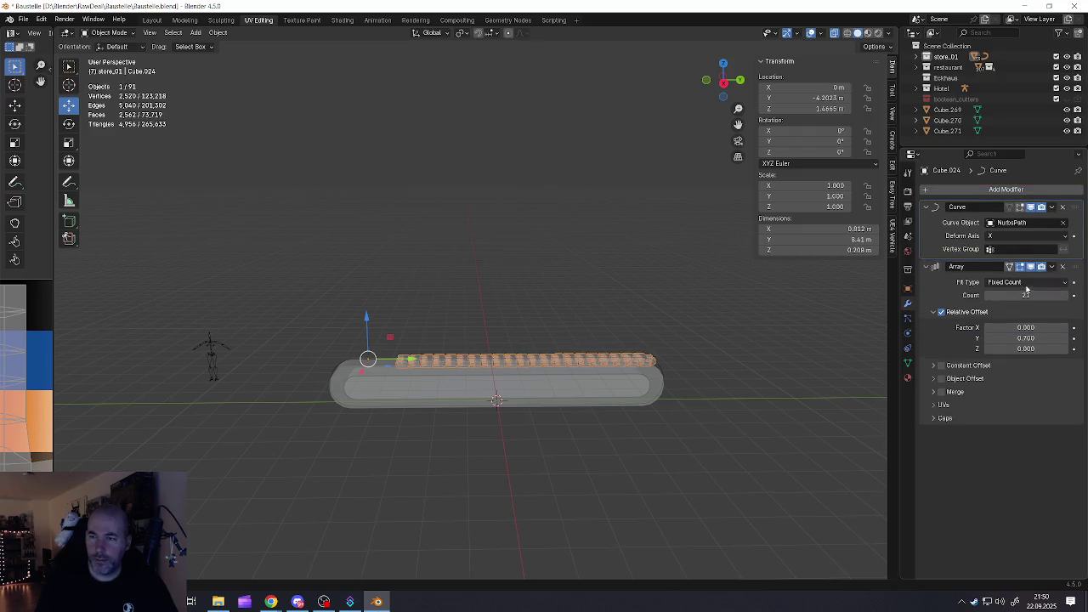
drag(1025, 291, 1041, 294)
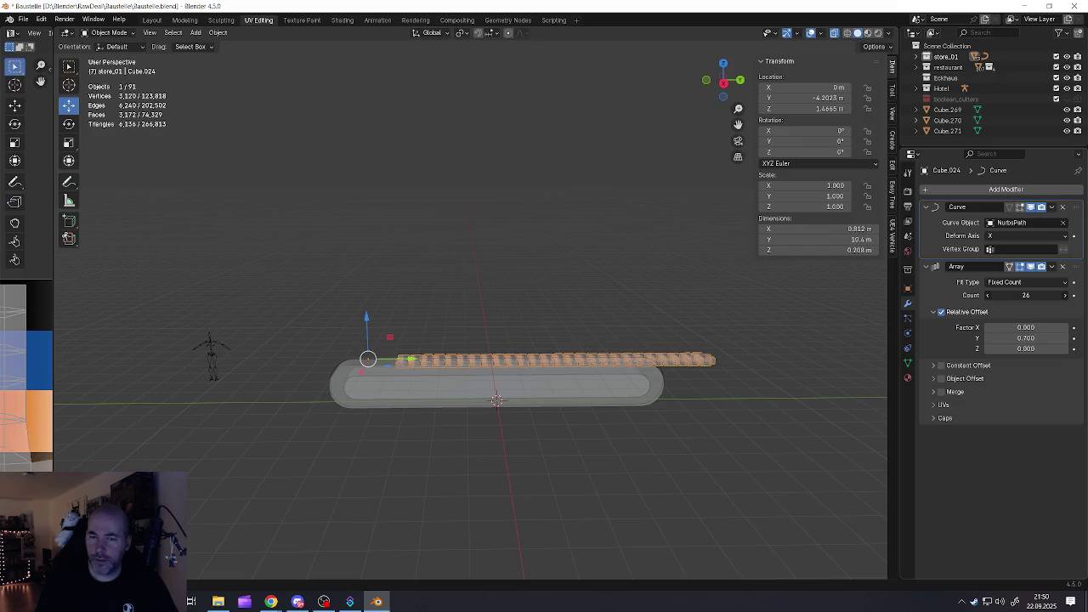
key(ctrl+z)
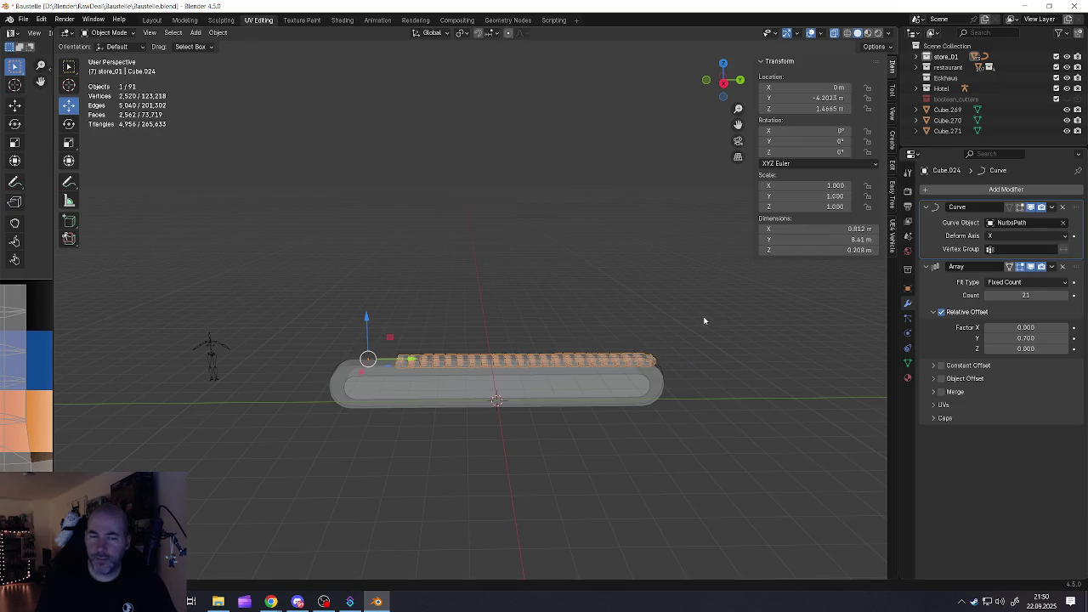
key(ctrl+z)
key(ctrl+z)
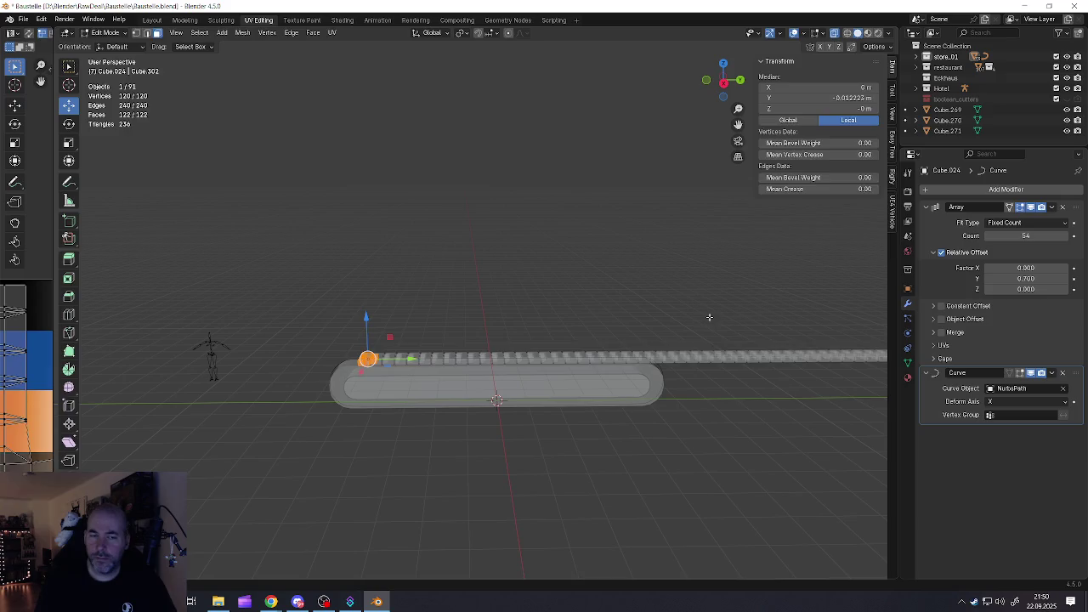
key(Tab)
middle_drag(813, 361, 429, 372)
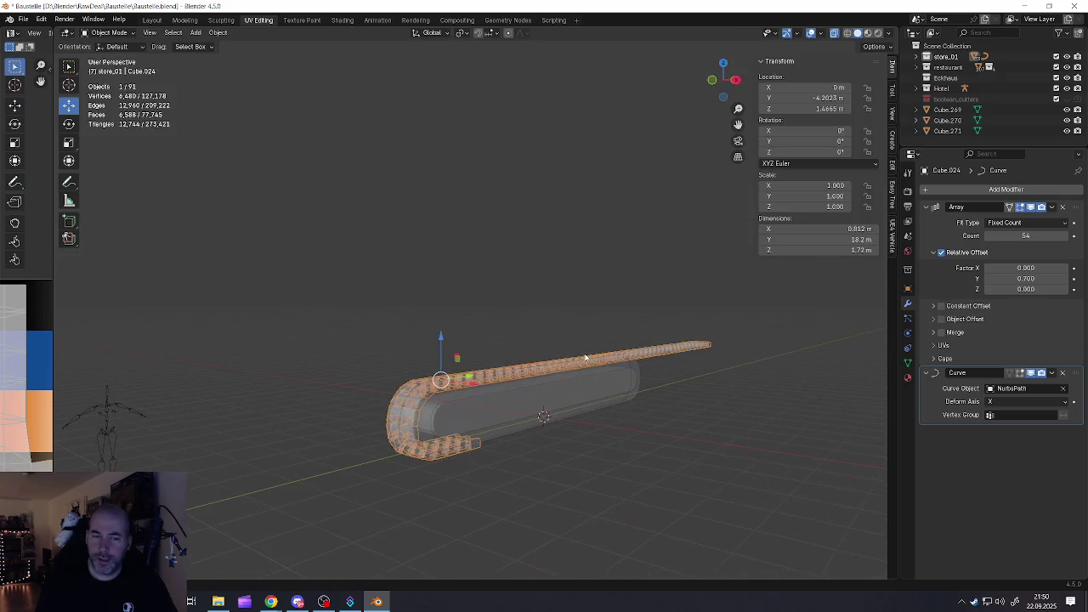
scroll(429, 372, up, 3)
mouse_move(357, 388)
middle_down()
mouse_move(359, 400)
mouse_move(459, 442)
middle_up()
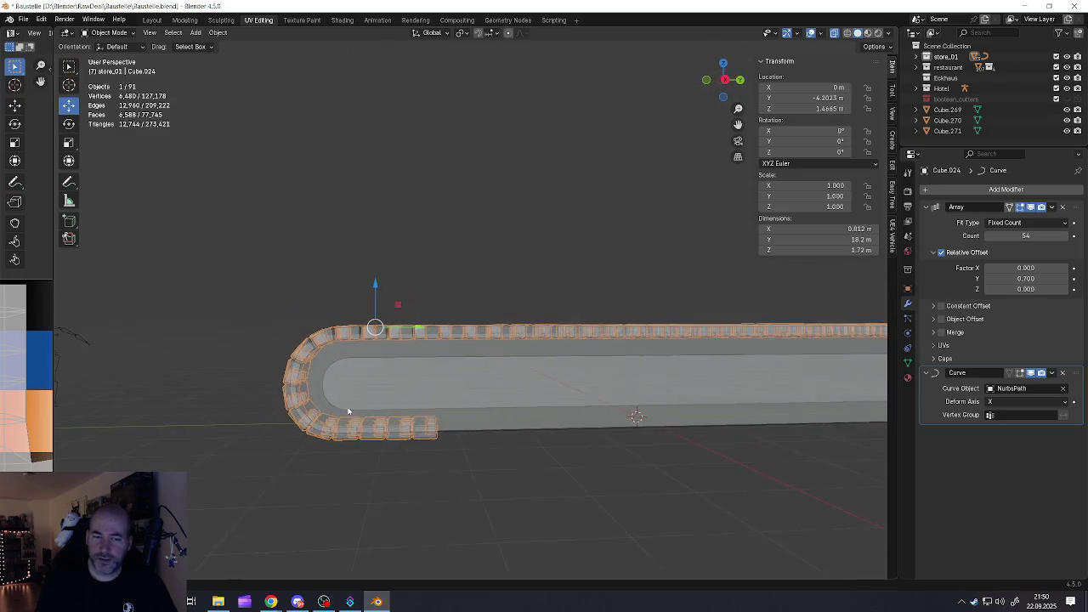
click(466, 435)
Check the NurbsPath by selecting all its points in Edit Mode, then return to Object Mode
scroll(480, 425, down, 3)
key(Tab)
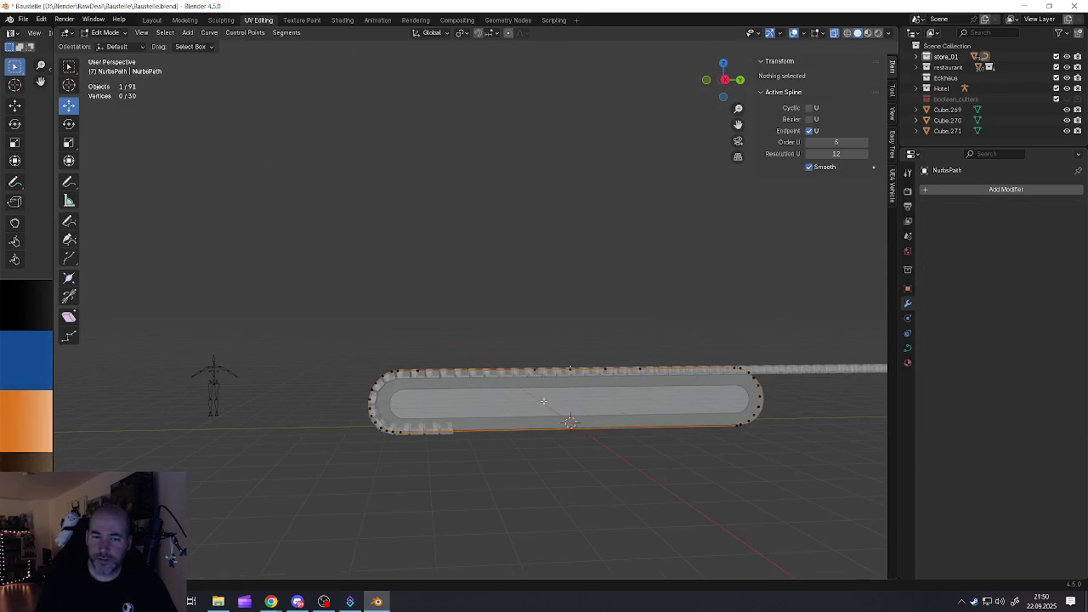
key(a)
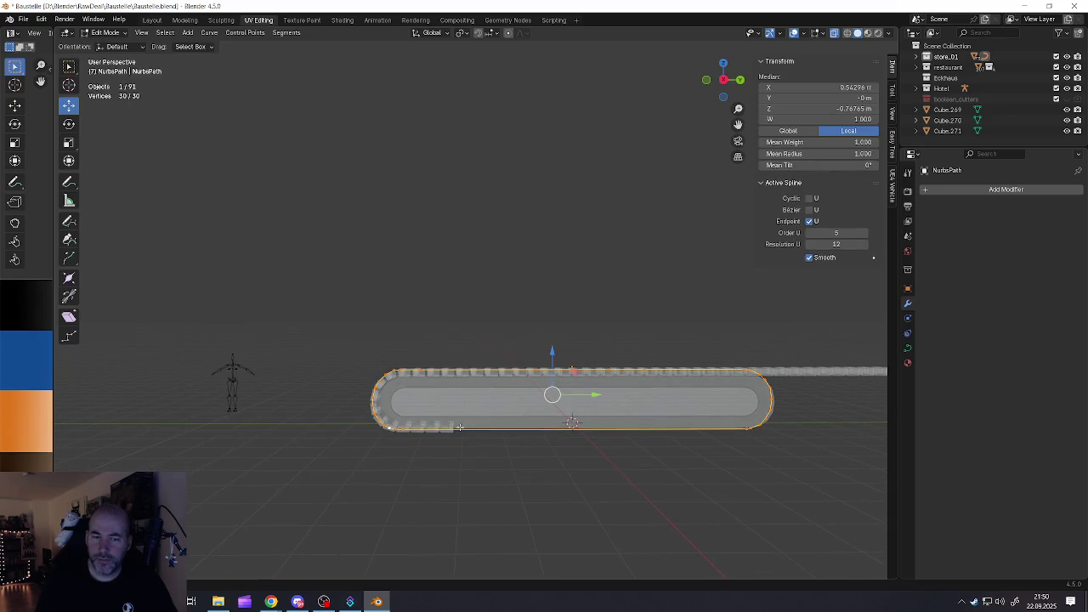
key(Tab)
Move the chain Cube.024 along Y to -16.726 m
click(534, 375)
drag(464, 373, 58, 418)
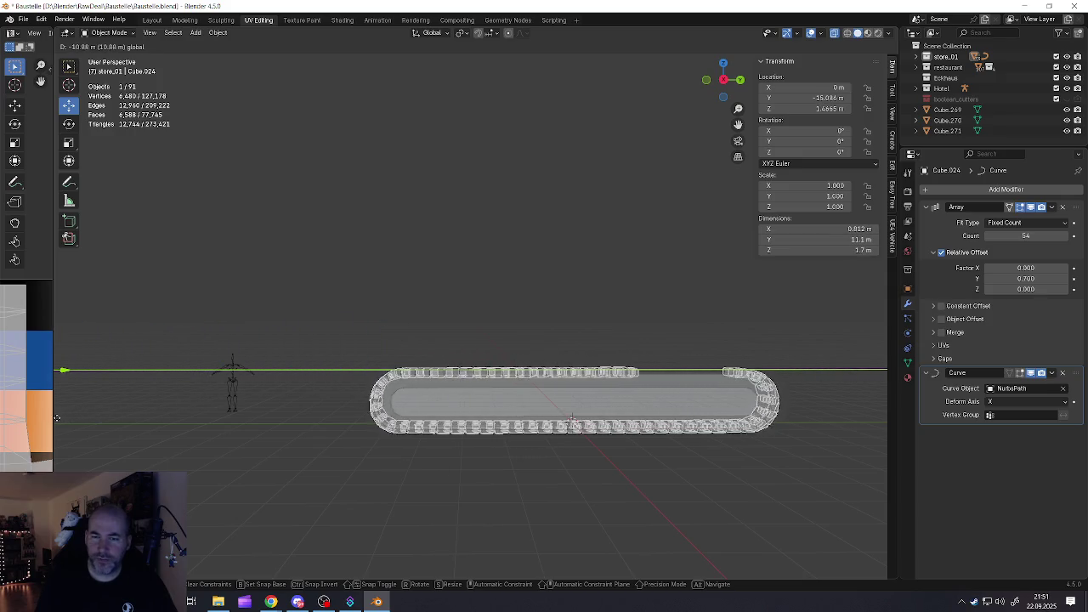
drag(57, 417, 840, 413)
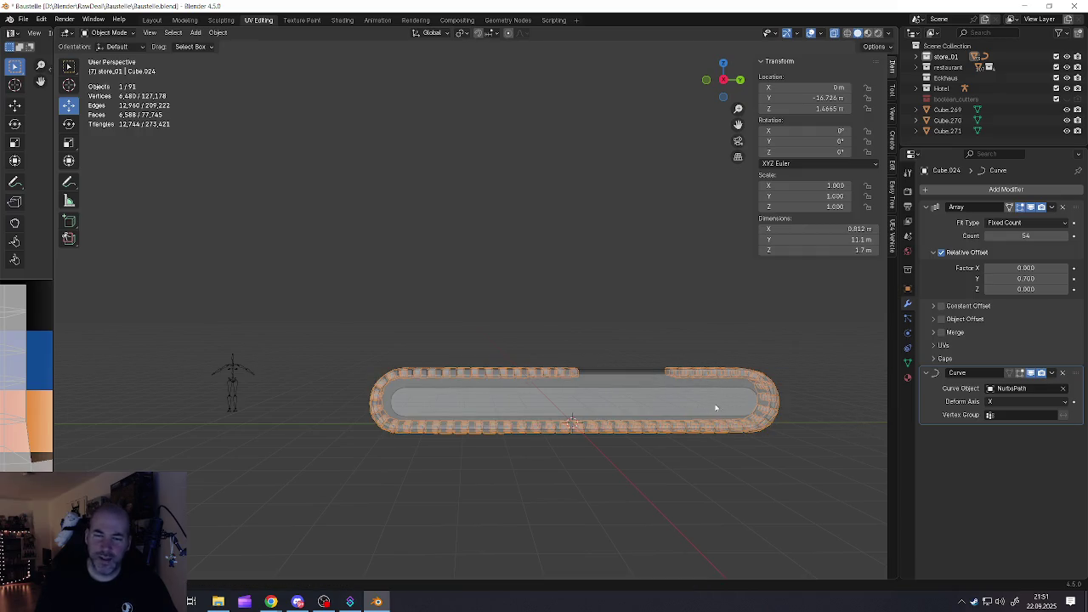
scroll(680, 404, up, 1)
scroll(655, 400, up, 3)
middle_drag(607, 396, 807, 331)
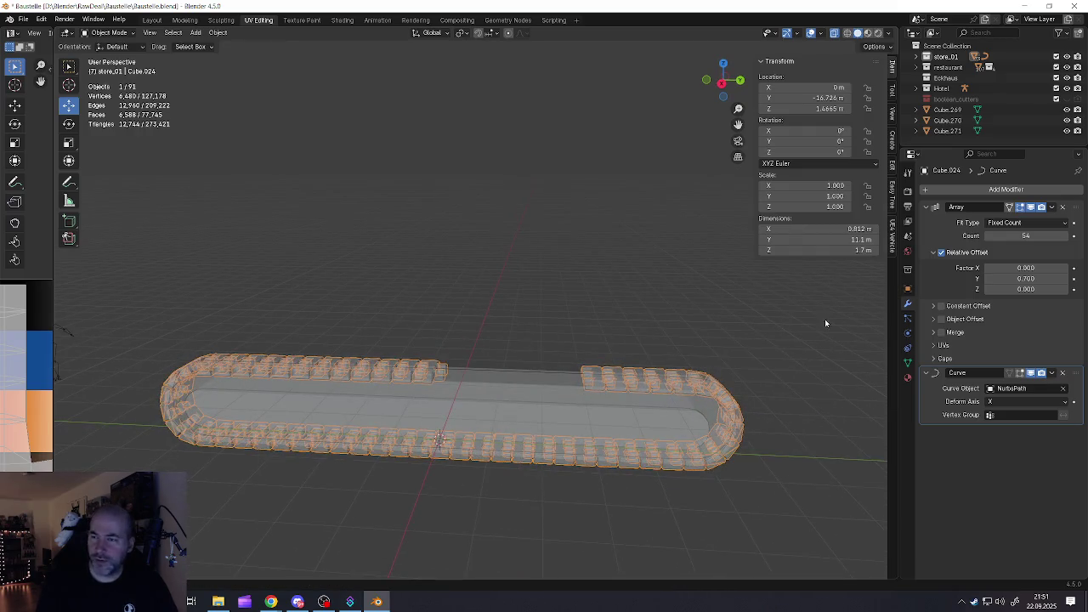
Increase the Array count to 61 so the chain closes into a loop around the track
click(1065, 235)
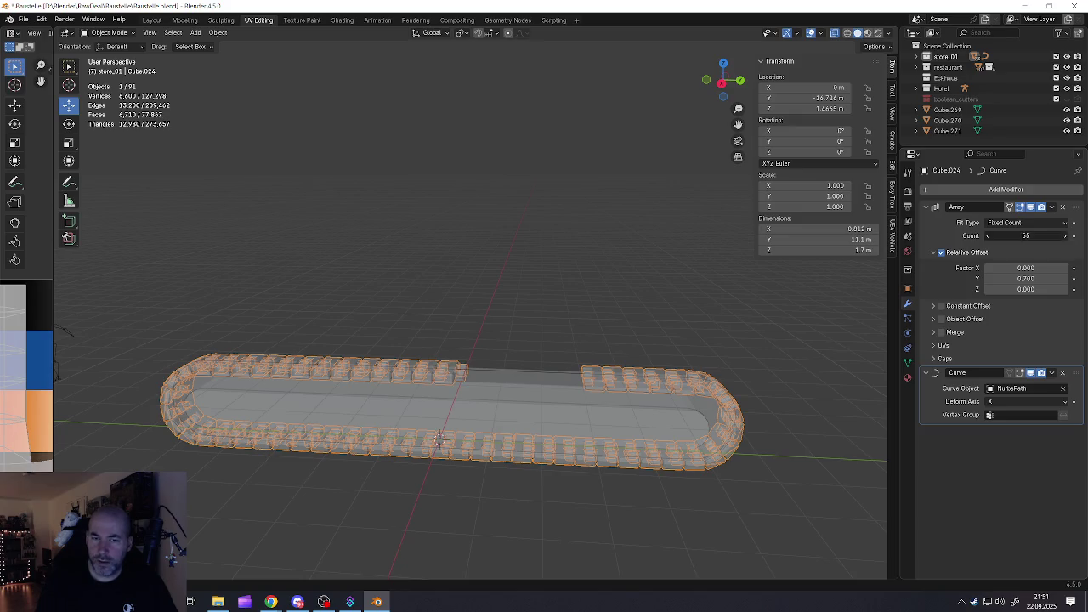
click(1064, 236)
click(1064, 235)
click(1065, 235)
click(1065, 235)
click(1065, 235)
click(1065, 235)
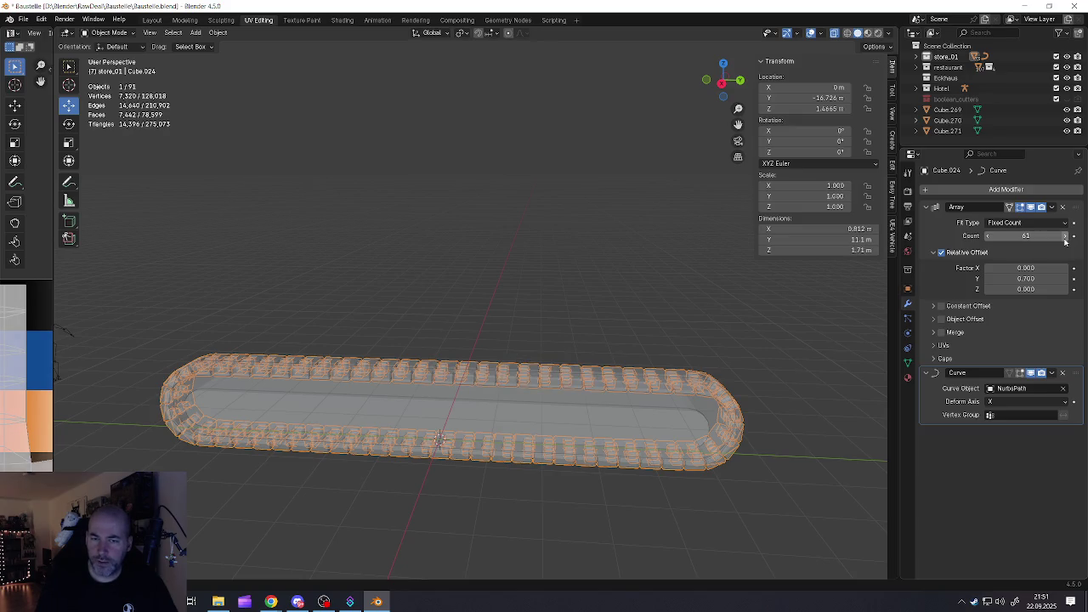
mouse_move(555, 352)
middle_down()
mouse_move(544, 411)
mouse_move(405, 416)
mouse_move(437, 390)
mouse_move(467, 390)
middle_up()
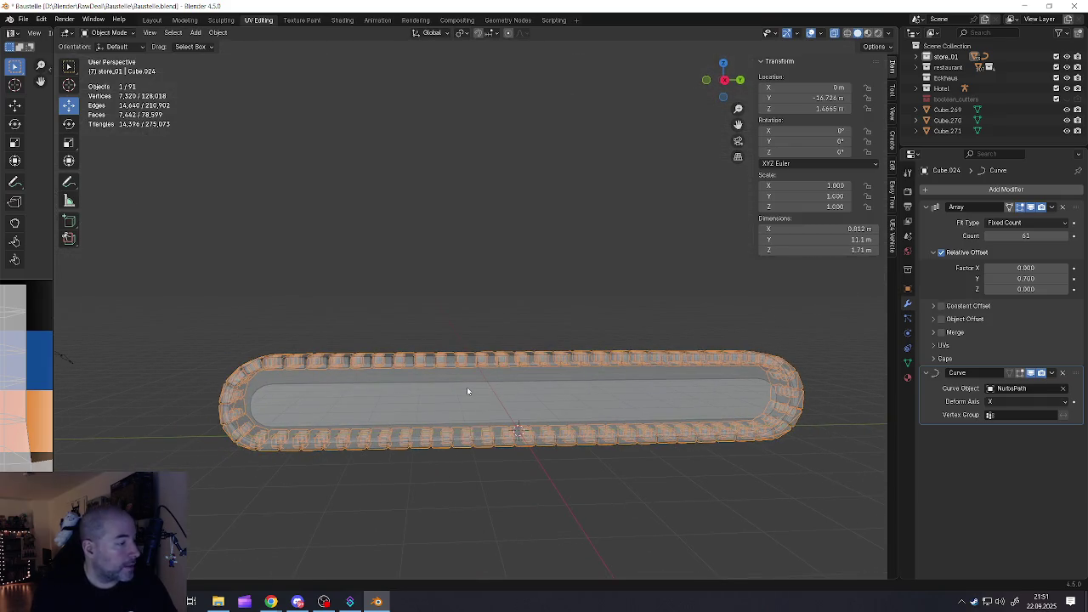
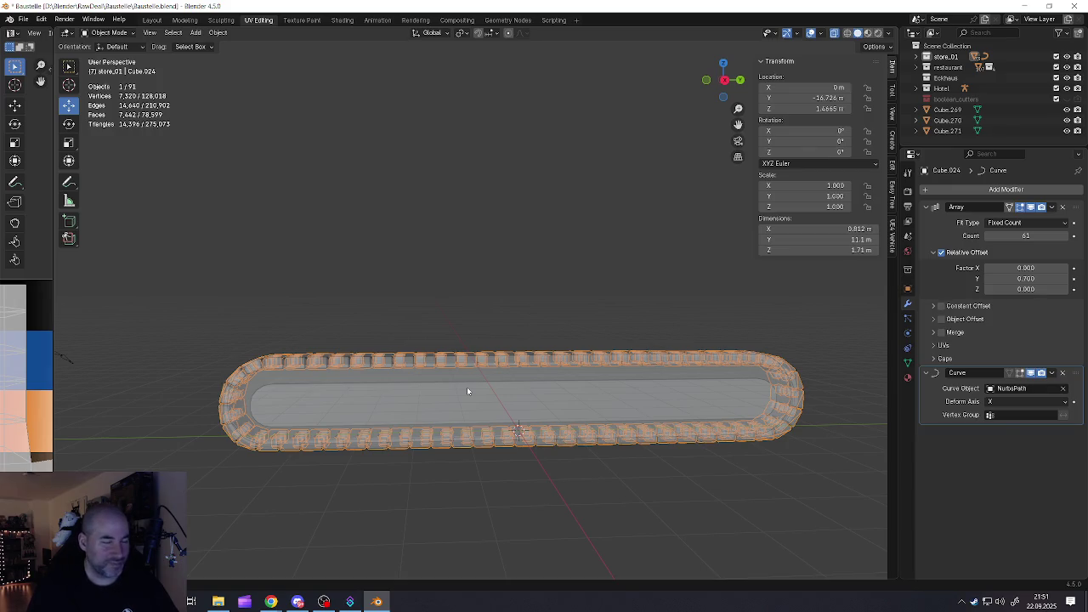
Pan toward the buildings and back, then frame and orbit the chain object
scroll(306, 370, down, 5)
scroll(271, 372, down, 5)
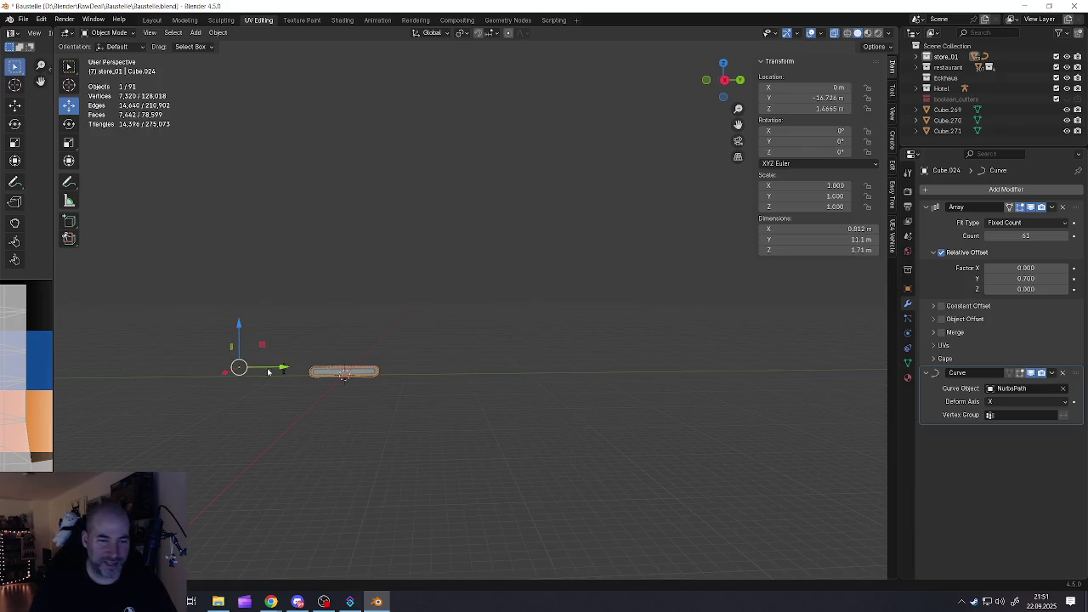
shift+middle_drag(271, 372, 395, 382)
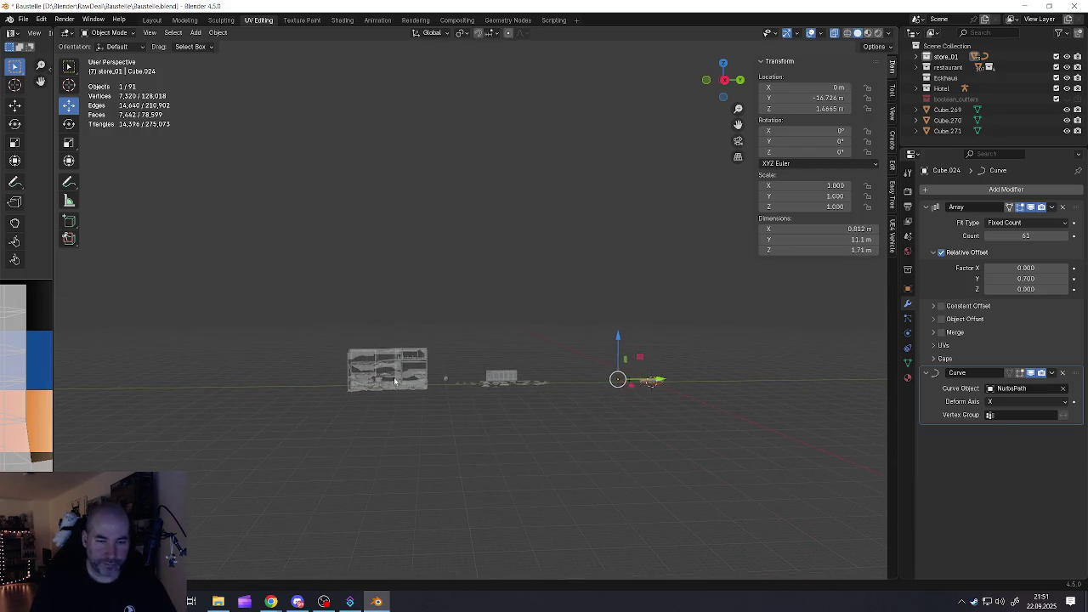
scroll(396, 382, up, 5)
shift+middle_drag(498, 377, 255, 374)
scroll(212, 369, down, 3)
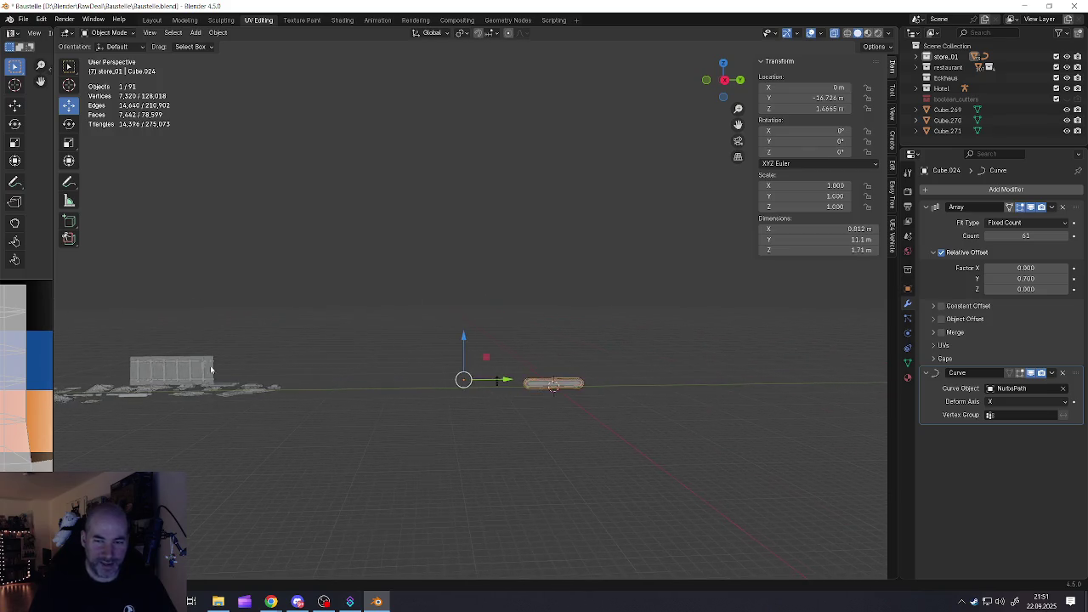
key(KP_Decimal)
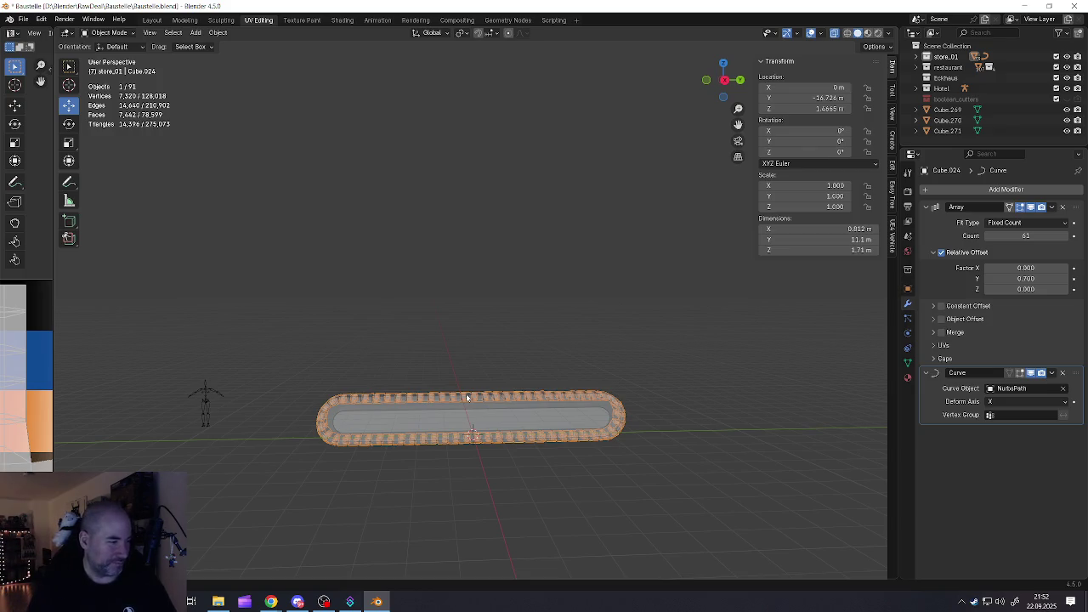
mouse_move(465, 397)
middle_down()
mouse_move(538, 396)
mouse_move(507, 419)
mouse_move(485, 400)
middle_up()
Zoom and orbit to look down on the chain strip
scroll(539, 396, up, 5)
scroll(485, 400, up, 5)
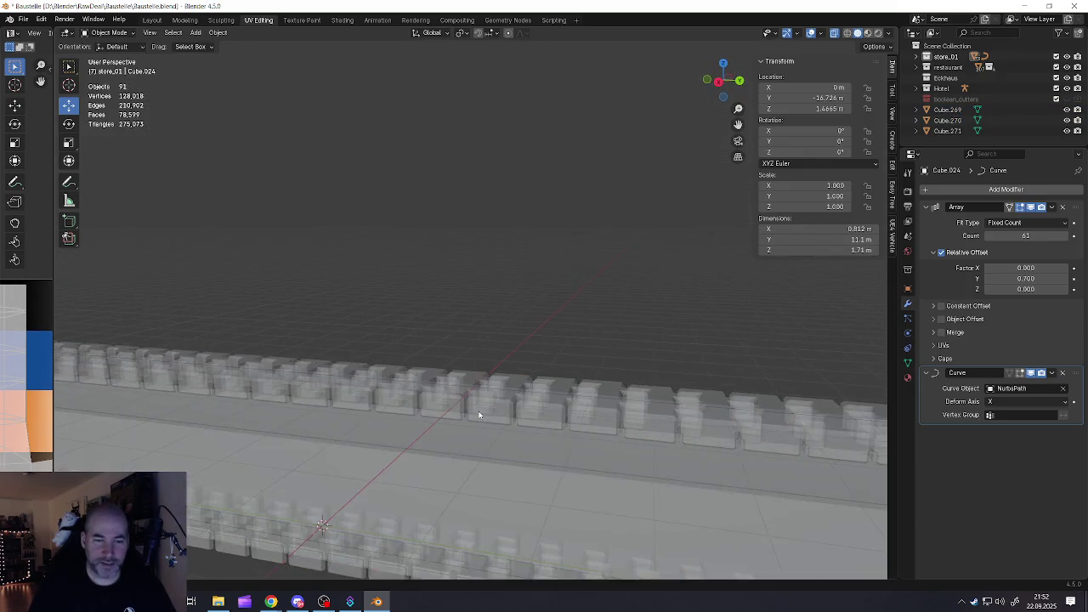
scroll(485, 400, up, 3)
scroll(830, 41, down, 4)
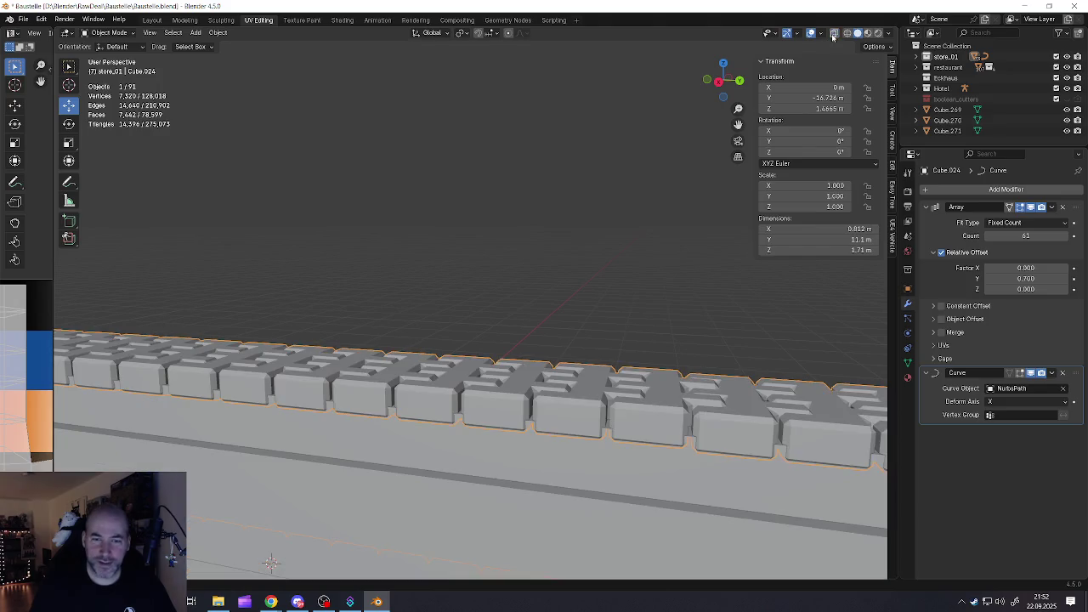
scroll(425, 247, down, 5)
mouse_move(426, 247)
middle_down()
mouse_move(381, 328)
mouse_move(482, 329)
mouse_move(392, 262)
mouse_move(461, 254)
mouse_move(476, 294)
mouse_move(450, 344)
middle_up()
scroll(476, 294, down, 3)
scroll(450, 344, up, 5)
Check the strip briefly in Edit Mode, reframe it, and save Baustelle.blend
mouse_move(366, 337)
middle_down()
mouse_move(333, 325)
mouse_move(262, 342)
mouse_move(328, 315)
mouse_move(291, 307)
middle_up()
key(Tab)
scroll(298, 324, down, 2)
mouse_move(393, 314)
middle_down()
mouse_move(398, 384)
mouse_move(365, 382)
mouse_move(387, 374)
mouse_move(524, 390)
middle_up()
key(Tab)
scroll(523, 390, up, 3)
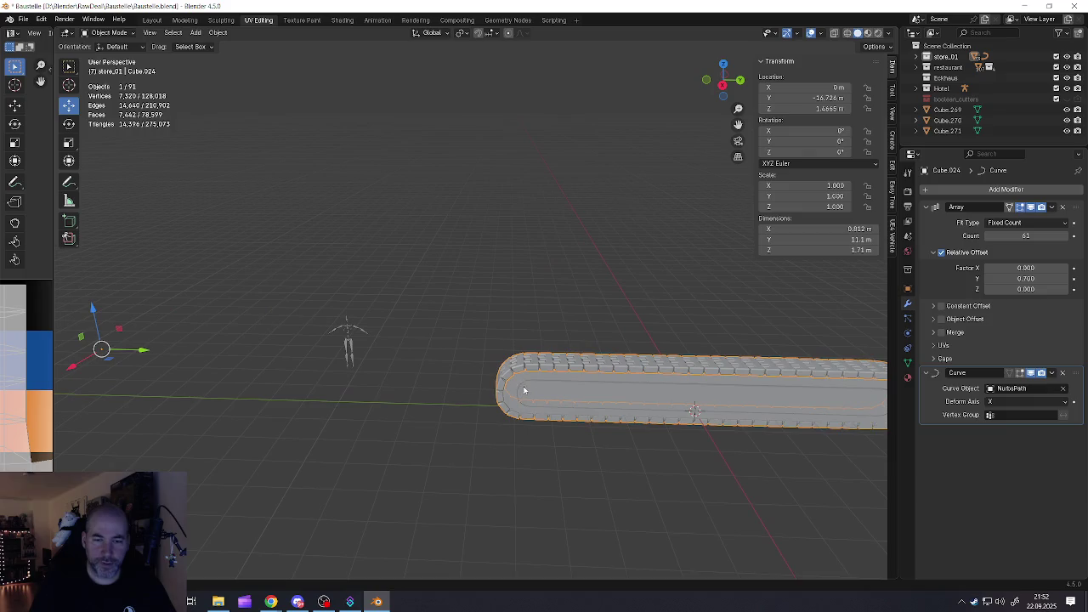
key(KP_Decimal)
scroll(525, 374, up, 3)
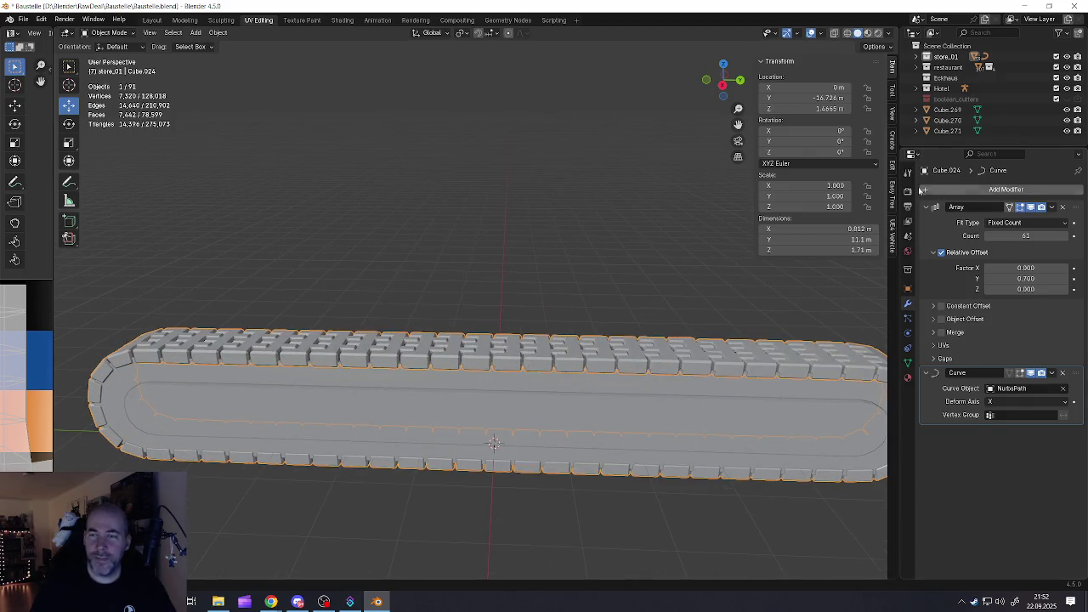
click(24, 19)
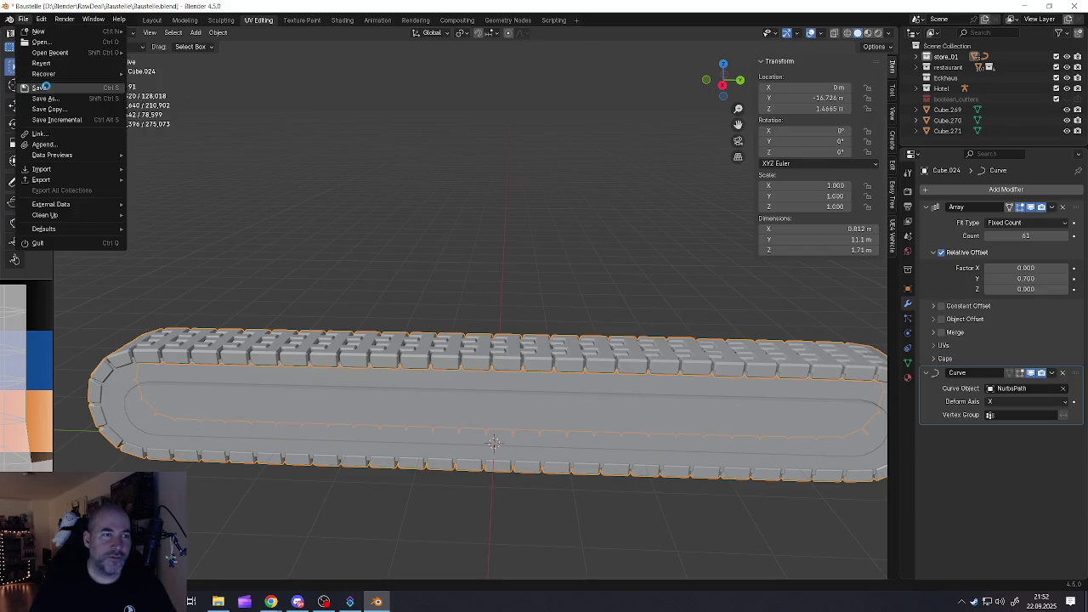
click(39, 87)
Add a Blocks-mode Remesh modifier to the track with octree depth 7
click(942, 195)
mouse_move(884, 178)
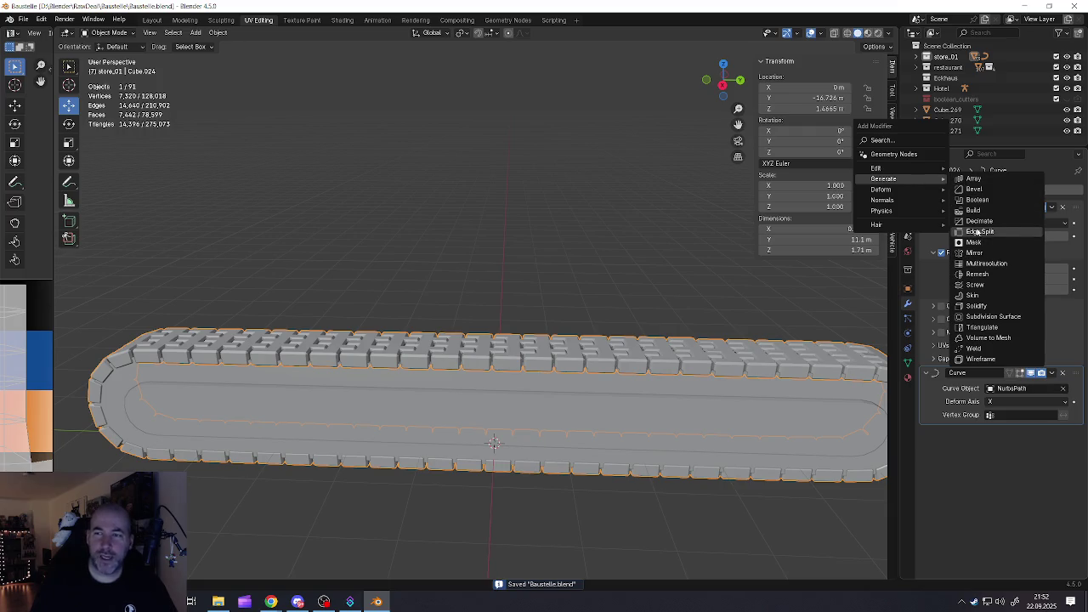
click(976, 275)
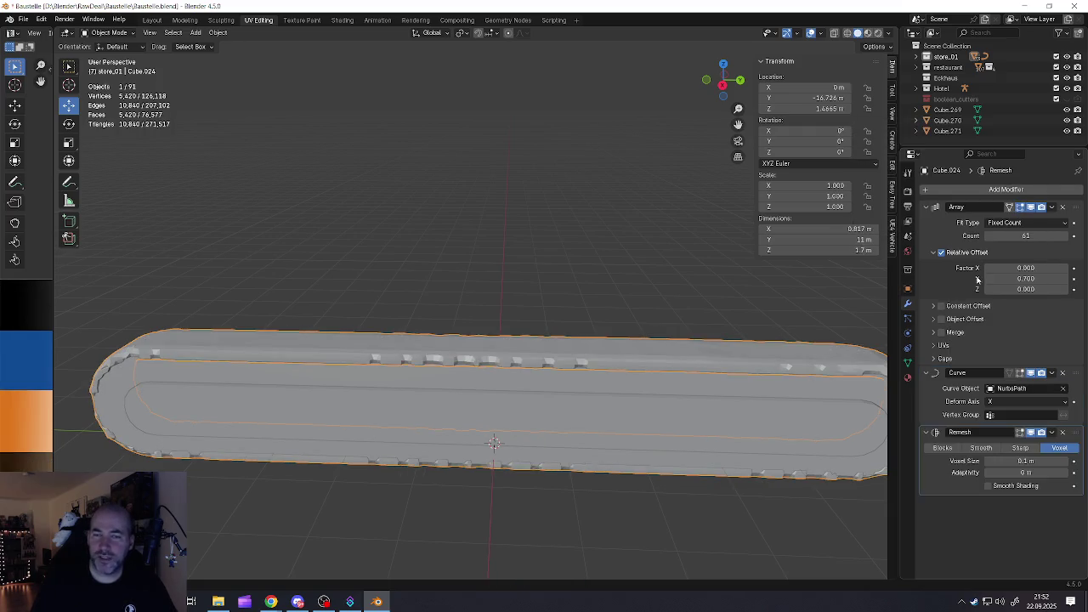
click(941, 448)
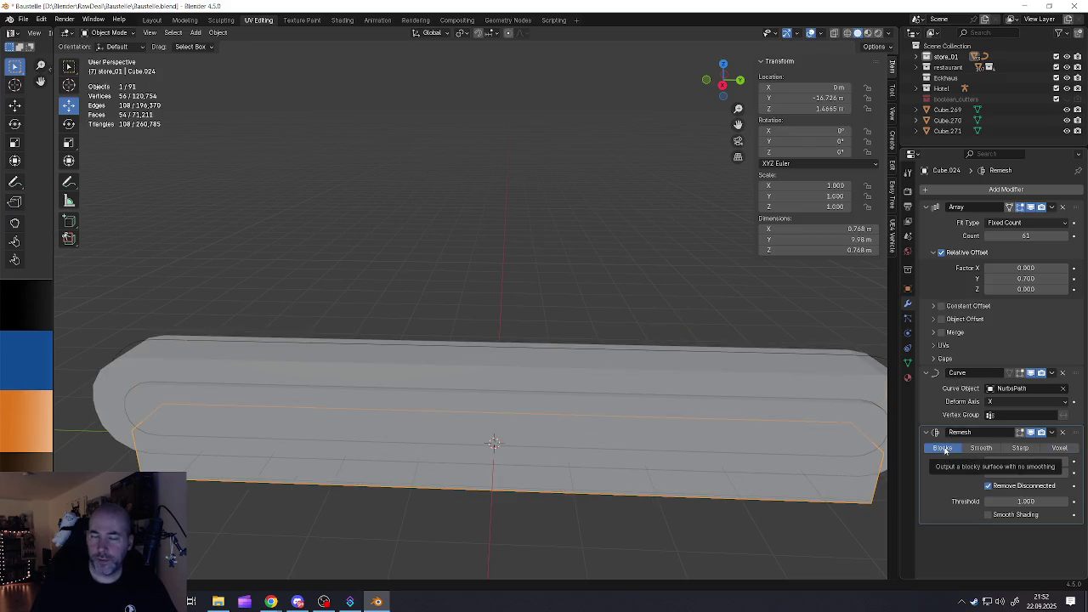
click(1065, 462)
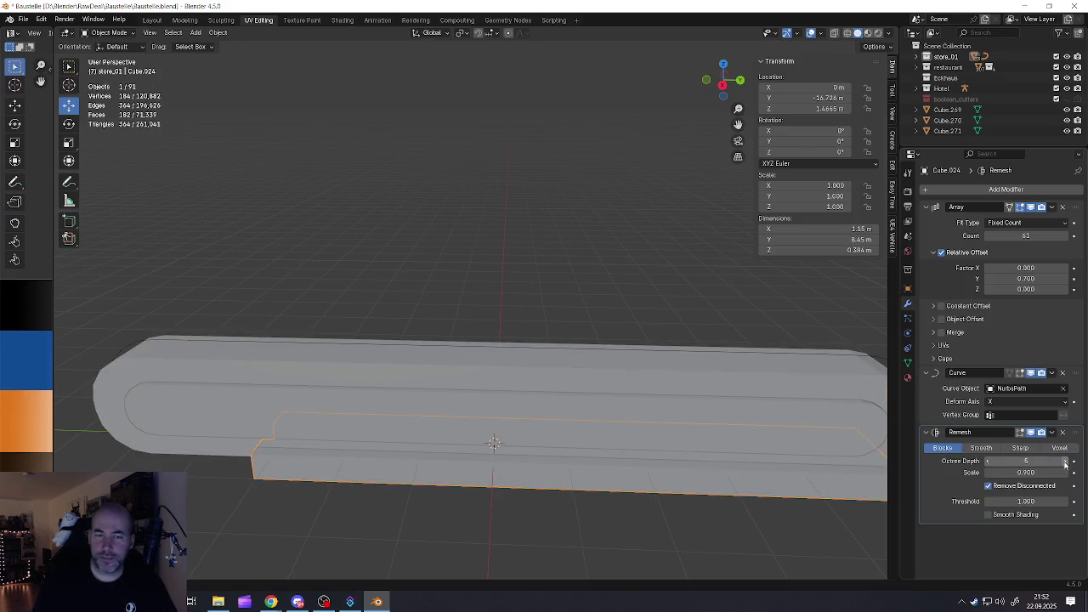
click(1066, 461)
click(1065, 461)
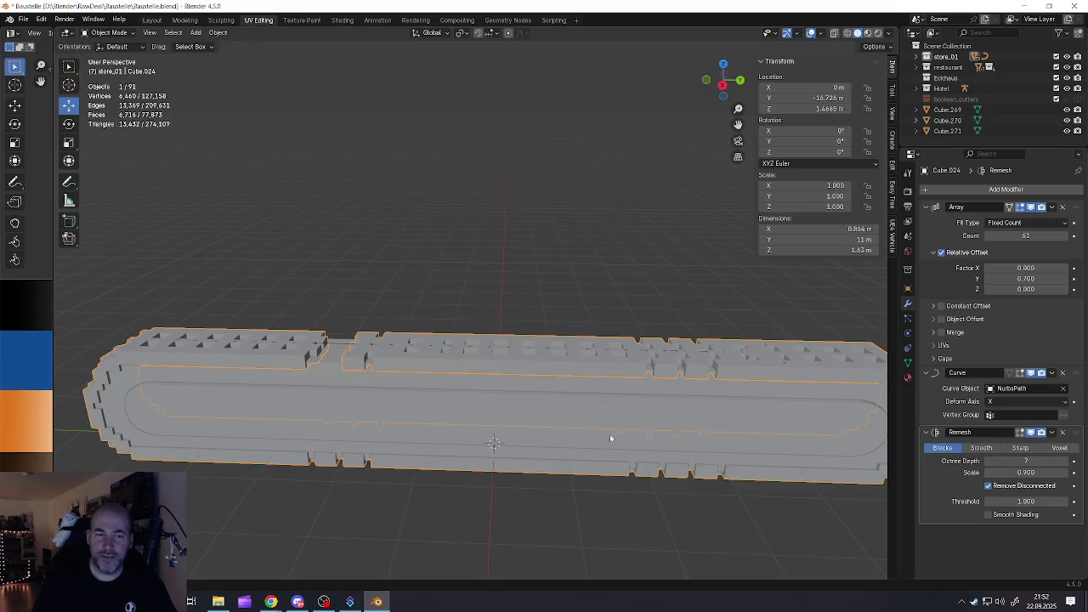
Try octree depth 8 and scale 0.926, inspect, then delete the Remesh modifier
mouse_move(539, 388)
middle_down()
mouse_move(527, 438)
mouse_move(490, 258)
mouse_move(477, 387)
mouse_move(481, 373)
middle_up()
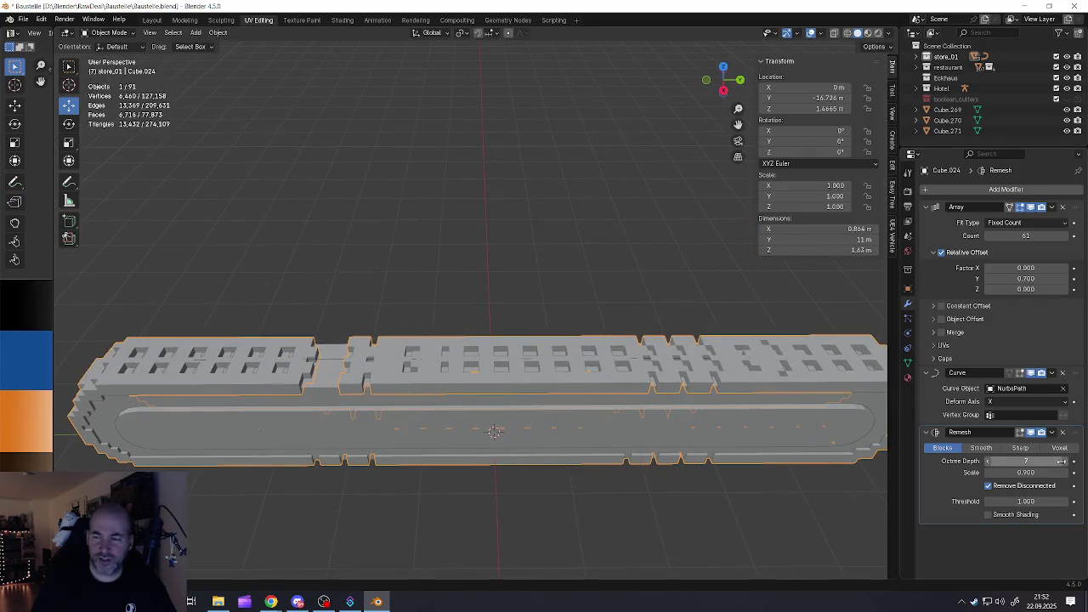
click(1065, 463)
mouse_move(612, 459)
middle_down()
mouse_move(594, 398)
mouse_move(621, 369)
mouse_move(655, 400)
mouse_move(595, 405)
middle_up()
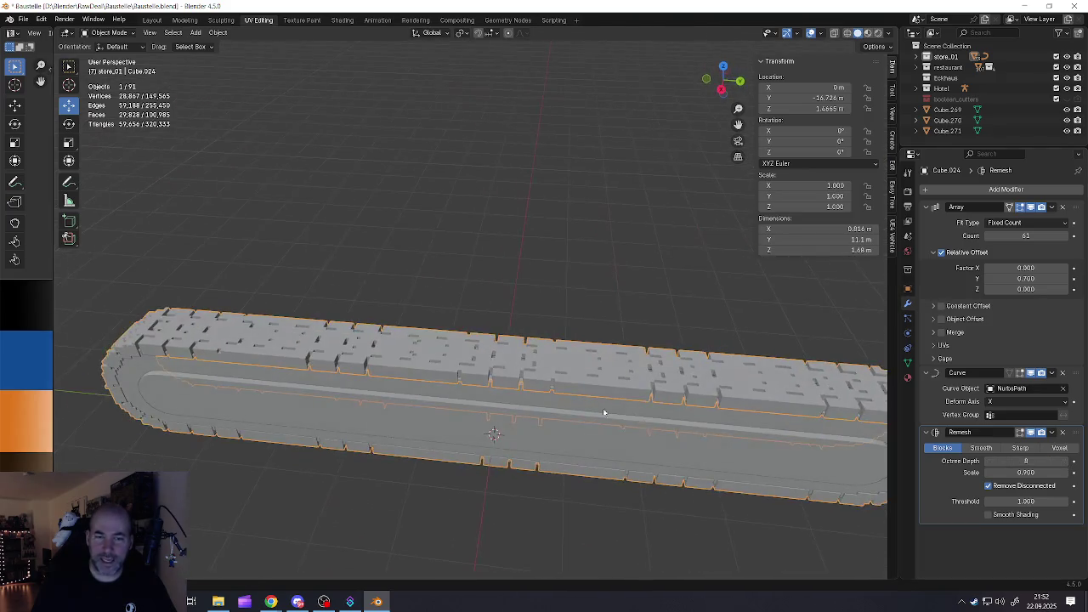
drag(1018, 472, 1027, 472)
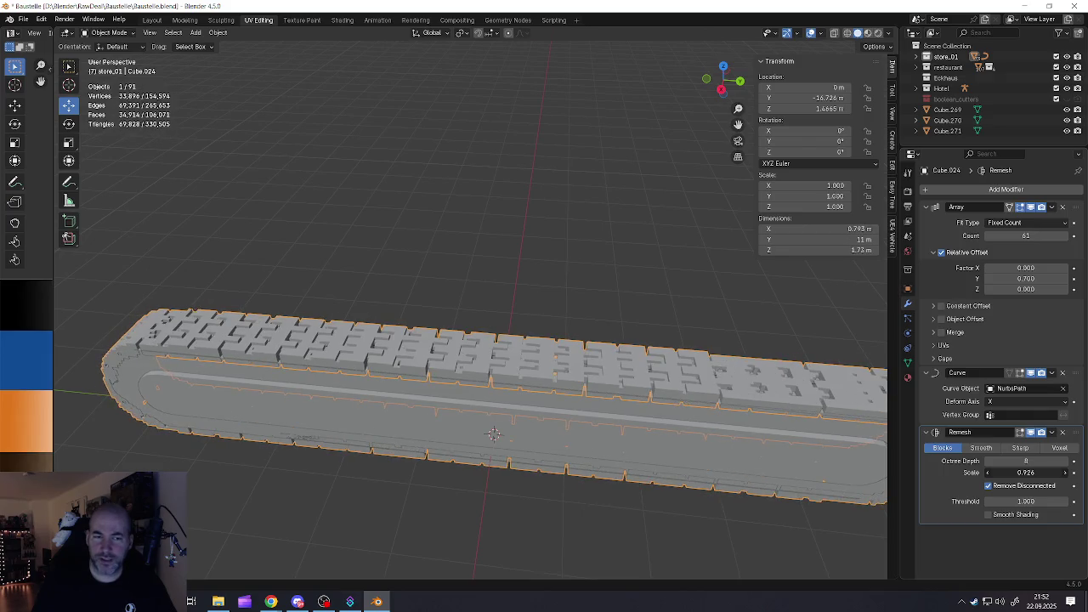
mouse_move(663, 439)
middle_down()
mouse_move(568, 360)
mouse_move(610, 372)
mouse_move(569, 376)
middle_up()
mouse_move(548, 400)
middle_down()
mouse_move(616, 375)
mouse_move(563, 392)
mouse_move(516, 440)
mouse_move(774, 398)
middle_up()
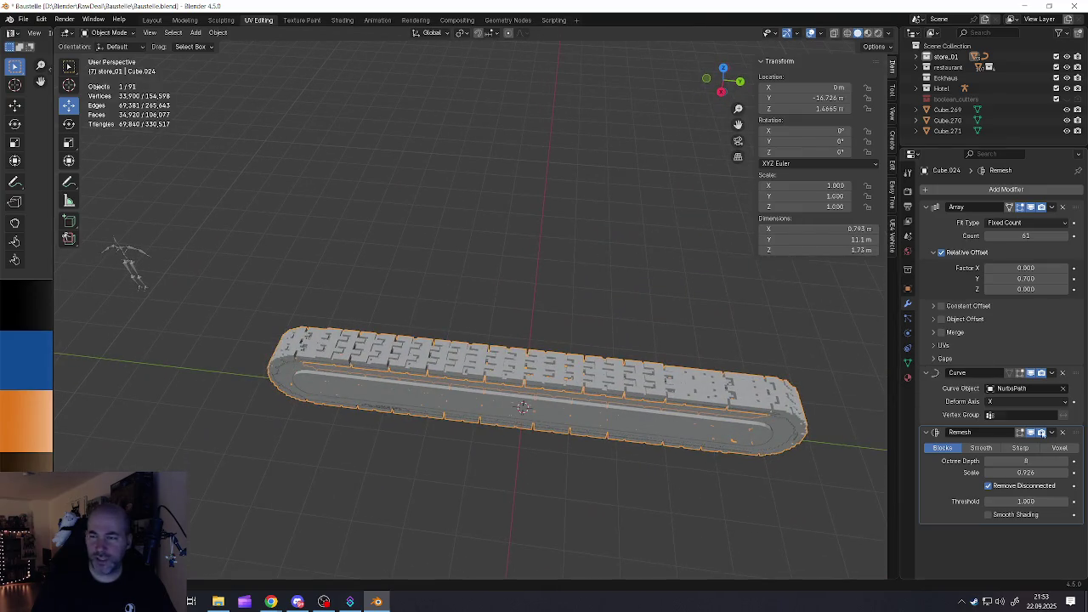
click(1062, 432)
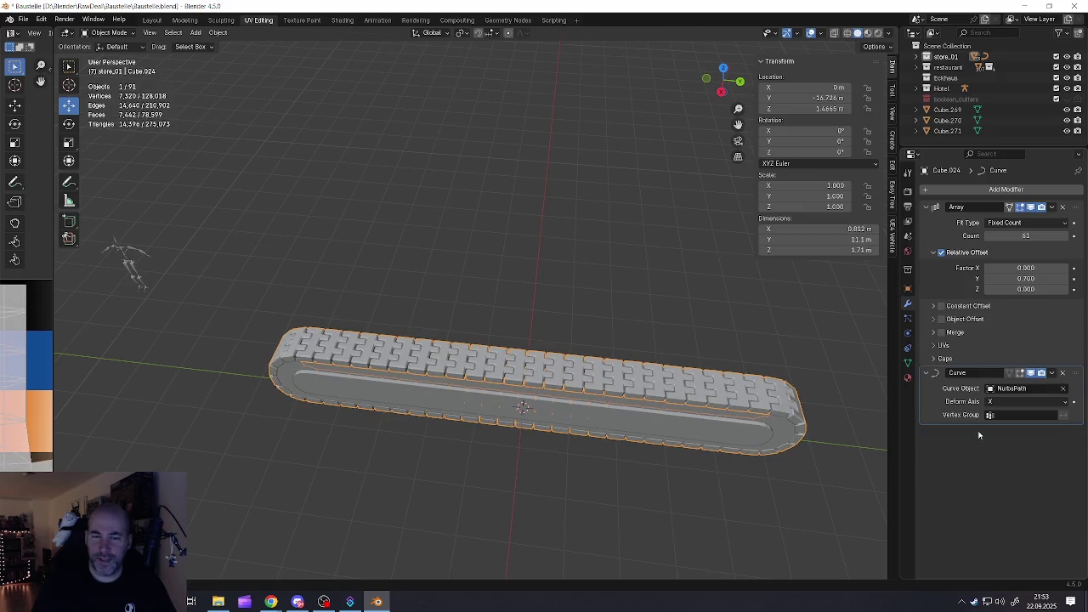
Add a new Remesh modifier to the track belt
scroll(612, 383, up, 2)
scroll(595, 379, up, 3)
scroll(576, 372, up, 2)
scroll(576, 372, down, 4)
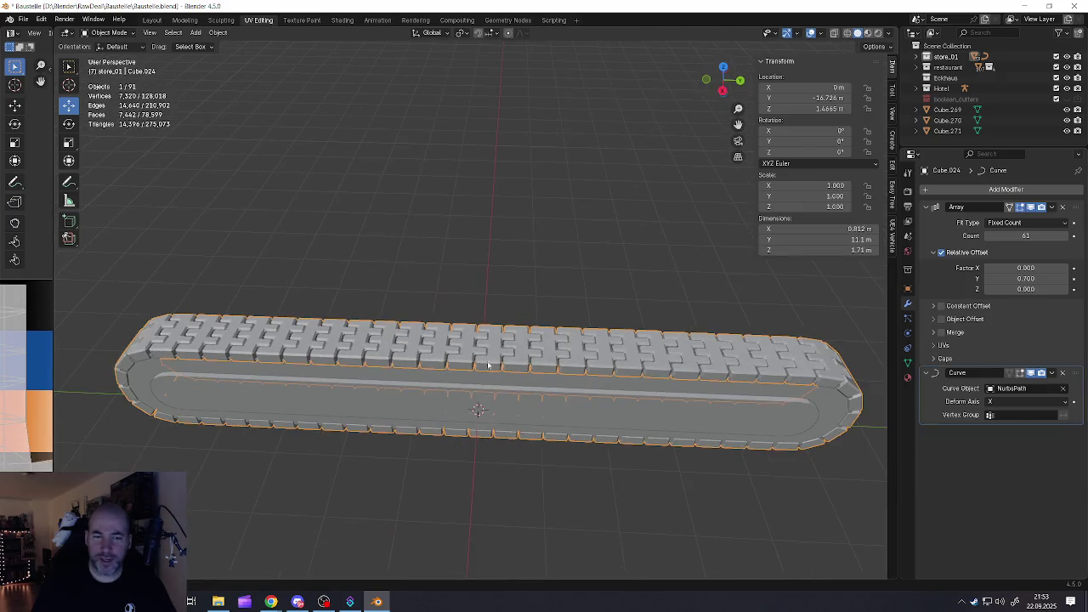
scroll(489, 354, down, 1)
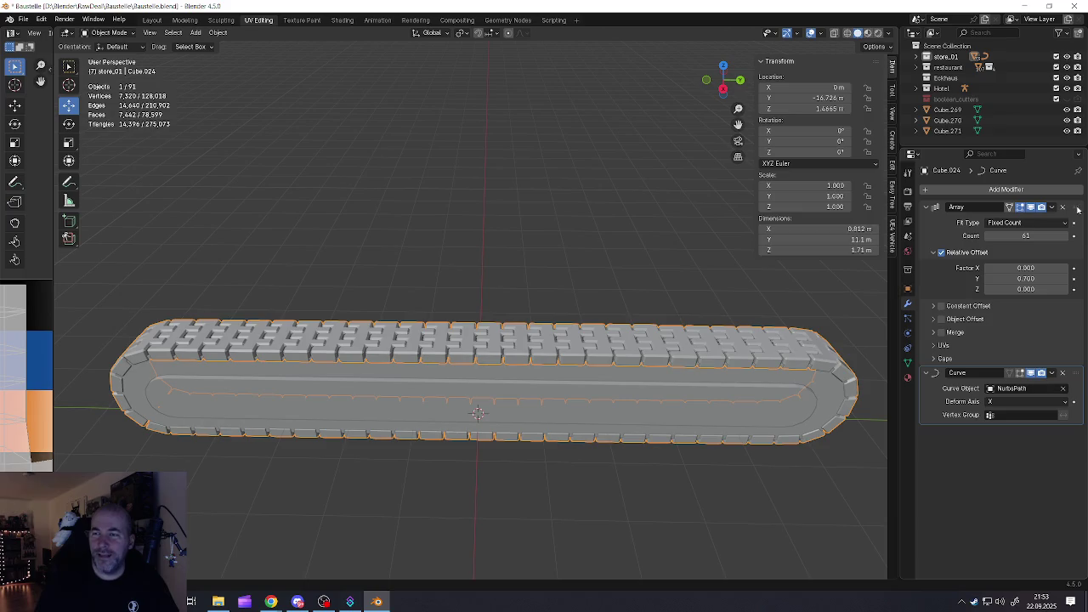
click(990, 190)
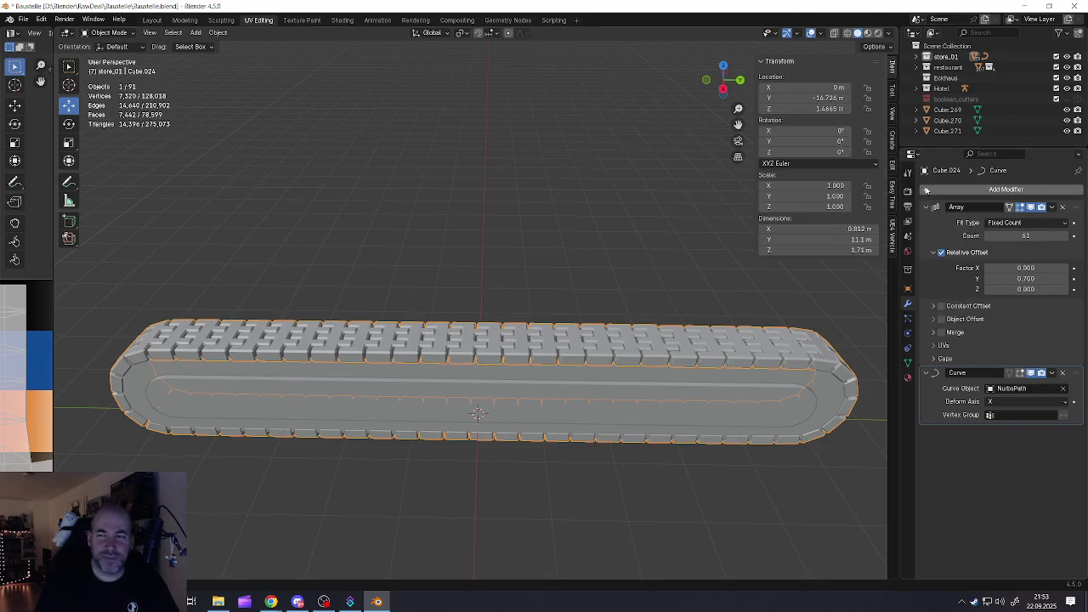
click(931, 188)
mouse_move(881, 186)
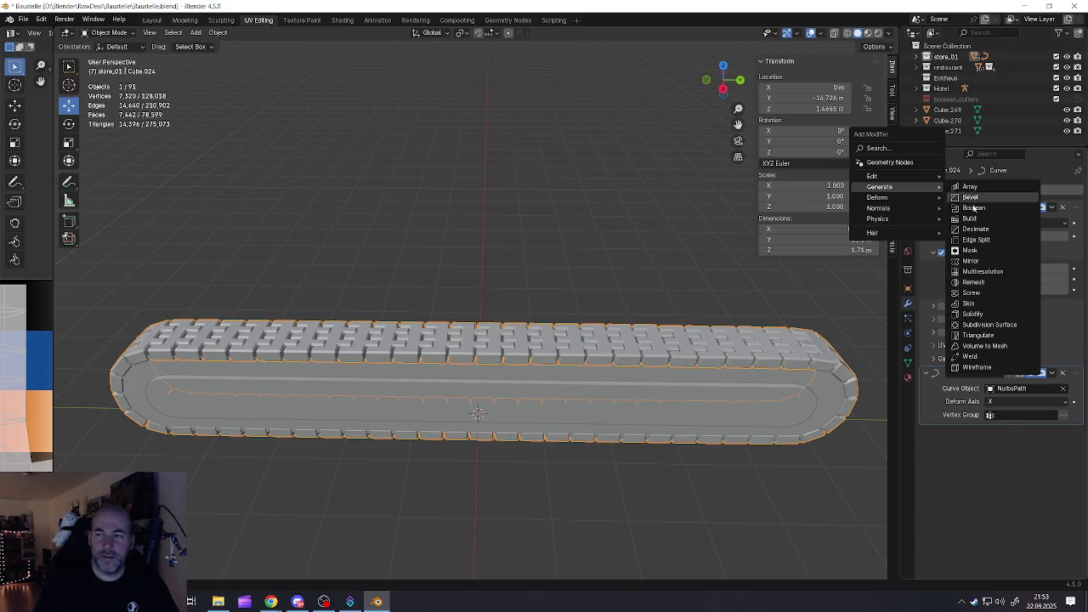
click(973, 283)
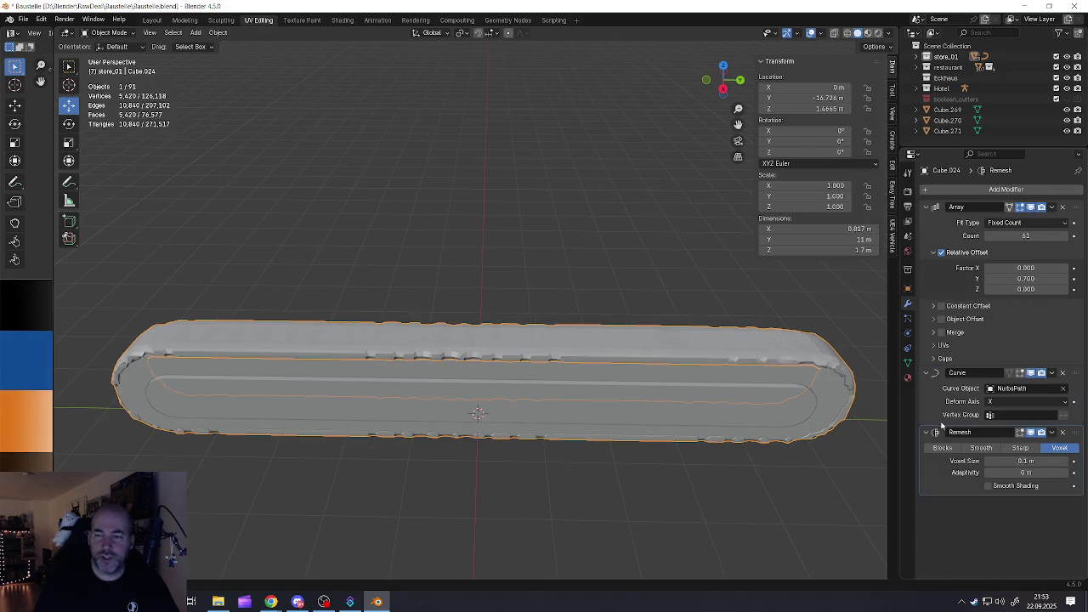
Set the Remesh to Blocks at octree depth 9 and inspect the track walls
click(937, 450)
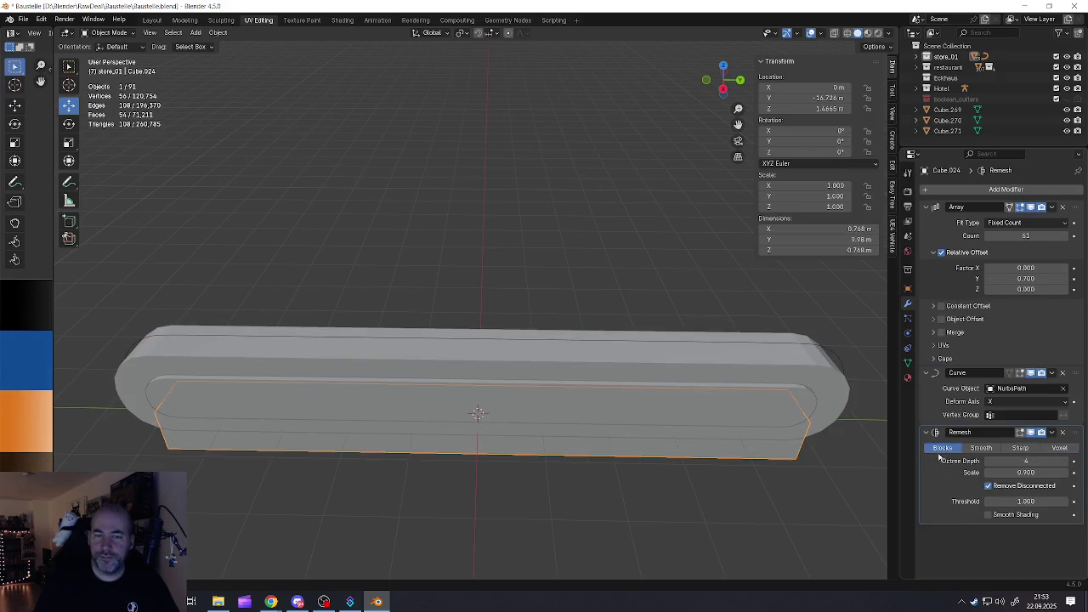
click(1064, 462)
click(1065, 461)
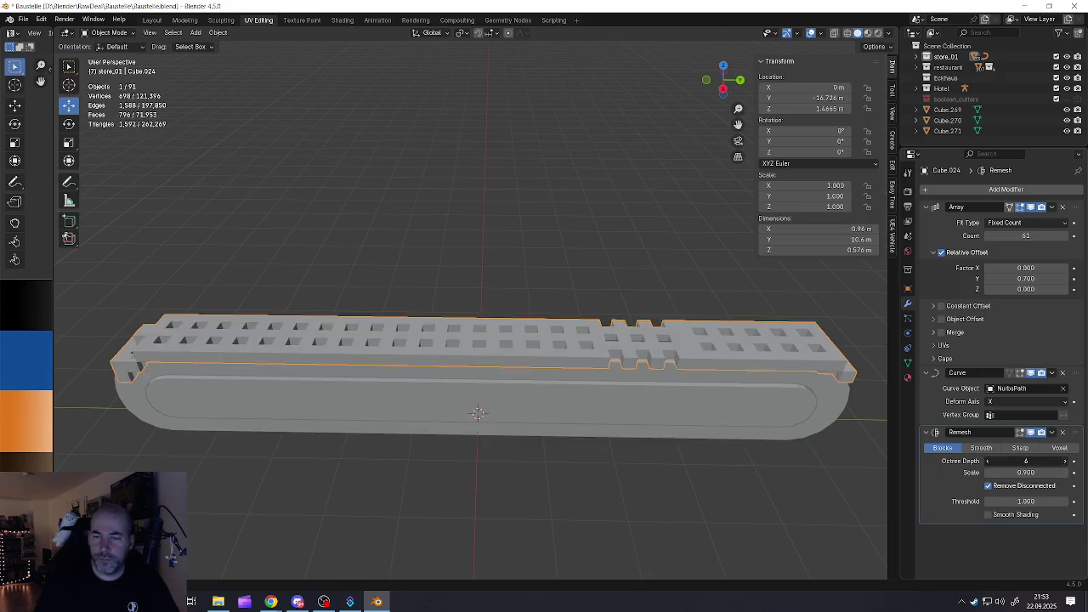
click(1065, 462)
click(1066, 461)
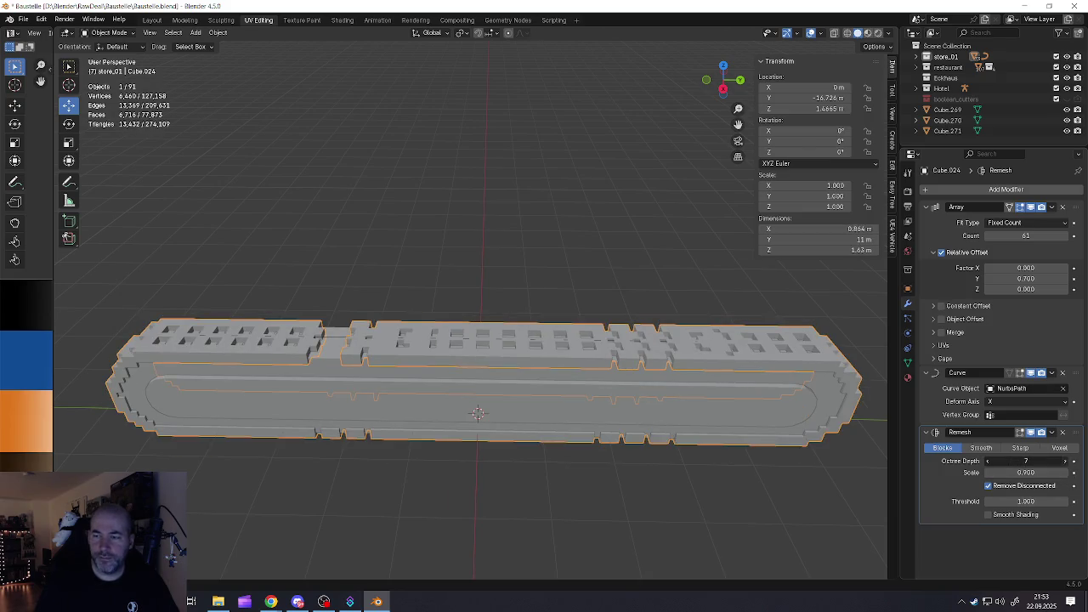
click(1067, 461)
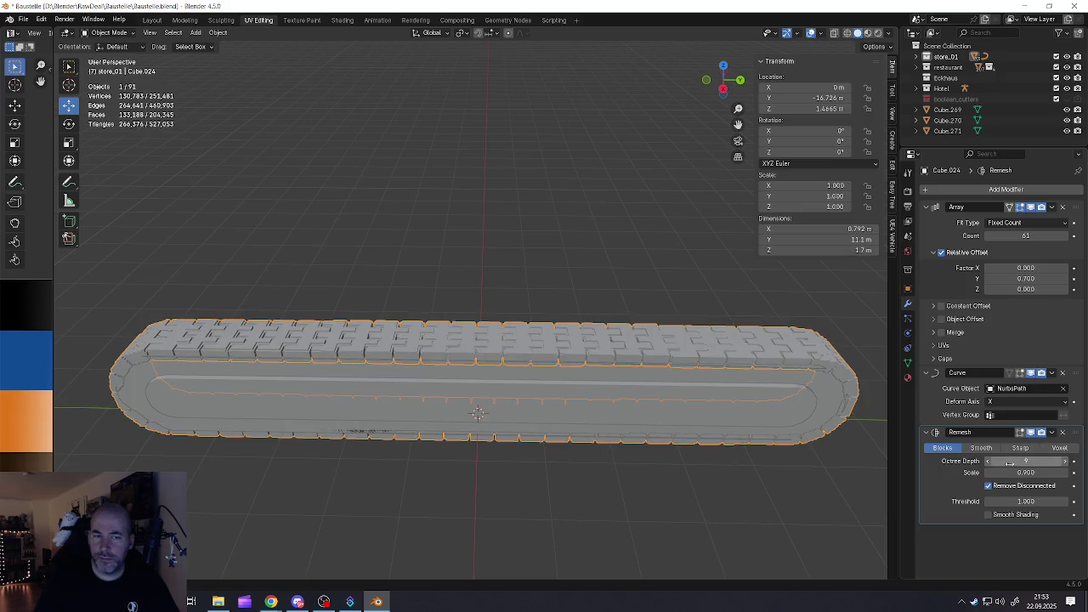
middle_drag(668, 357, 635, 383)
scroll(491, 368, up, 3)
scroll(490, 368, up, 2)
mouse_move(491, 367)
middle_down()
mouse_move(496, 315)
mouse_move(550, 327)
mouse_move(413, 360)
mouse_move(310, 352)
mouse_move(318, 364)
mouse_move(421, 350)
mouse_move(402, 344)
mouse_move(523, 358)
mouse_move(457, 328)
mouse_move(481, 263)
mouse_move(468, 343)
mouse_move(437, 389)
middle_up()
scroll(496, 319, down, 5)
scroll(437, 388, up, 3)
middle_drag(517, 338, 530, 345)
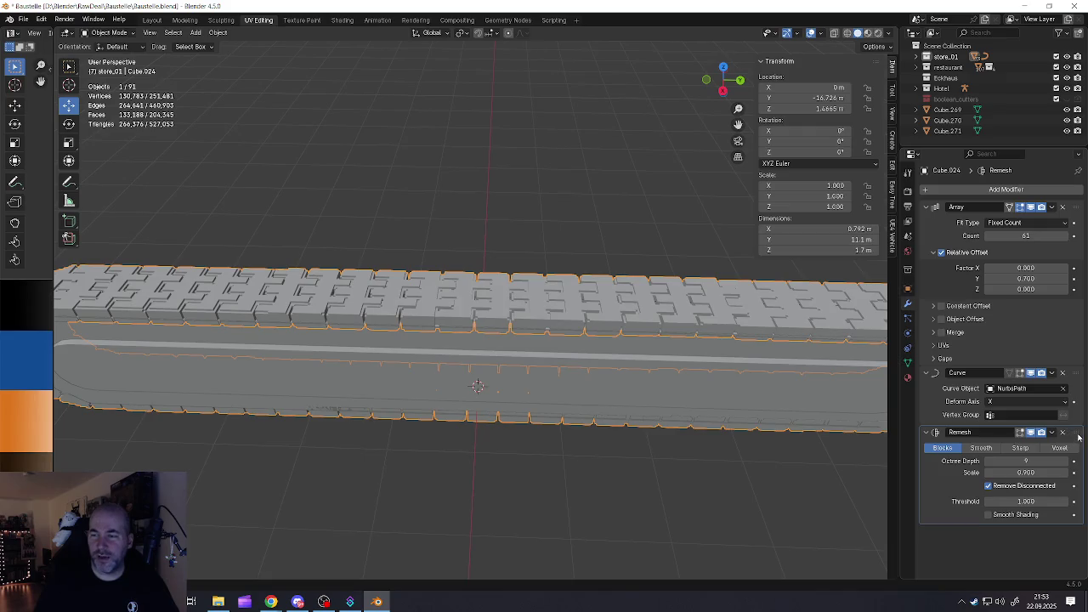
Move the Remesh modifier above Array and Curve, then back below Curve
drag(1079, 434, 1066, 220)
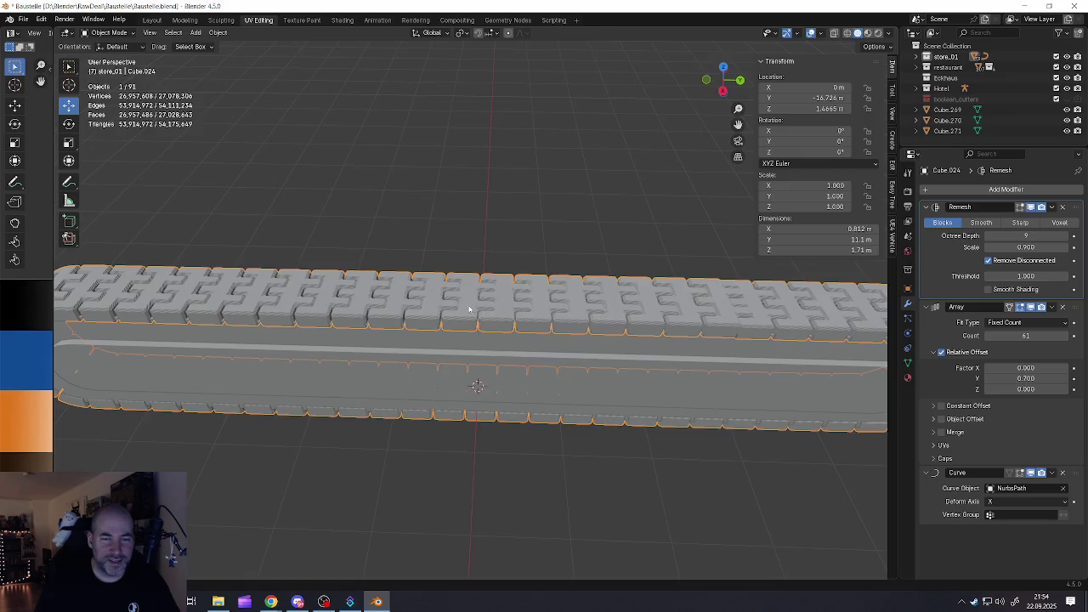
scroll(468, 309, up, 2)
scroll(471, 330, up, 3)
scroll(436, 350, up, 3)
middle_drag(436, 350, 482, 314)
scroll(489, 317, down, 3)
scroll(491, 318, down, 4)
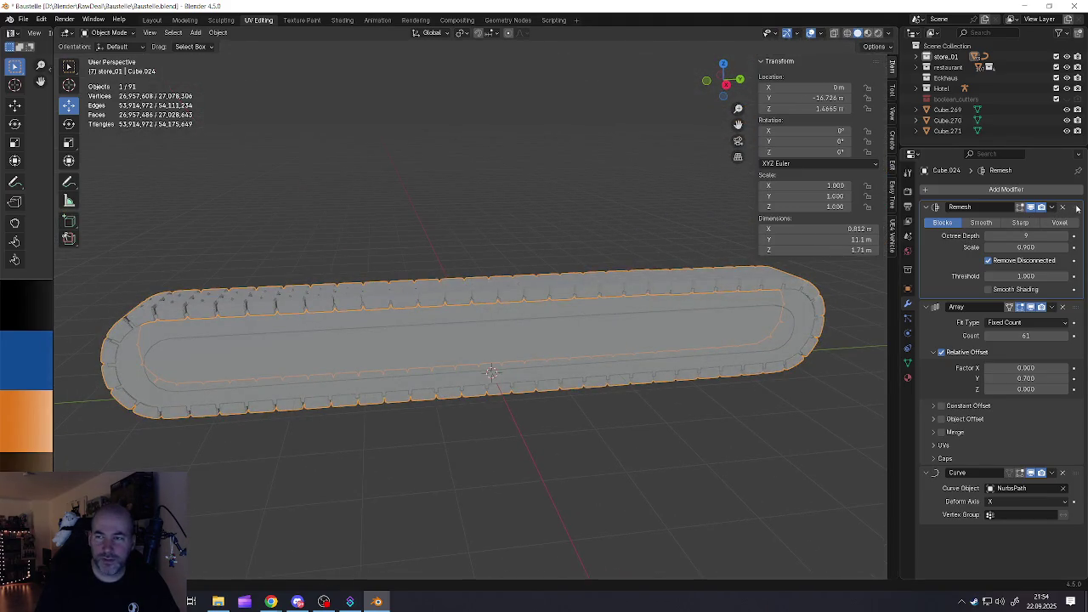
drag(1076, 208, 1061, 447)
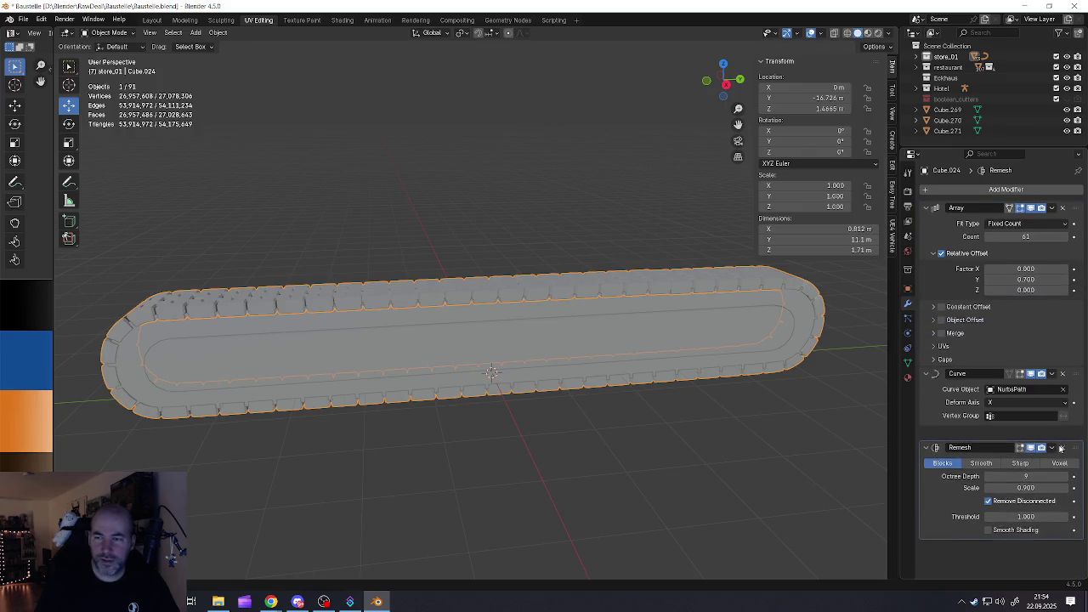
middle_drag(651, 367, 510, 340)
Narrow the inner wall Cube.020 along X in Edit Mode
scroll(425, 323, up, 2)
scroll(343, 302, up, 2)
middle_drag(343, 301, 410, 291)
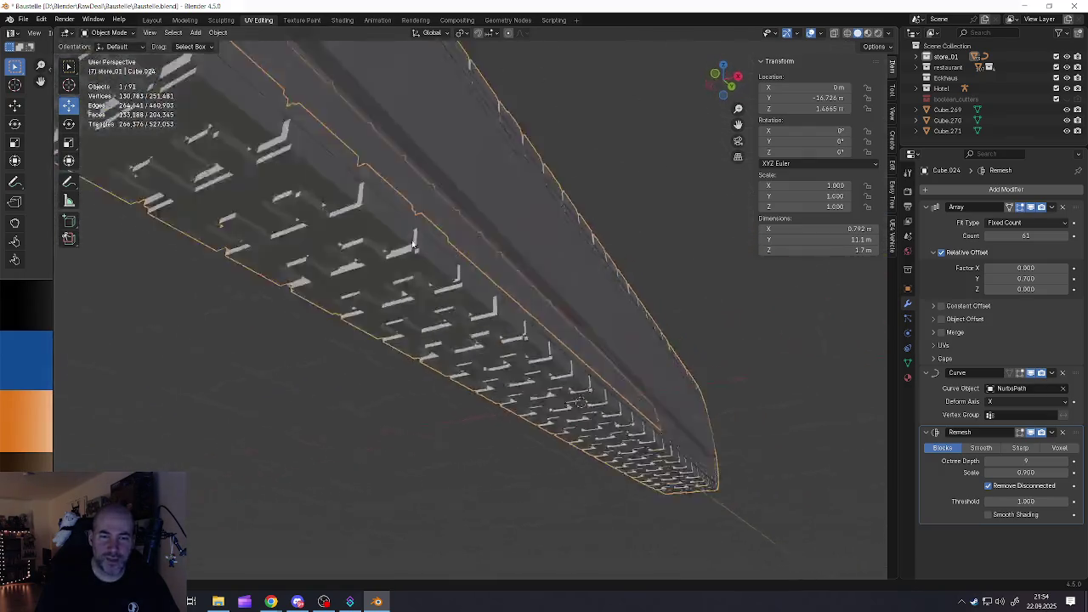
scroll(423, 388, down, 3)
click(433, 389)
key(Tab)
scroll(442, 391, up, 5)
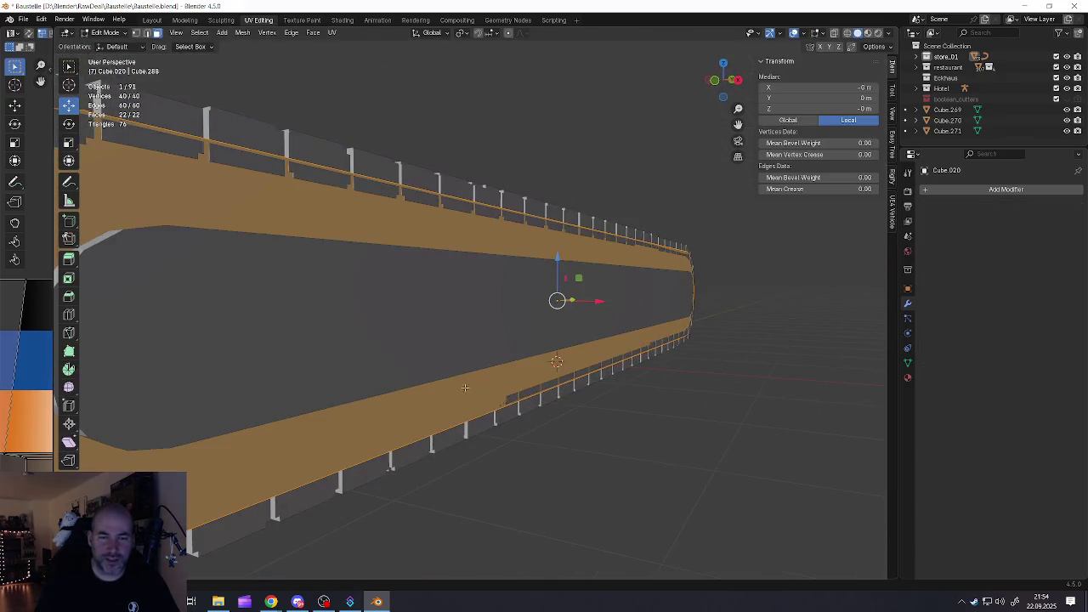
middle_drag(442, 391, 503, 363)
middle_drag(566, 382, 558, 366)
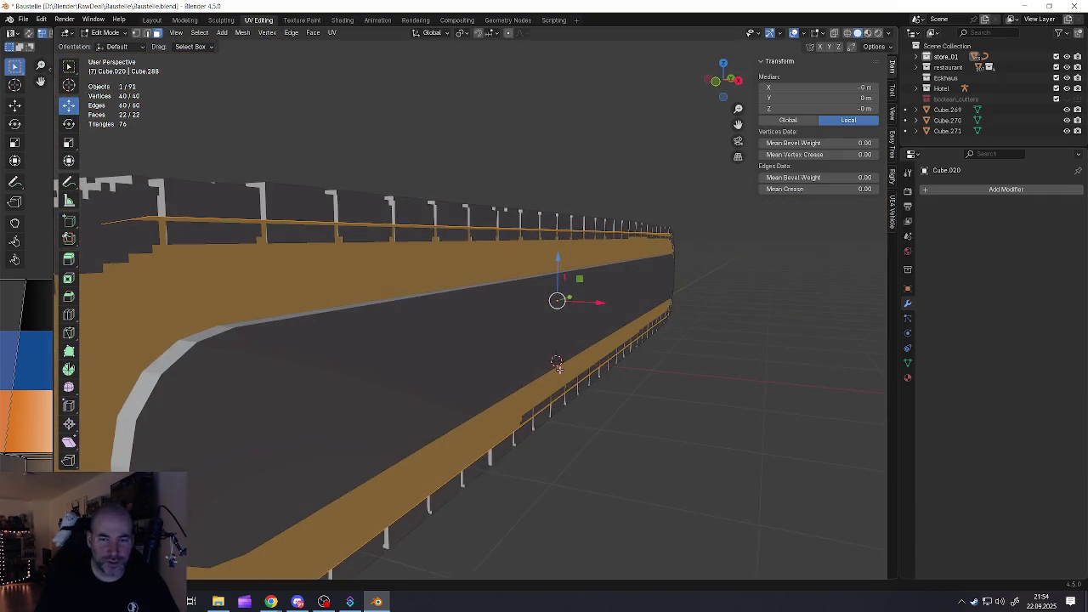
key(s)
key(x)
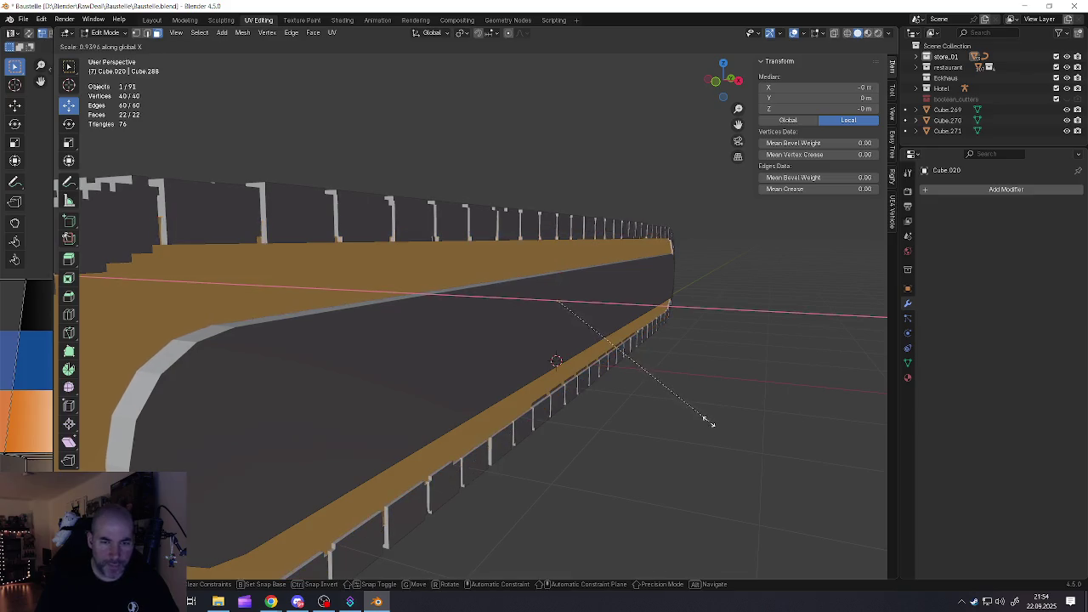
click(662, 401)
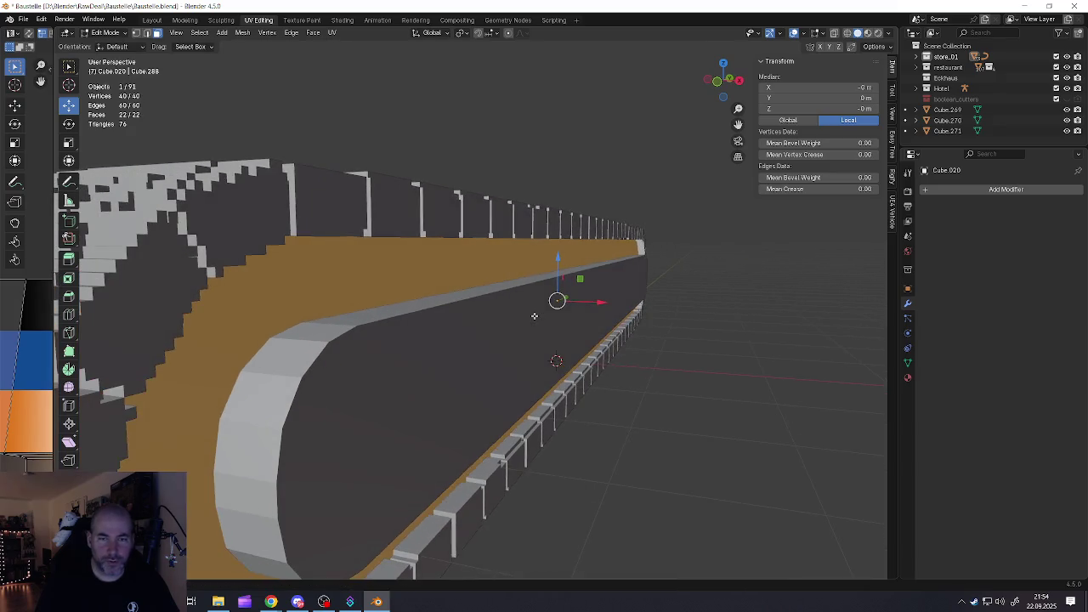
key(Tab)
Narrow the whole inner slab Cube.013 along X in Edit Mode
click(529, 329)
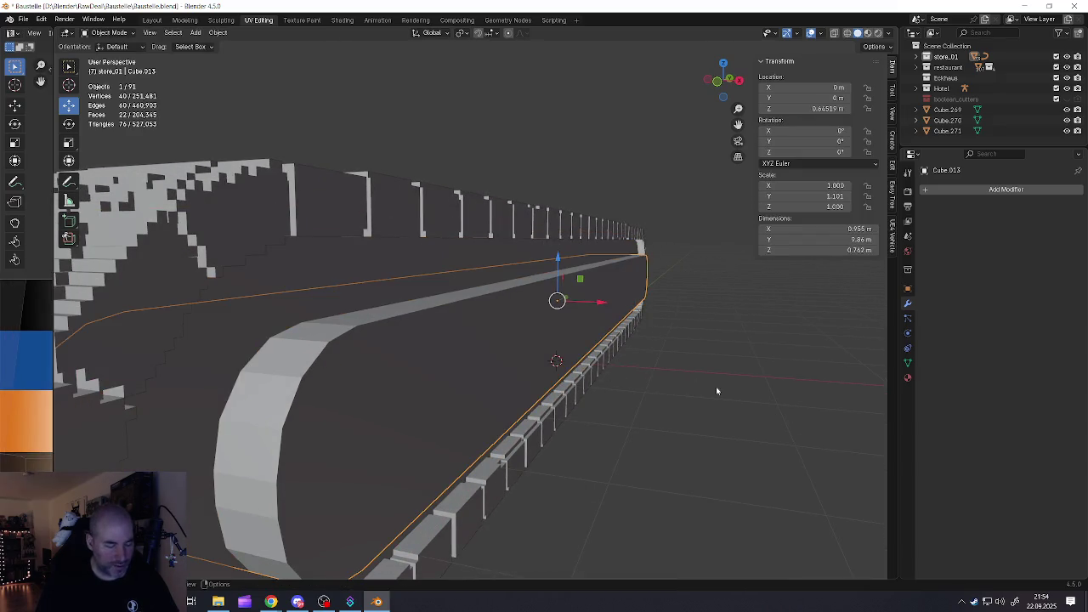
key(Tab)
key(a)
key(s)
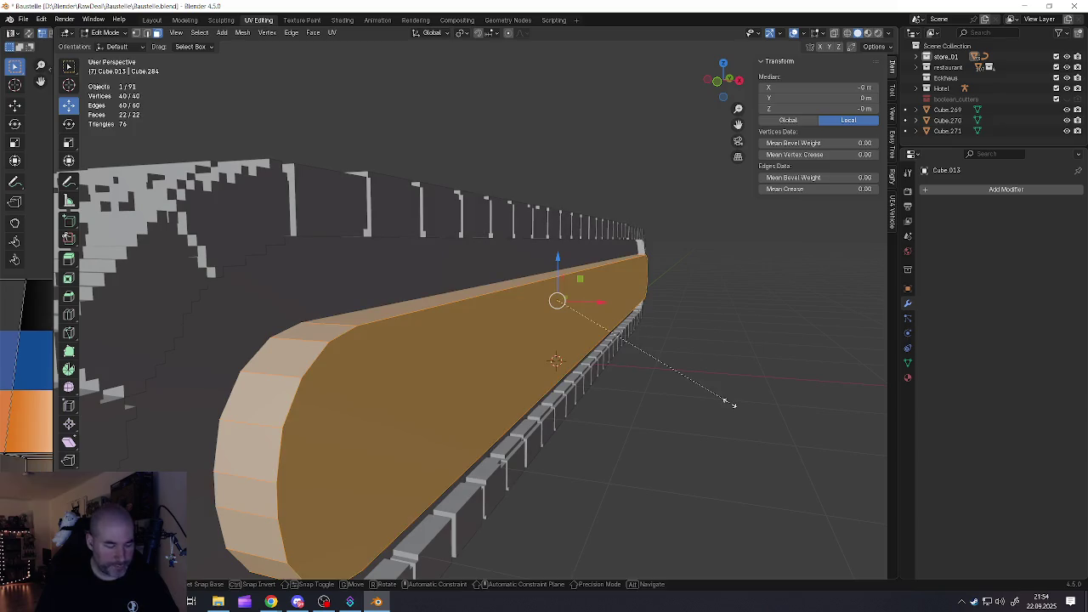
key(x)
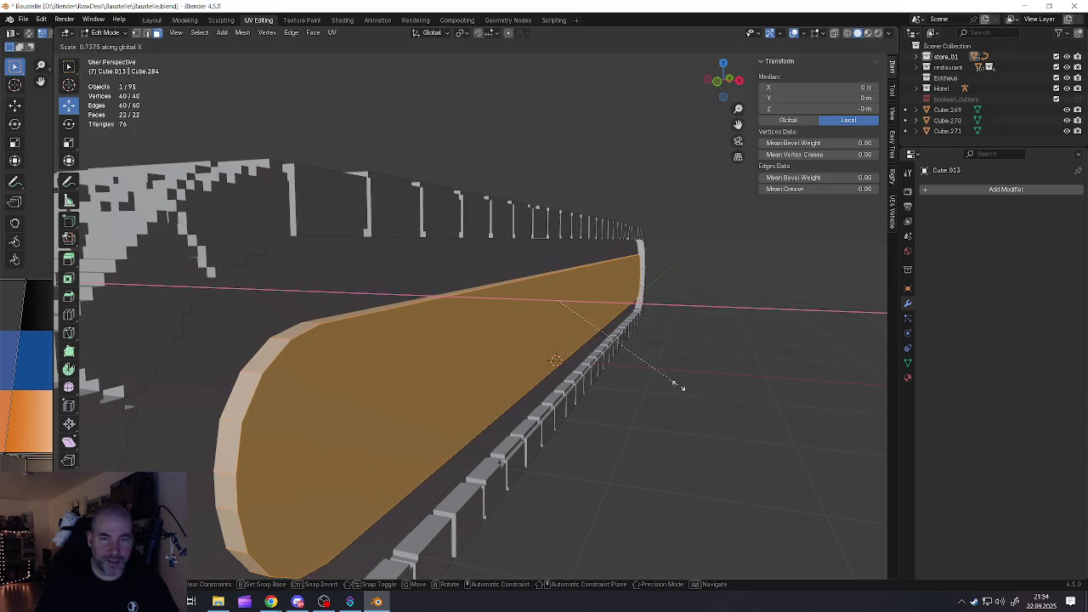
click(678, 387)
alt+middle_click(557, 302)
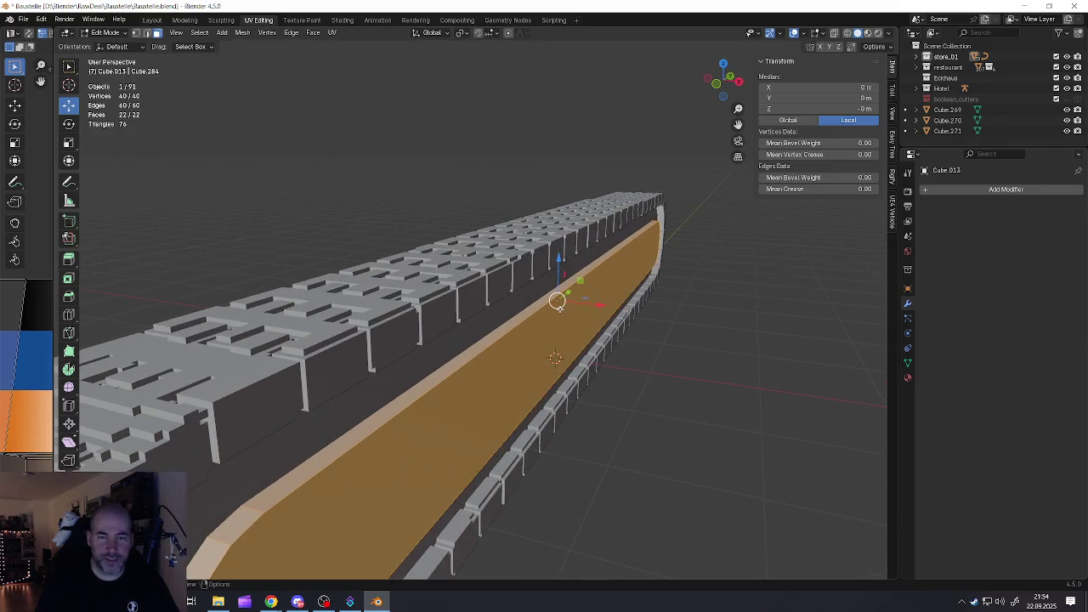
scroll(557, 301, down, 5)
scroll(556, 302, down, 5)
key(Tab)
Apply the inner slab's scale back to 1.000
middle_drag(557, 301, 493, 306)
scroll(639, 324, up, 2)
click(638, 323)
middle_drag(654, 328, 592, 326)
key(ctrl+a)
click(595, 326)
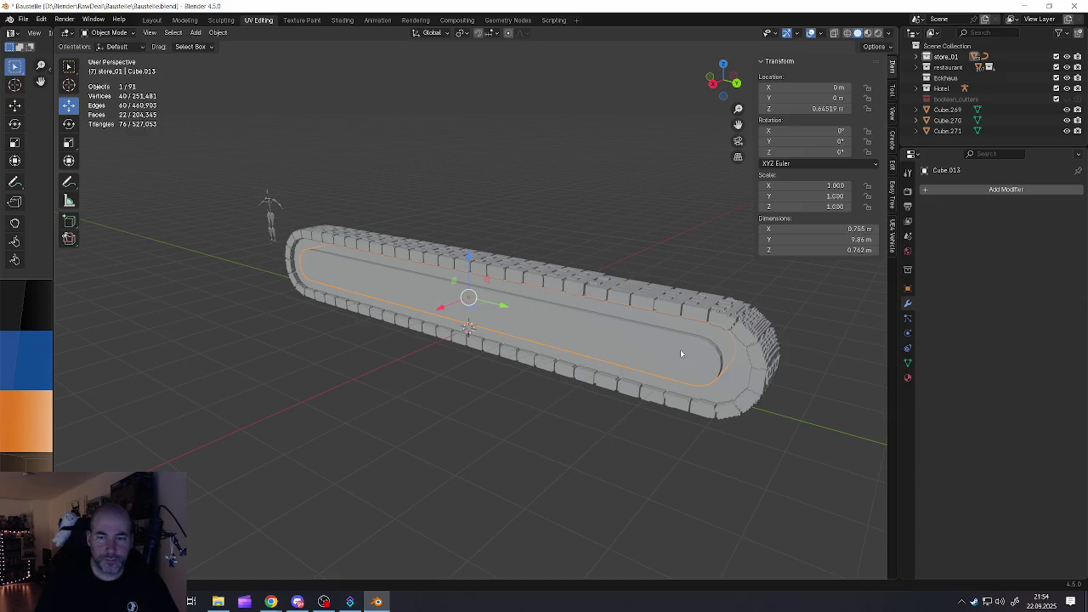
Give the slab a Blocks-mode Remesh modifier at octree depth 9
key(ctrl+a)
click(706, 369)
scroll(666, 347, up, 2)
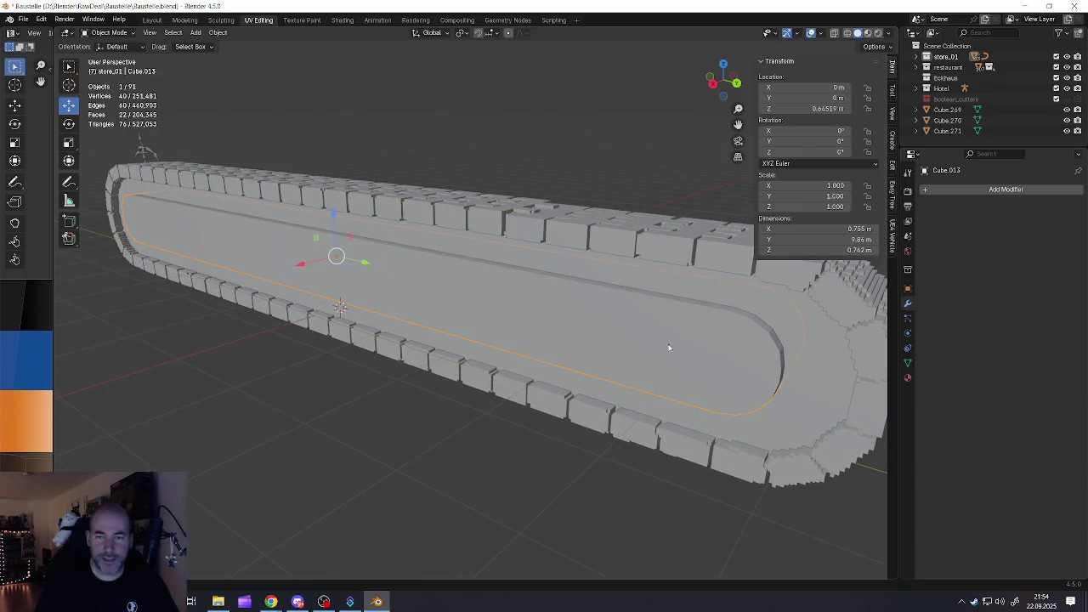
click(928, 189)
mouse_move(886, 187)
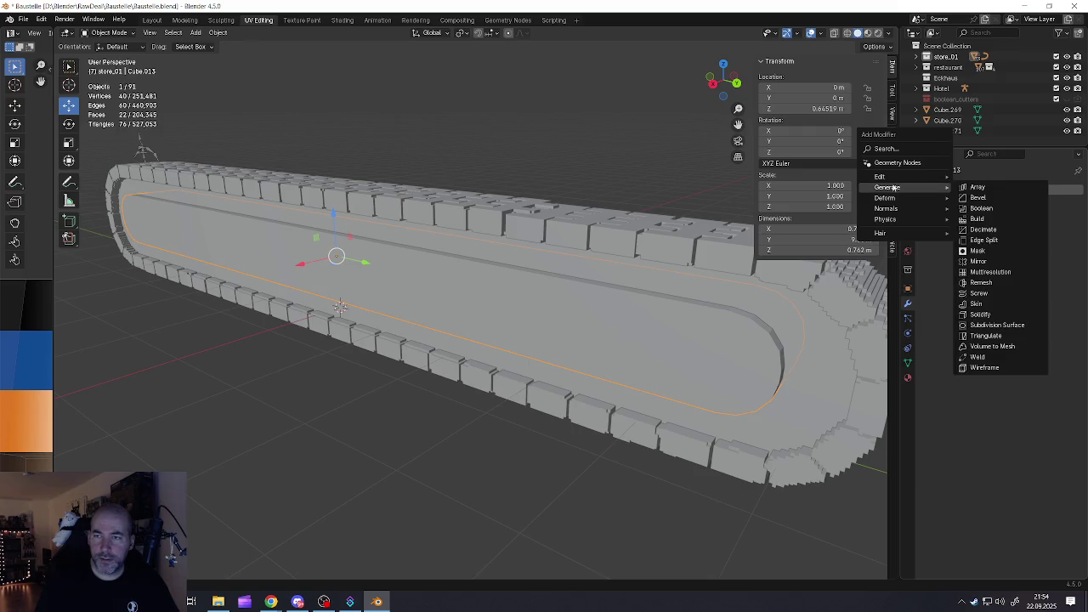
click(978, 283)
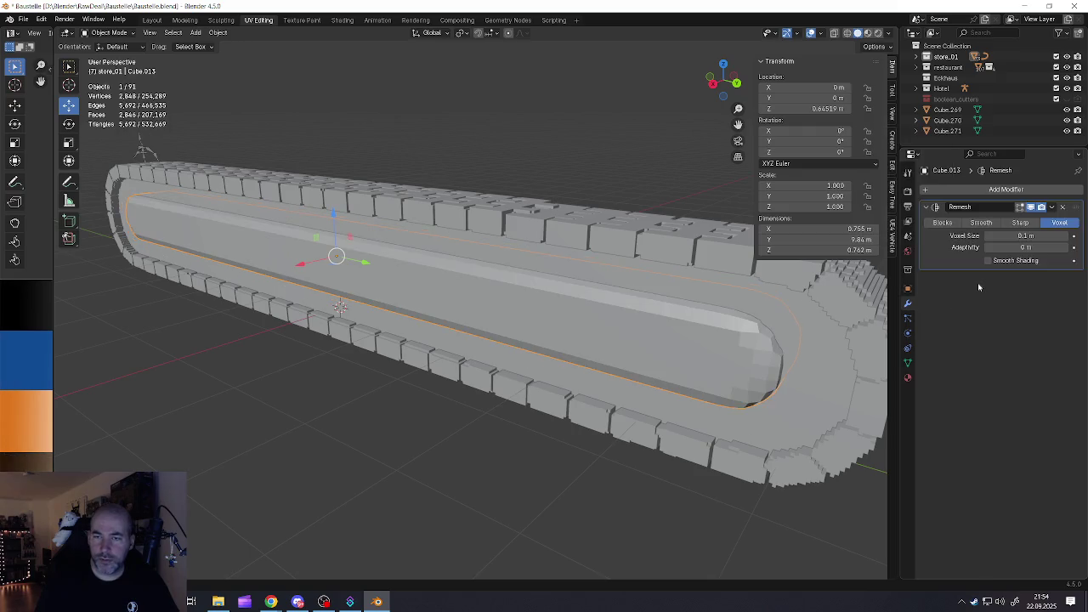
click(945, 222)
click(1063, 236)
click(1063, 235)
click(1063, 236)
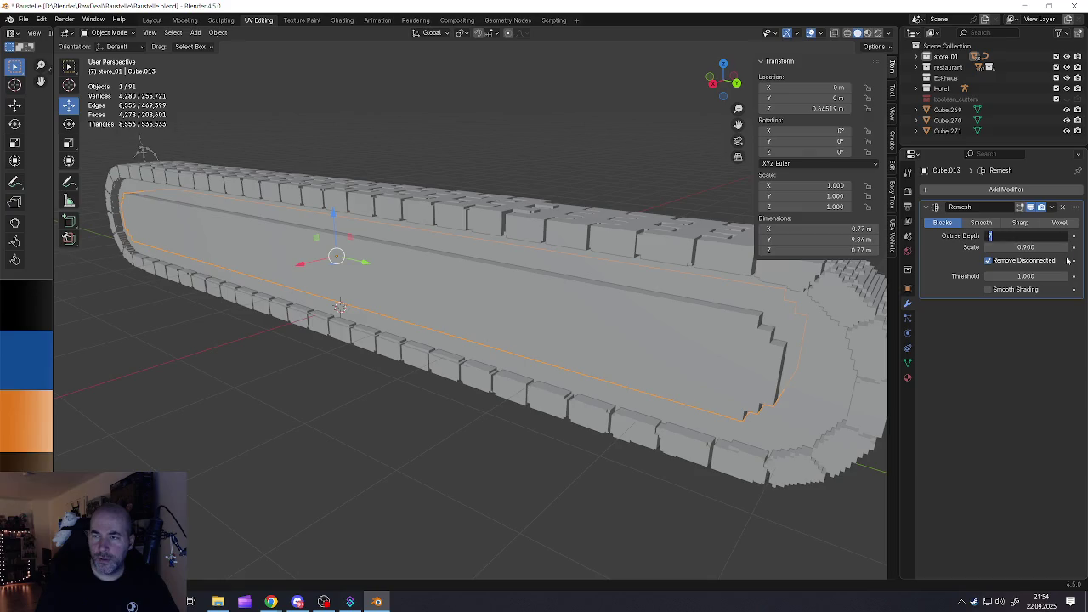
click(1068, 236)
click(1064, 236)
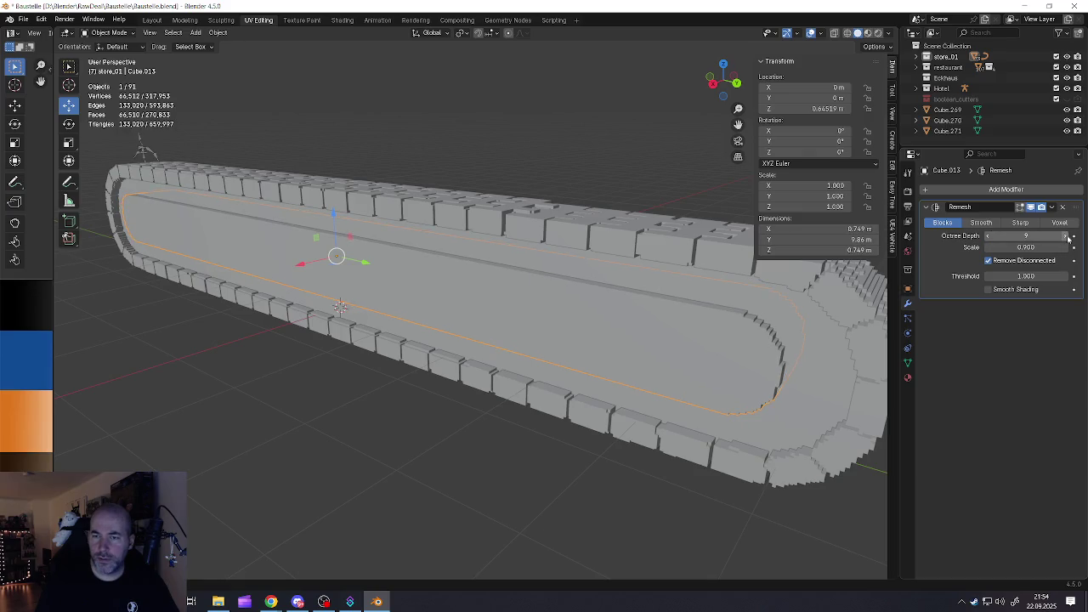
Compare against wall Cube.020, then apply the Remesh modifier on slab Cube.013
scroll(707, 343, down, 3)
mouse_move(636, 337)
middle_down()
mouse_move(766, 322)
mouse_move(601, 328)
mouse_move(674, 348)
middle_up()
click(628, 360)
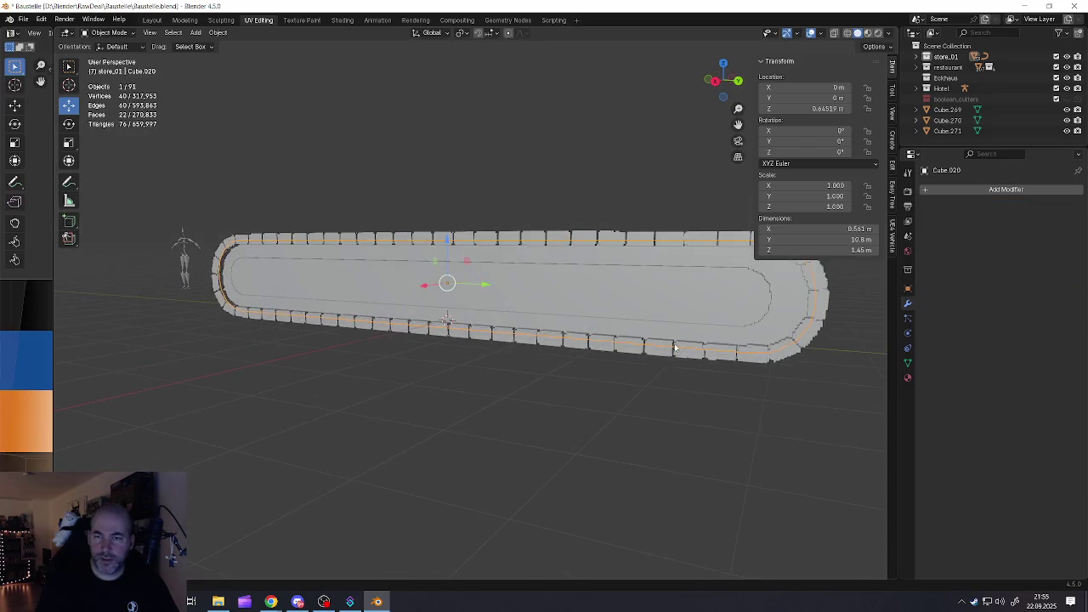
click(689, 304)
mouse_move(688, 304)
middle_down()
mouse_move(671, 306)
mouse_move(711, 296)
middle_up()
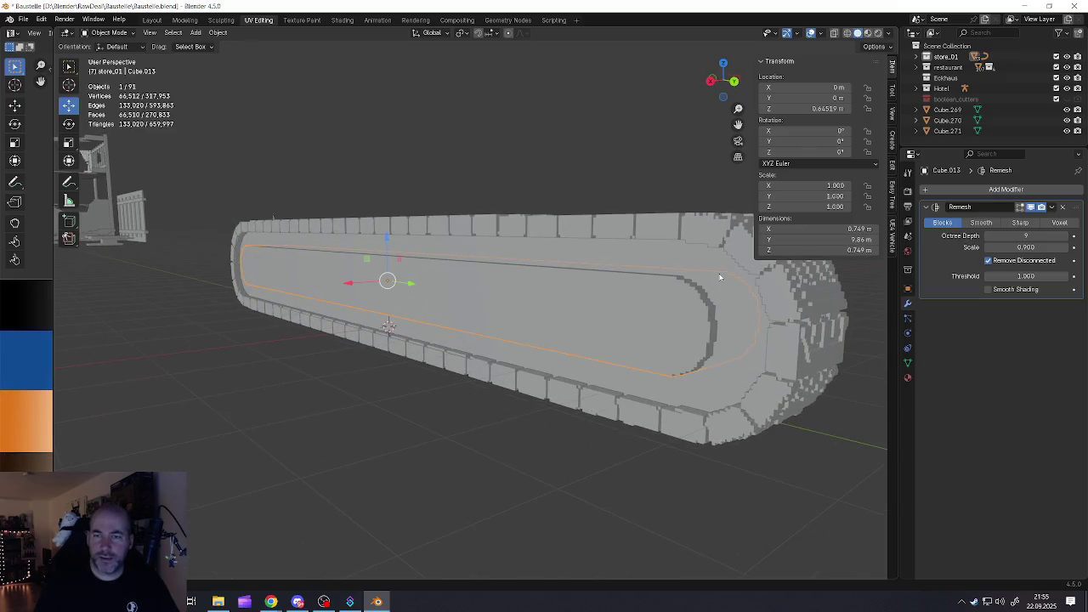
click(1052, 209)
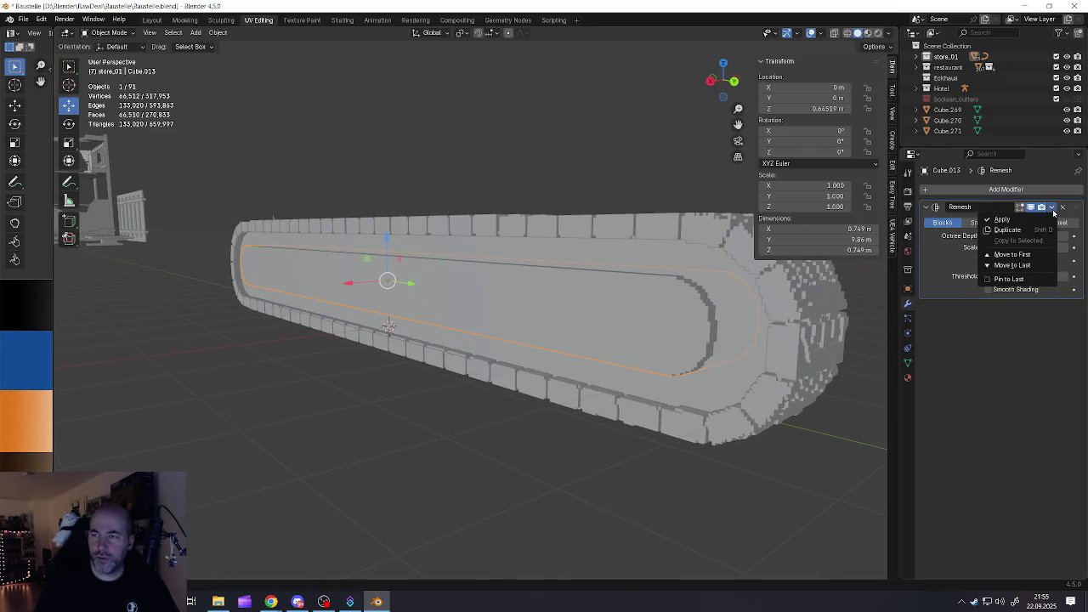
click(994, 220)
middle_drag(563, 320, 594, 312)
click(23, 19)
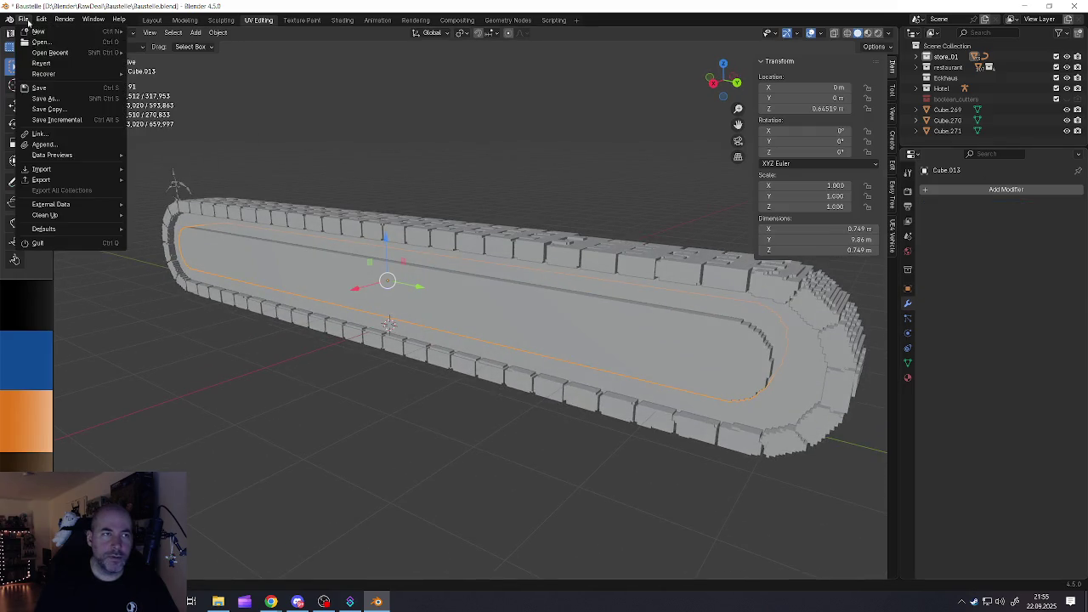
Save the file and limited-dissolve all of the slab's geometry
click(34, 88)
key(Tab)
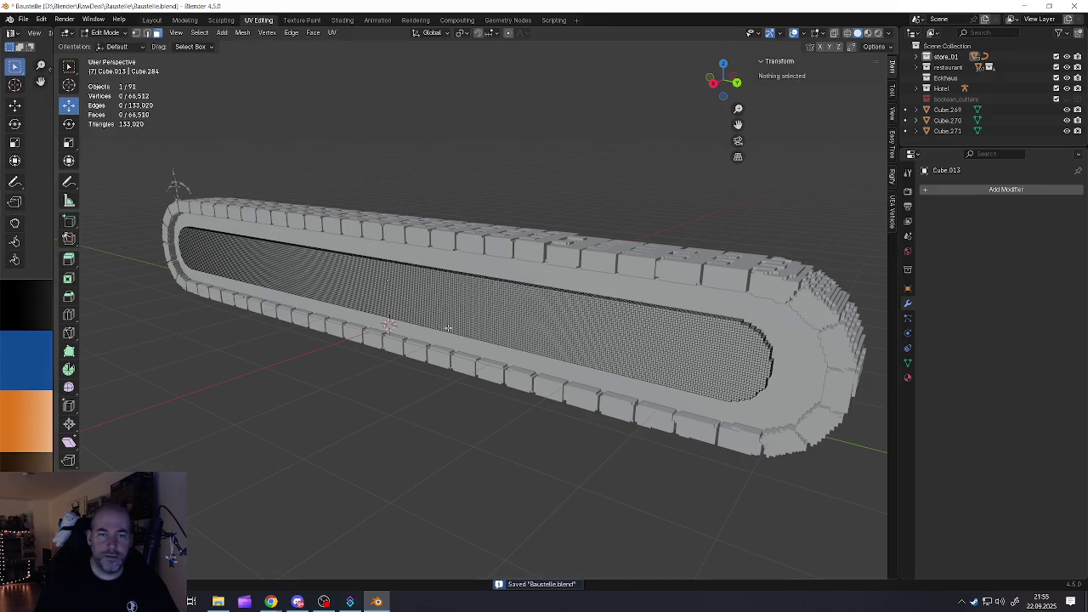
key(a)
key(x)
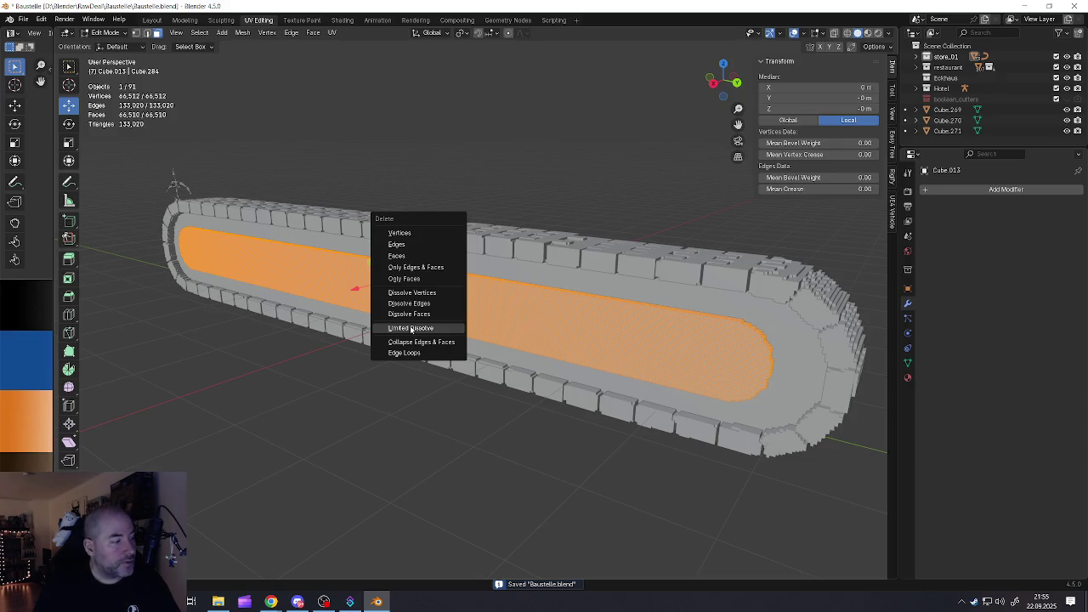
click(411, 329)
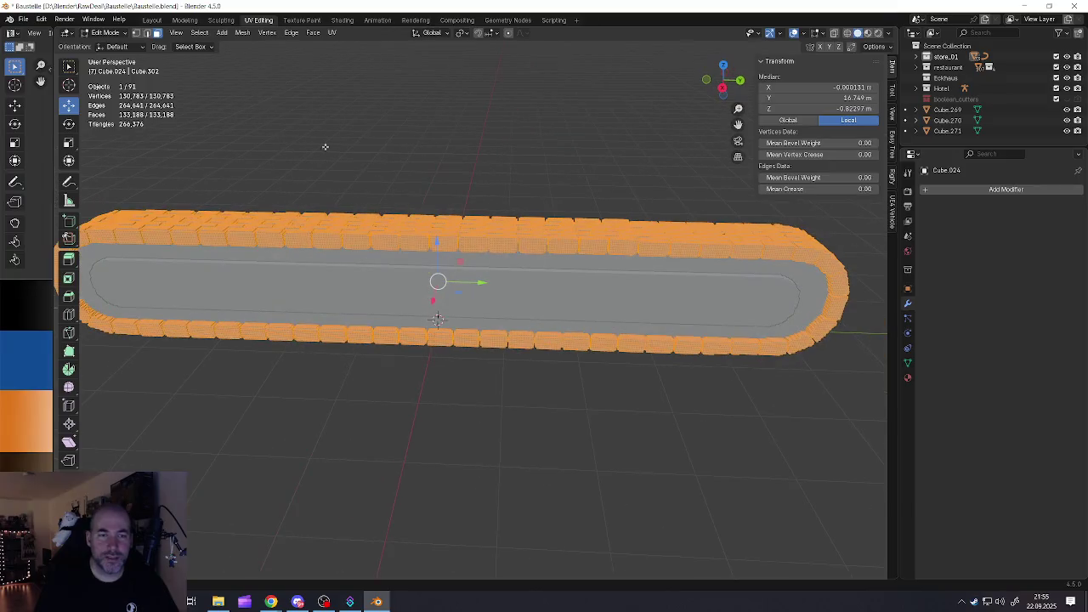
Save again, then limited-dissolve the block track mesh down to 17,534 vertices
click(24, 19)
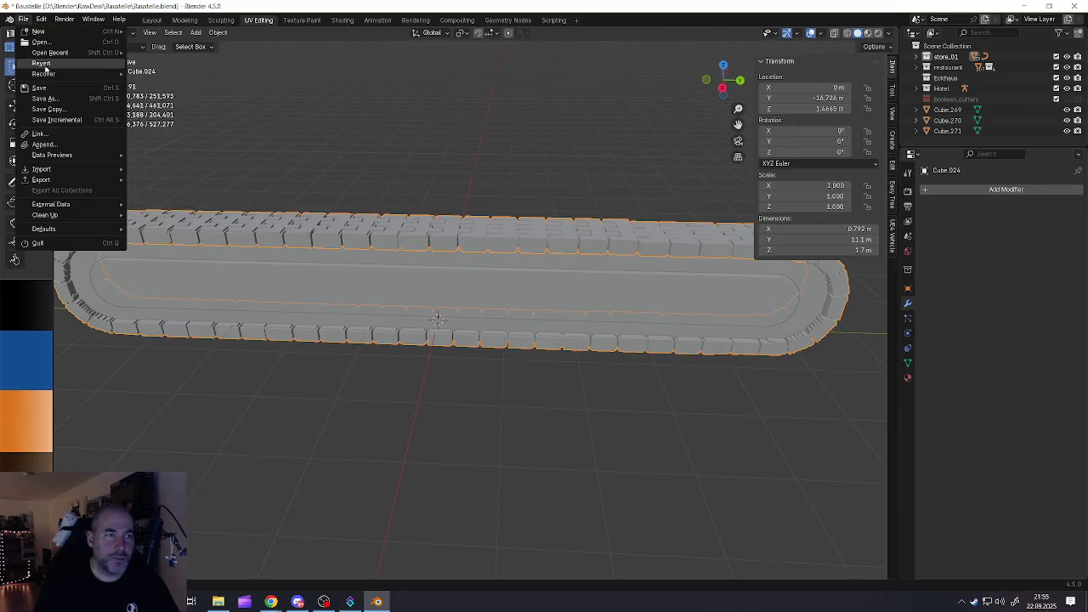
click(46, 86)
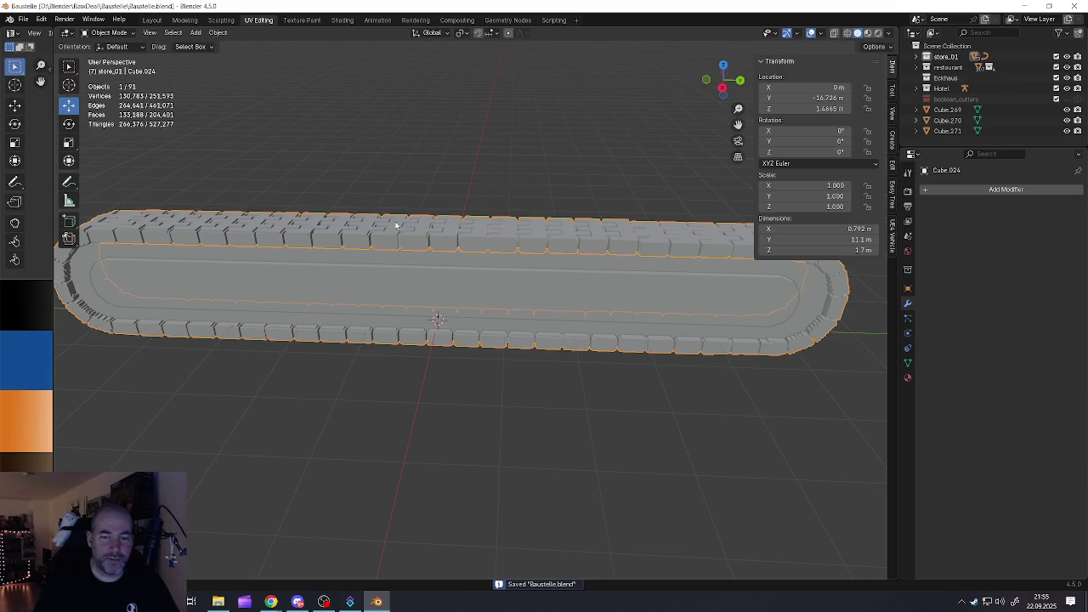
key(Tab)
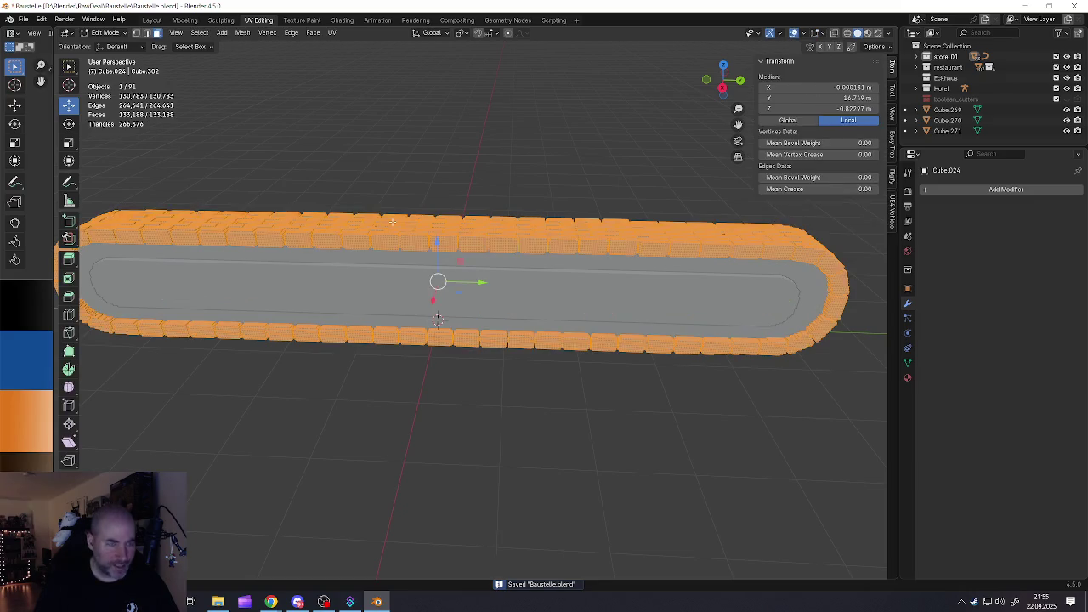
key(x)
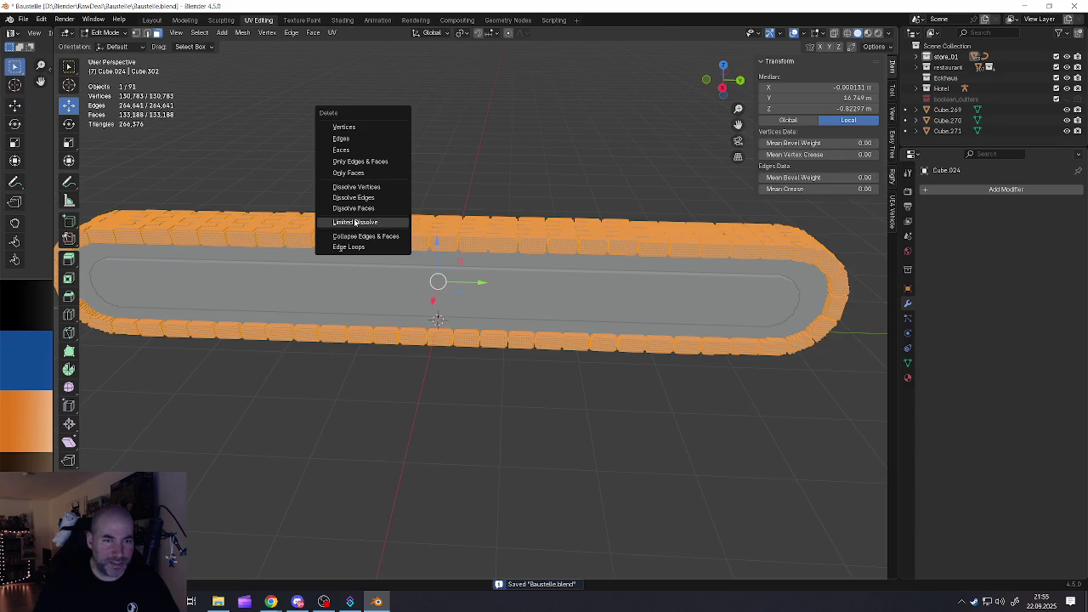
click(355, 221)
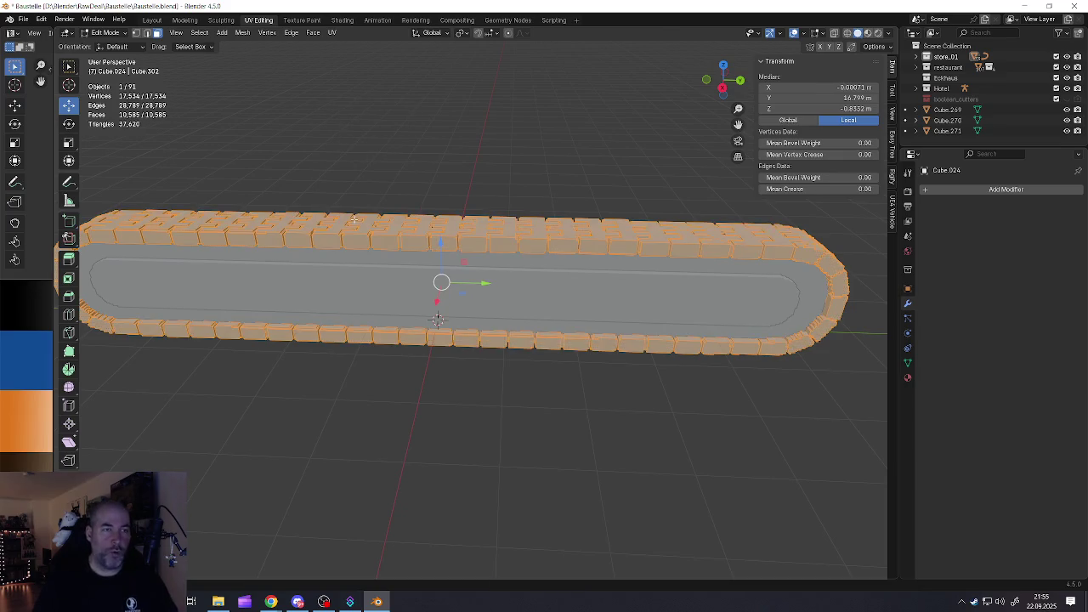
mouse_move(414, 247)
middle_down()
mouse_move(382, 280)
mouse_move(516, 301)
mouse_move(457, 279)
mouse_move(396, 301)
mouse_move(570, 287)
mouse_move(494, 315)
middle_up()
key(Tab)
scroll(494, 315, down, 4)
mouse_move(383, 308)
middle_down()
mouse_move(467, 325)
mouse_move(440, 310)
middle_up()
scroll(467, 326, up, 4)
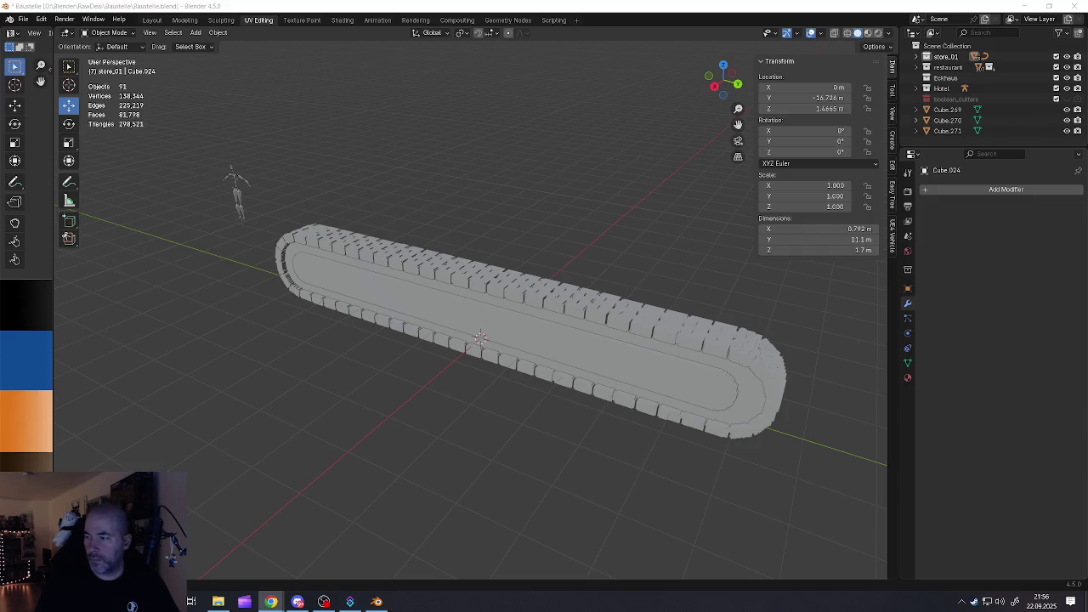
Add a new cube and slide it along X beside the caterpillar track
scroll(464, 316, down, 3)
mouse_move(408, 311)
middle_down()
mouse_move(607, 308)
mouse_move(499, 314)
middle_up()
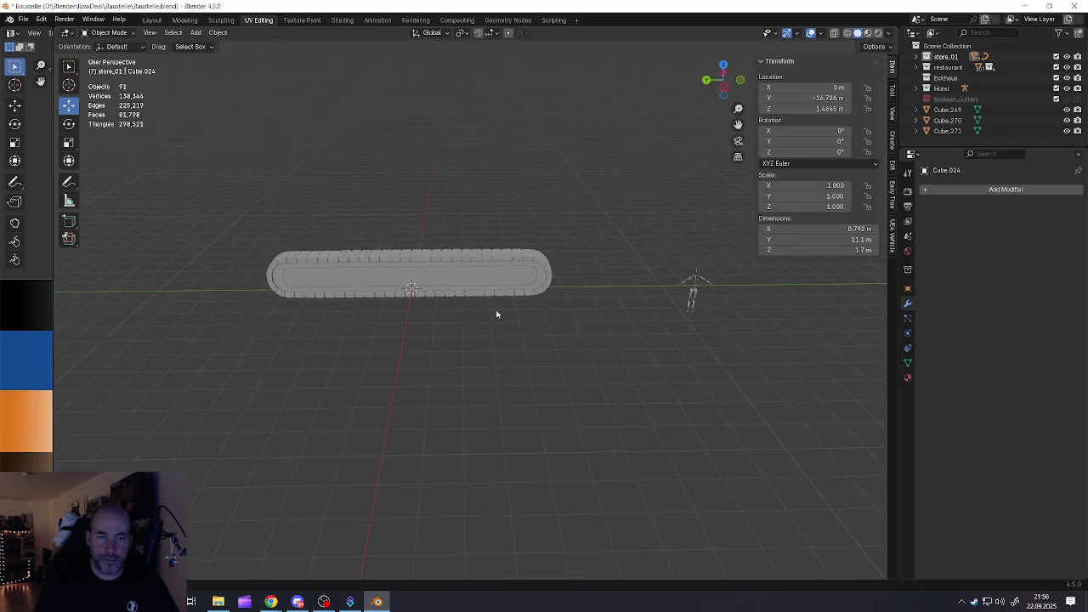
key(shift+a)
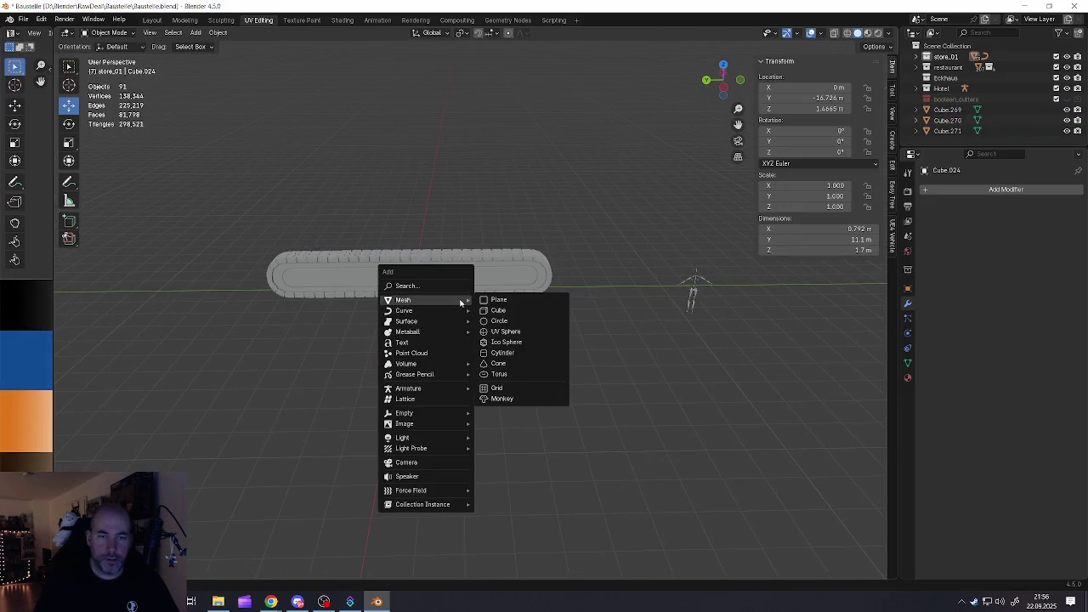
click(499, 311)
mouse_move(503, 313)
middle_down()
mouse_move(589, 319)
mouse_move(422, 315)
middle_up()
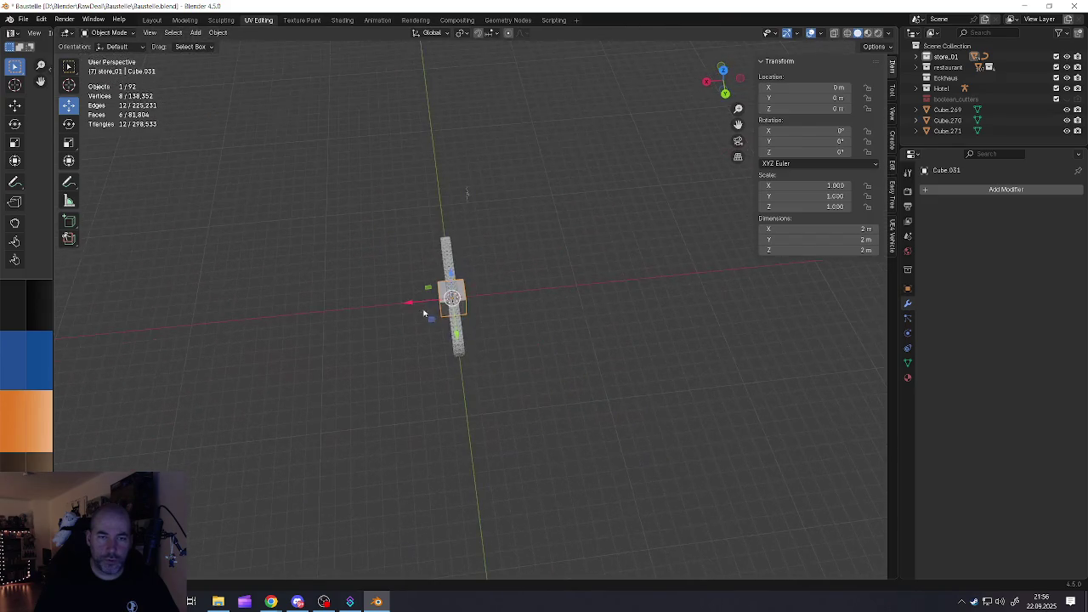
drag(410, 301, 436, 300)
scroll(436, 300, up, 4)
mouse_move(436, 300)
middle_down()
mouse_move(381, 229)
mouse_move(503, 350)
middle_up()
Stretch the cube along the Y axis to lengthen it
key(s)
key(x)
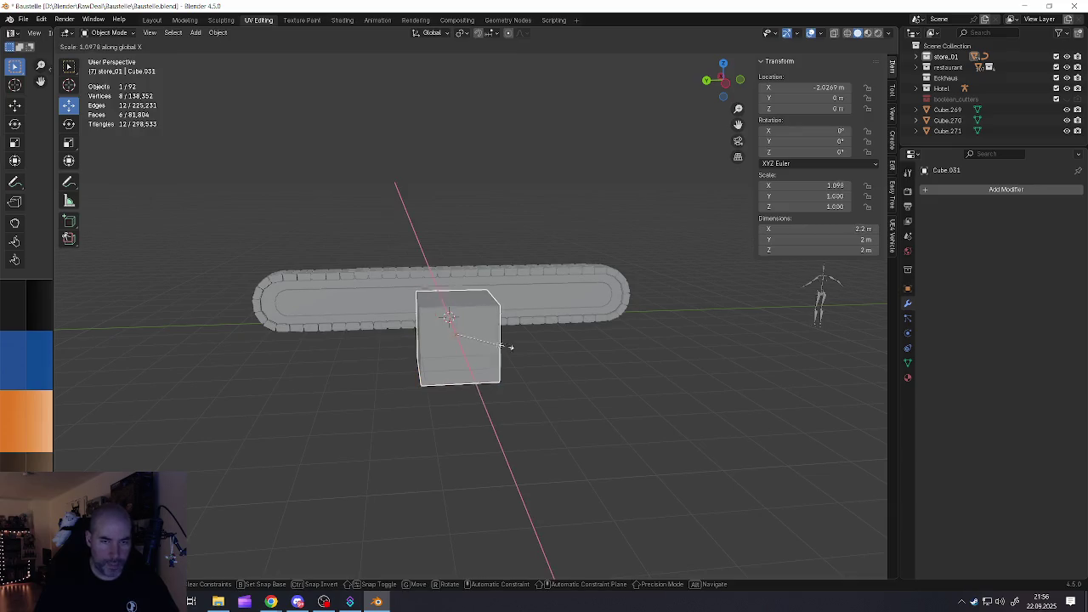
key(x)
key(x)
key(x)
key(x)
key(x)
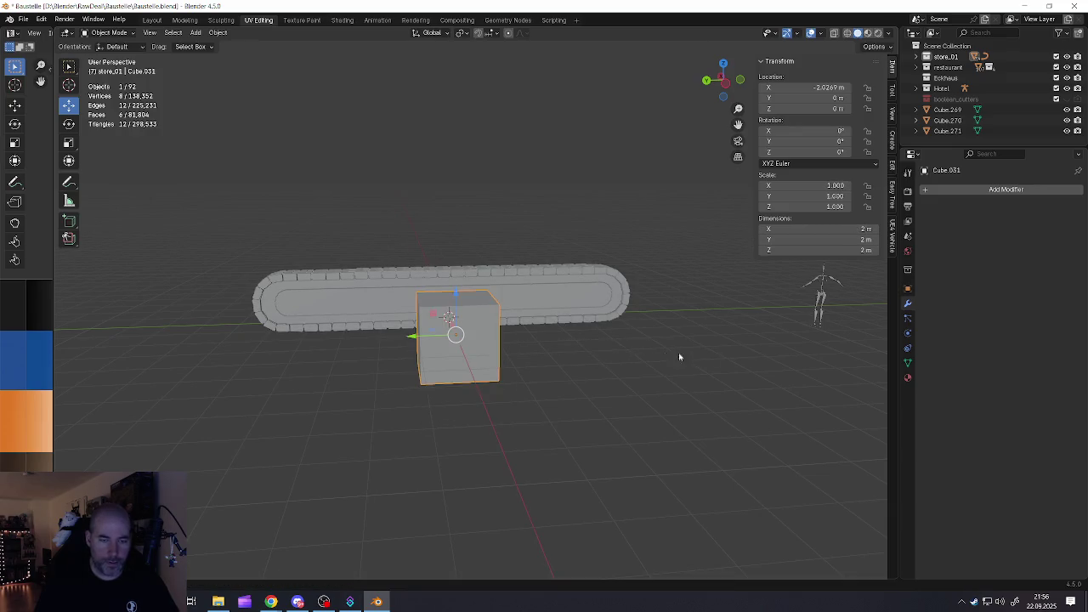
key(y)
key(y)
key(y)
key(y)
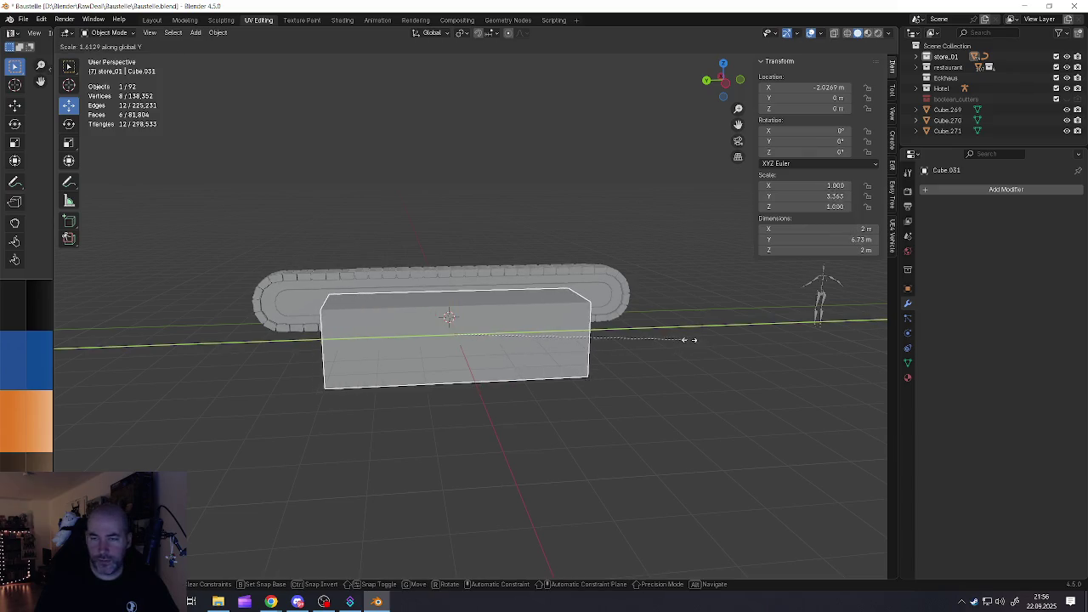
click(739, 341)
Lower the block's top face vertically to flatten it into a slab
key(Tab)
mouse_move(711, 343)
middle_down()
mouse_move(423, 360)
mouse_move(457, 331)
mouse_move(395, 363)
mouse_move(414, 346)
mouse_move(387, 334)
middle_up()
key(alt+a)
click(456, 332)
key(g)
key(z)
click(458, 331)
key(Tab)
Move the block along X to -1.2233 m against the track and adjust its front end face
key(g)
key(x)
click(395, 334)
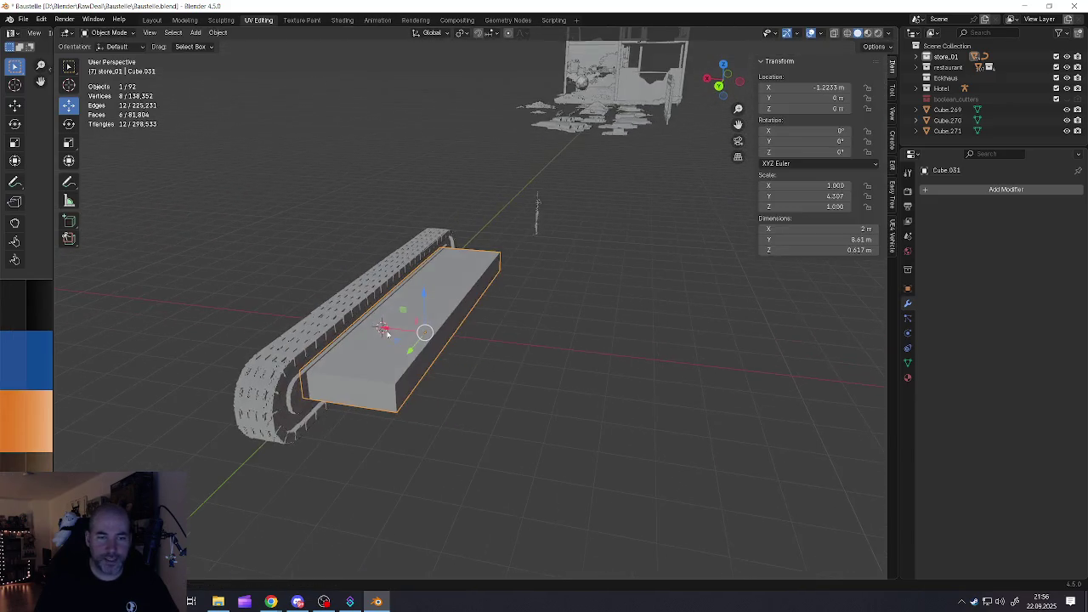
key(Tab)
click(332, 388)
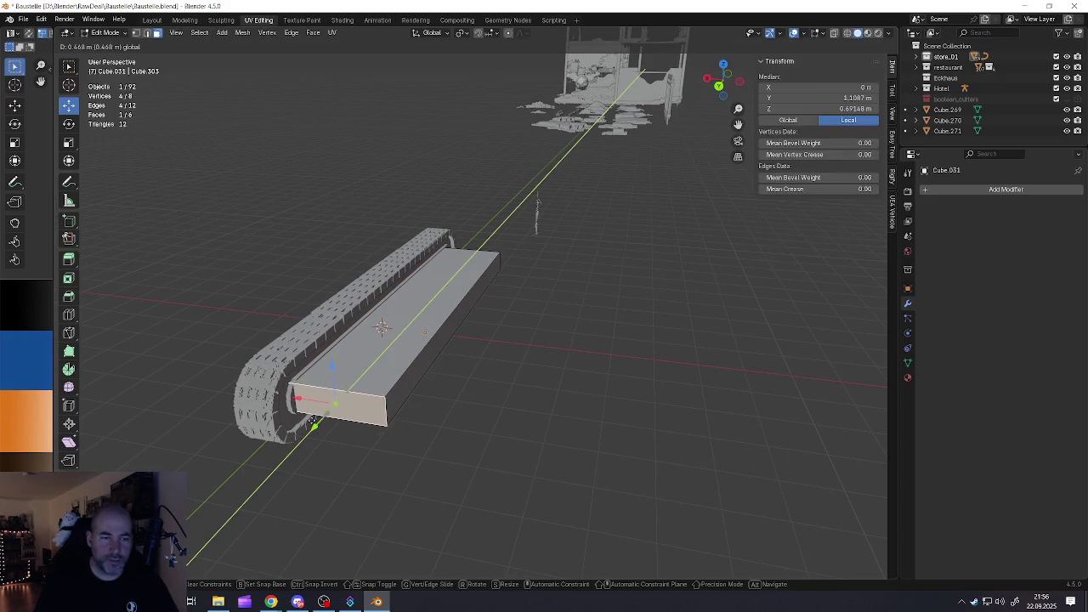
click(316, 421)
Move the far end face along Y to line up with the track's end
mouse_move(317, 422)
middle_down()
mouse_move(478, 322)
mouse_move(343, 338)
mouse_move(365, 340)
middle_up()
click(344, 338)
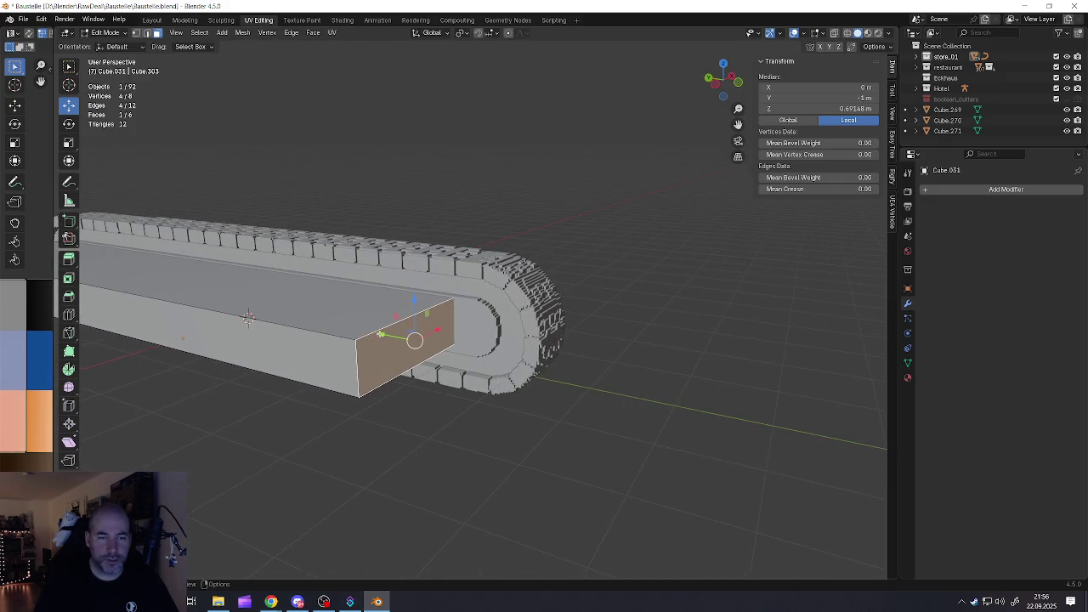
key(g)
key(y)
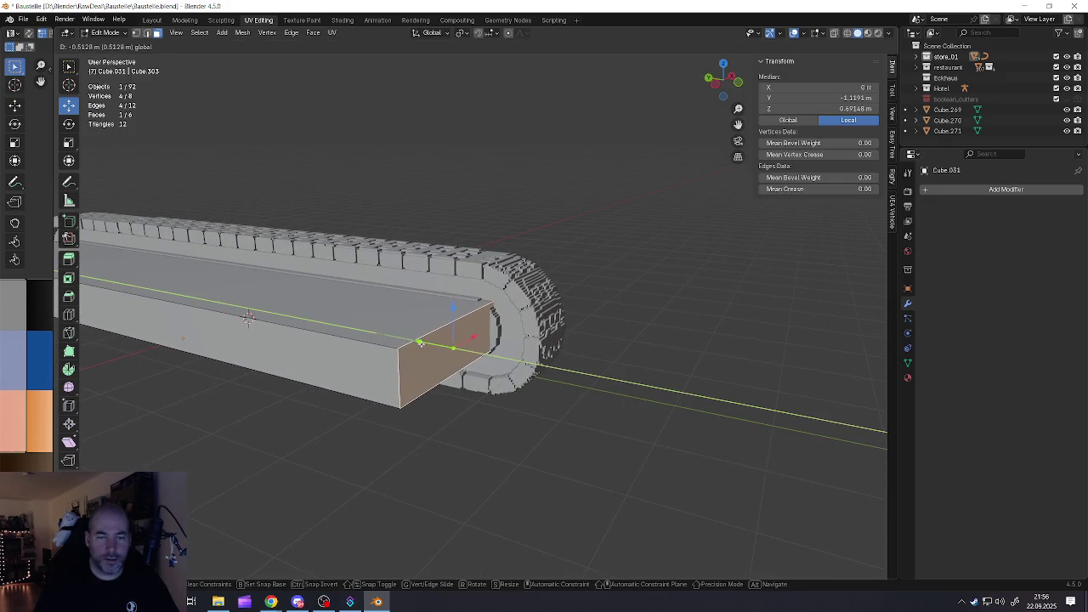
click(416, 342)
Push the long side face outward to widen the slab to about 3.69 × 9.5 × 0.617 m
mouse_move(417, 342)
middle_down()
mouse_move(486, 310)
mouse_move(474, 300)
mouse_move(506, 312)
middle_up()
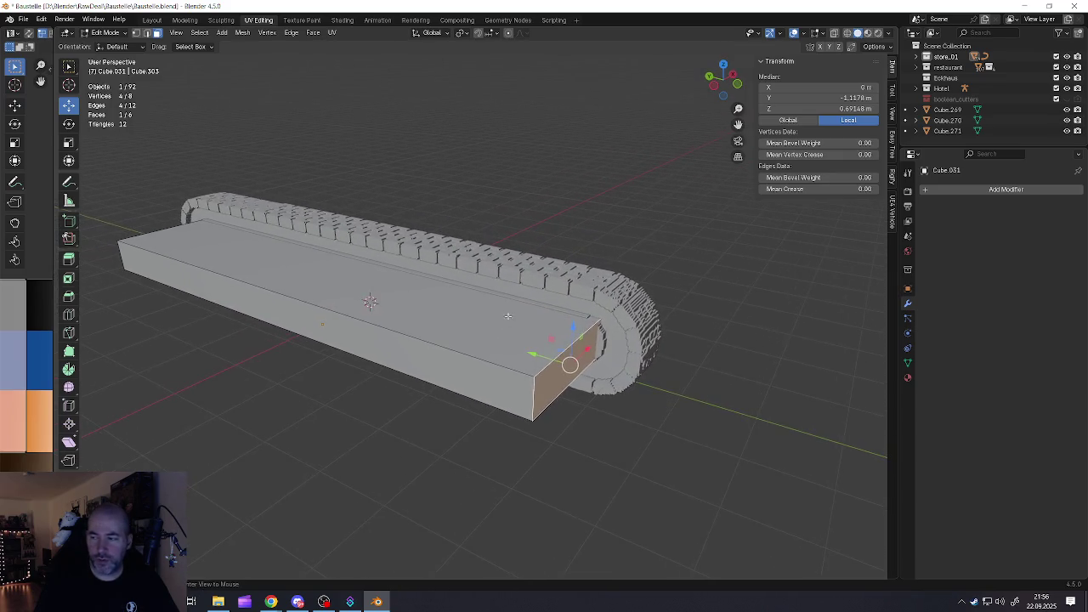
click(542, 354)
click(552, 366)
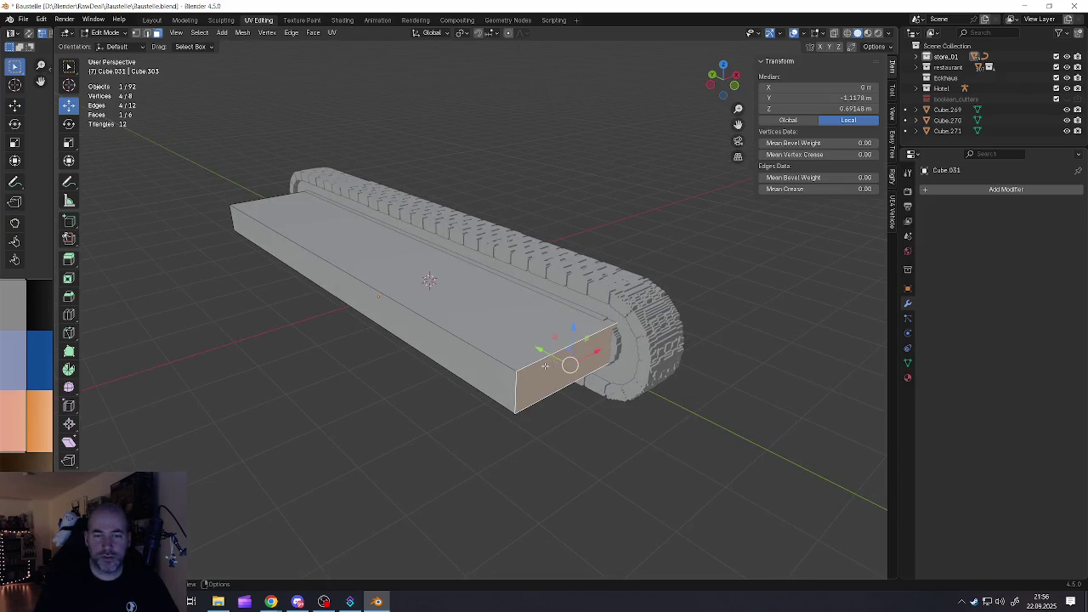
click(490, 367)
middle_drag(490, 367, 417, 292)
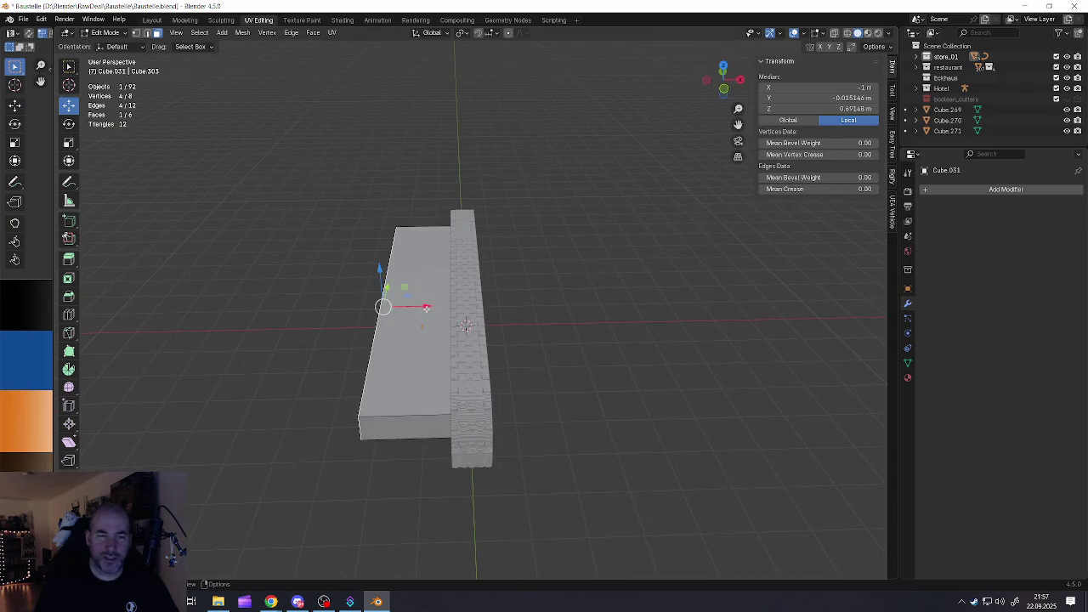
key(g)
click(361, 305)
key(Tab)
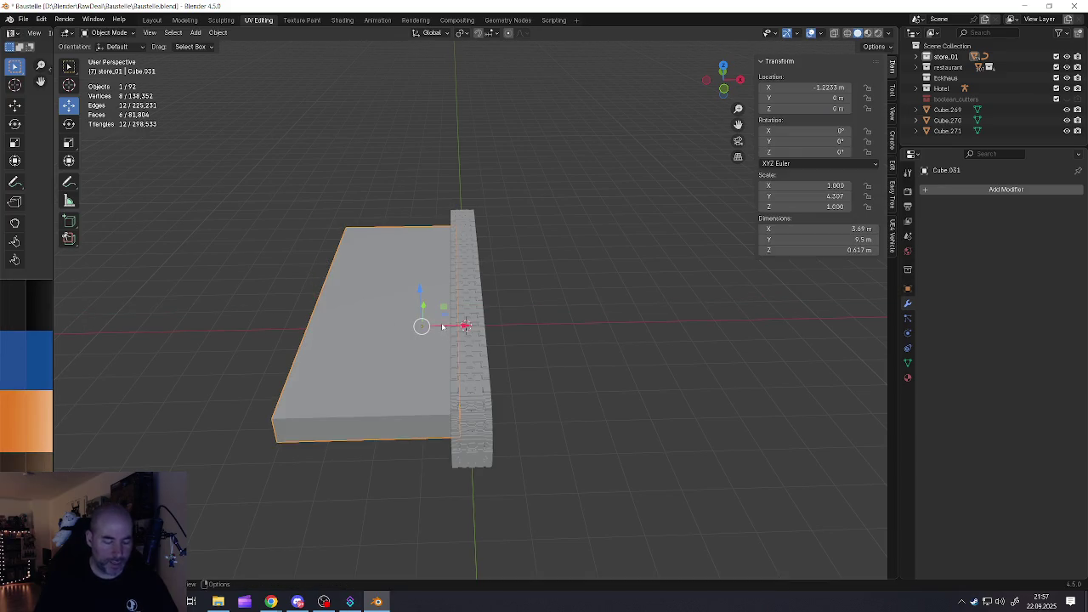
mouse_move(407, 228)
mouse_down()
mouse_move(513, 344)
mouse_move(574, 375)
mouse_up()
click(499, 374)
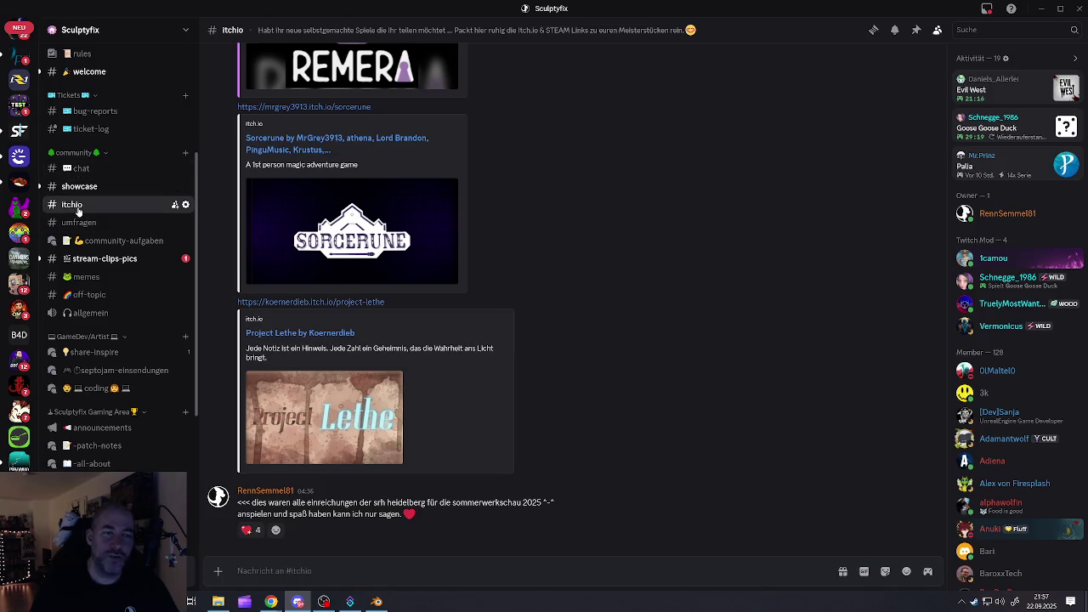
Scroll #itchio back up to the welcome header and the Afterlight and Operation Nighthound links
scroll(298, 272, up, 3)
scroll(298, 273, up, 5)
scroll(297, 273, up, 5)
scroll(297, 273, up, 5)
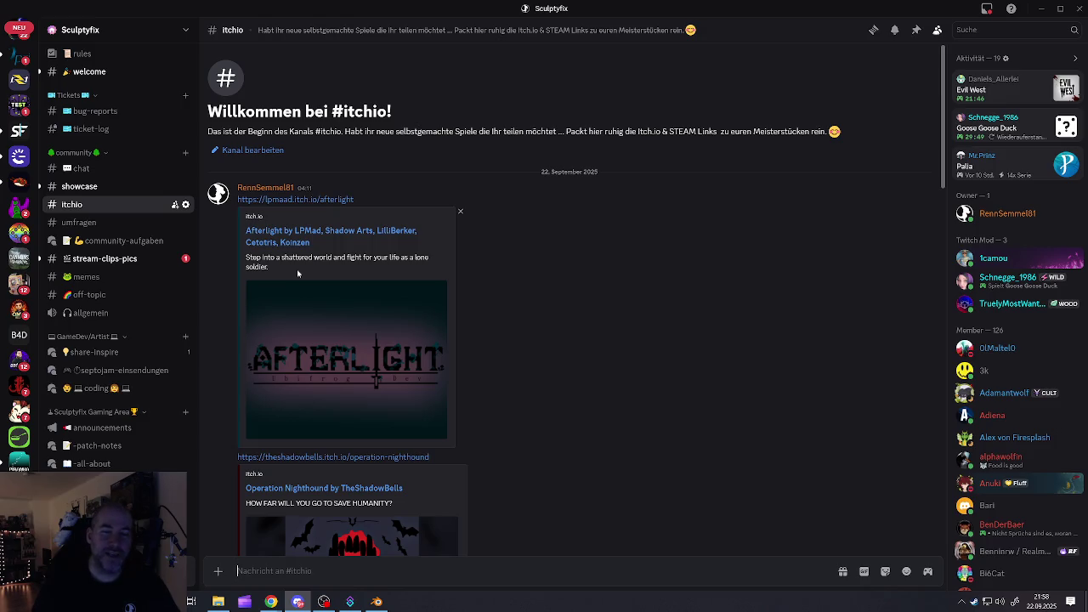
scroll(355, 350, down, 2)
scroll(355, 350, down, 5)
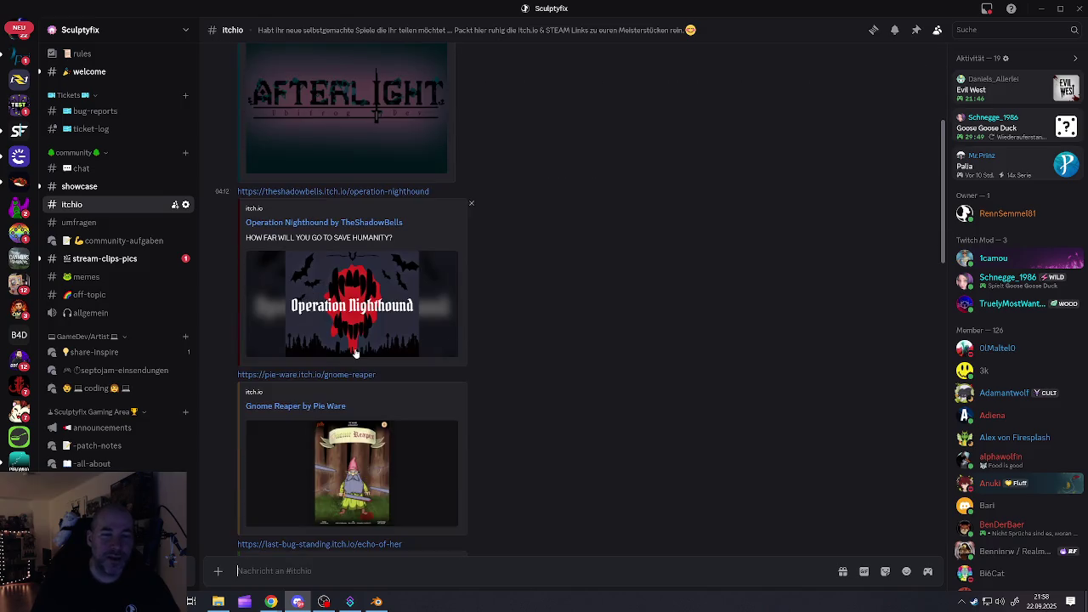
scroll(357, 354, down, 3)
scroll(356, 354, down, 1)
scroll(357, 349, down, 3)
scroll(358, 346, down, 3)
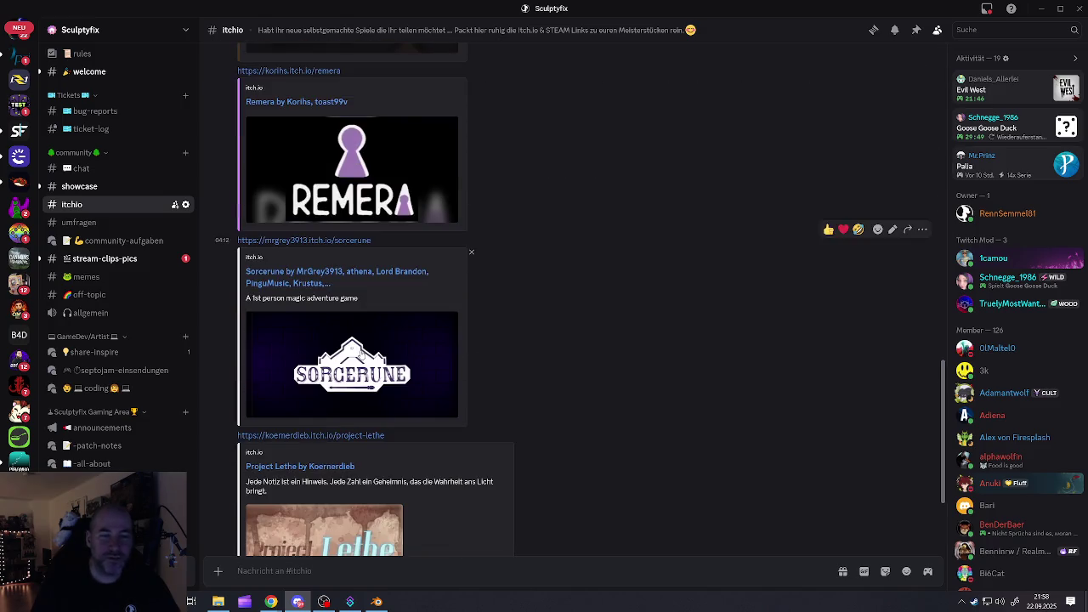
scroll(360, 352, down, 1)
mouse_move(341, 340)
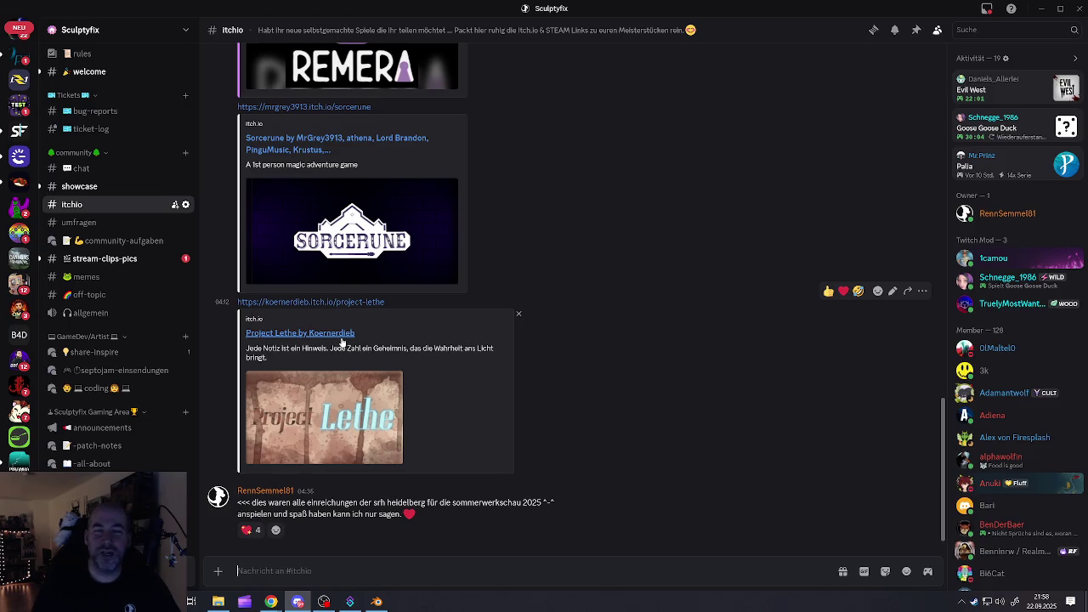
scroll(342, 342, up, 3)
scroll(342, 340, up, 1)
scroll(323, 333, up, 3)
scroll(309, 329, up, 3)
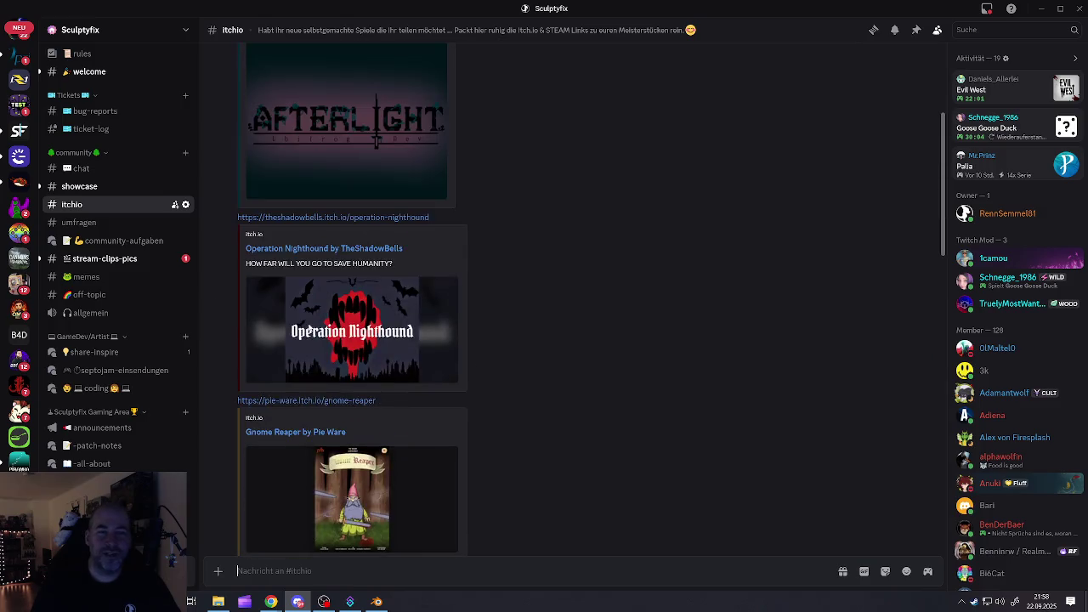
scroll(309, 329, up, 3)
scroll(293, 318, down, 2)
scroll(290, 321, down, 3)
mouse_move(291, 319)
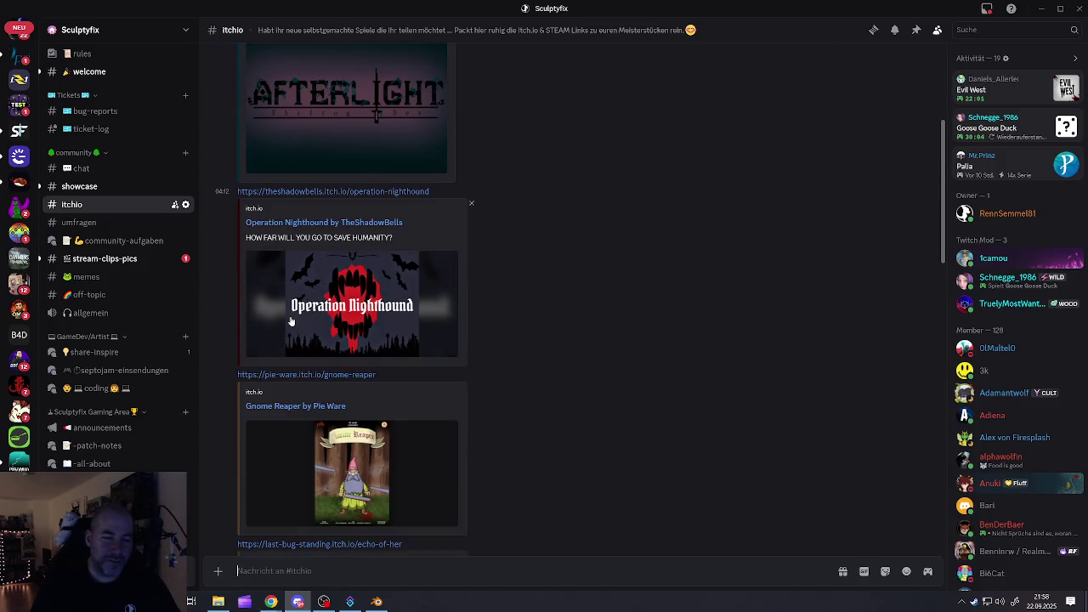
scroll(291, 321, down, 3)
scroll(290, 322, down, 3)
scroll(291, 320, down, 3)
scroll(290, 320, down, 2)
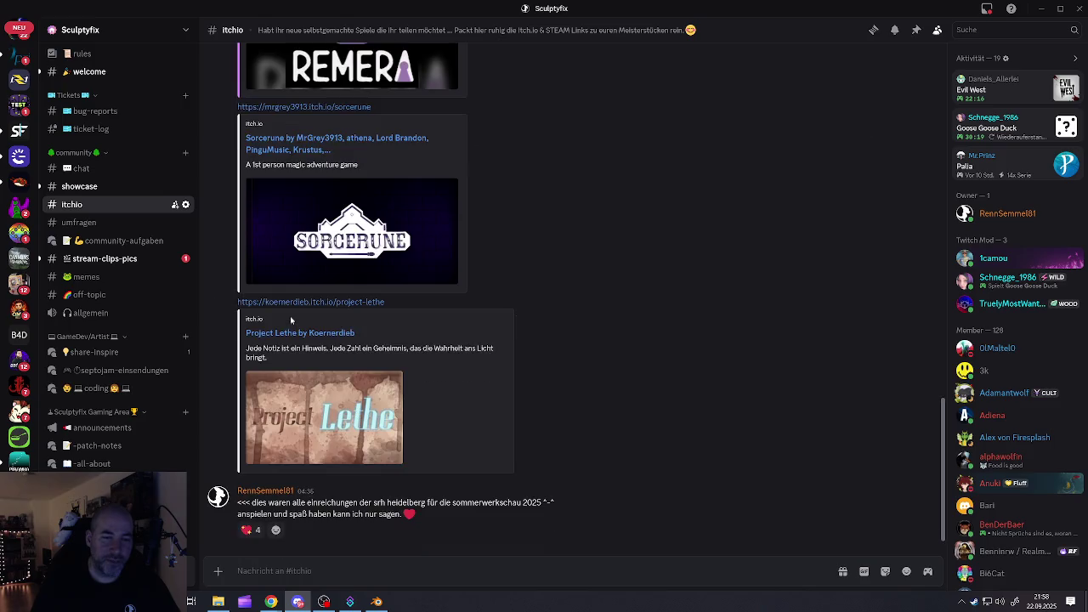
scroll(291, 319, up, 2)
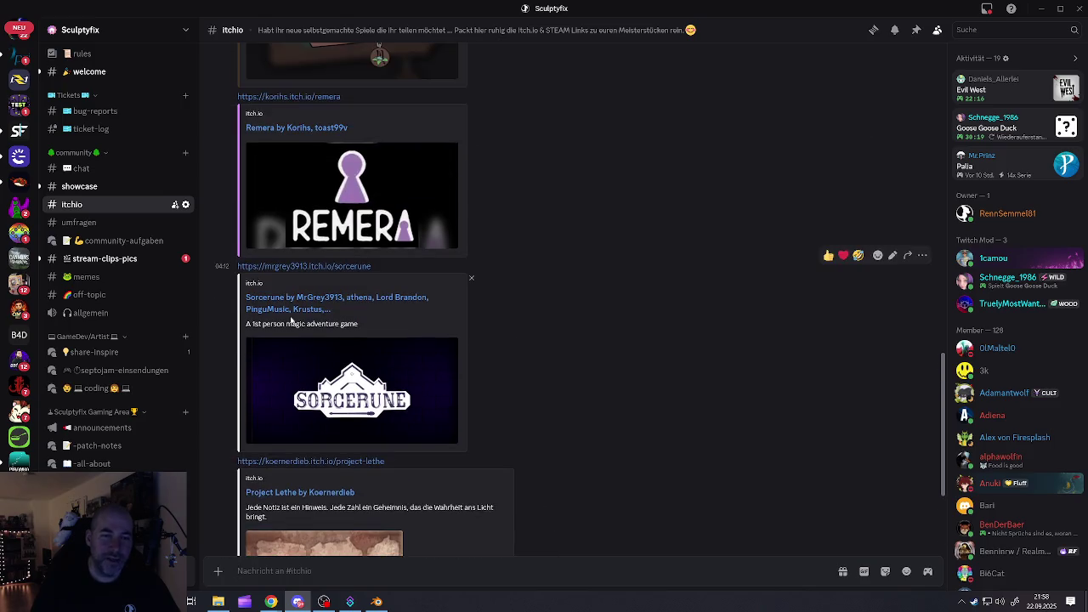
scroll(291, 320, up, 3)
scroll(290, 319, up, 3)
scroll(290, 319, up, 3)
scroll(290, 319, up, 1)
scroll(290, 320, up, 3)
scroll(291, 321, down, 3)
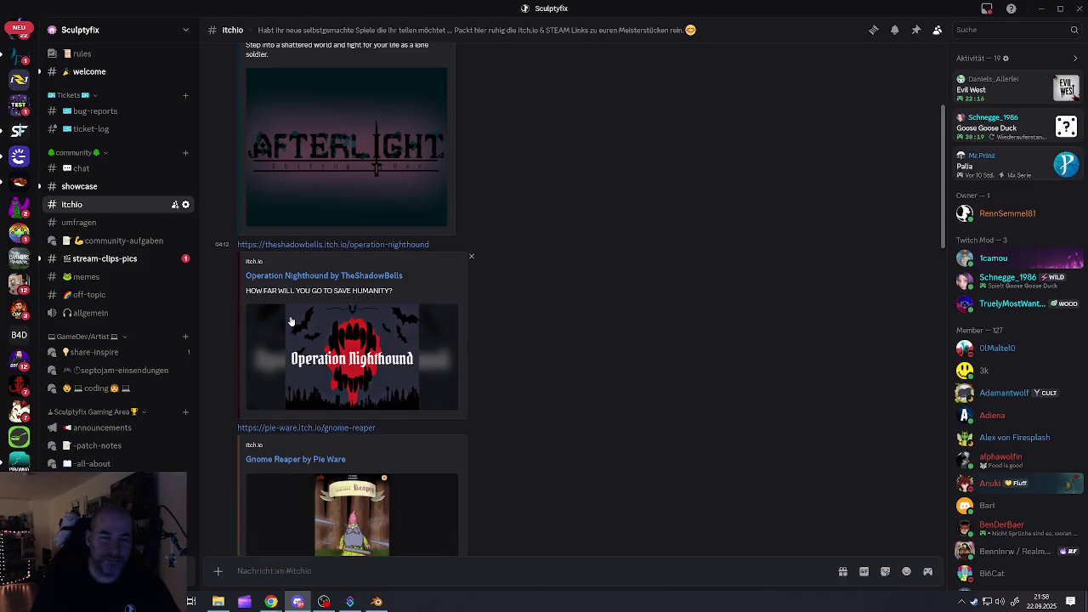
scroll(291, 321, down, 1)
scroll(290, 321, down, 2)
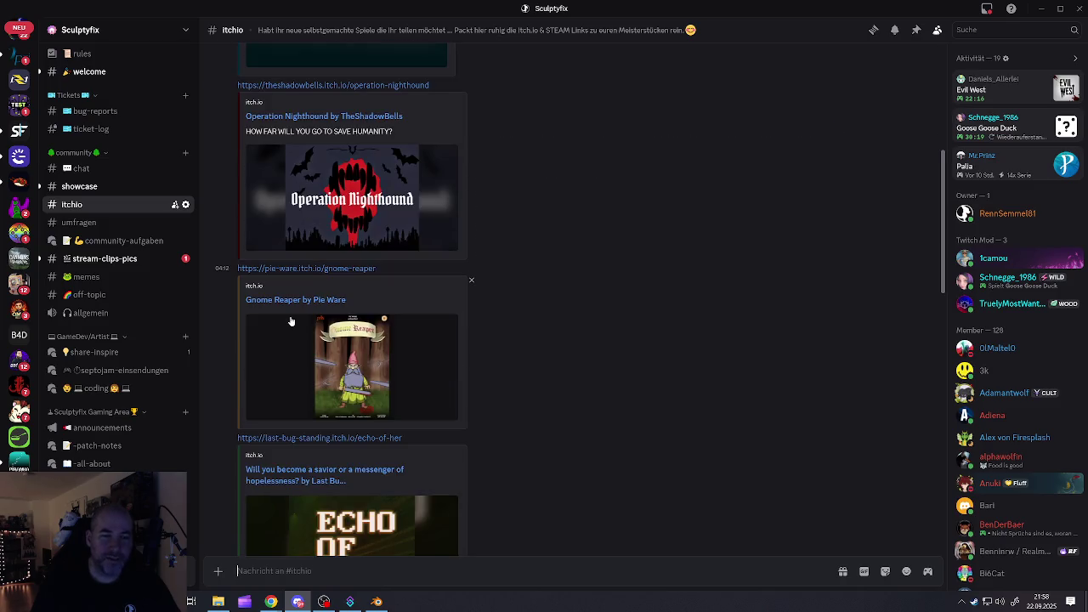
scroll(291, 321, up, 3)
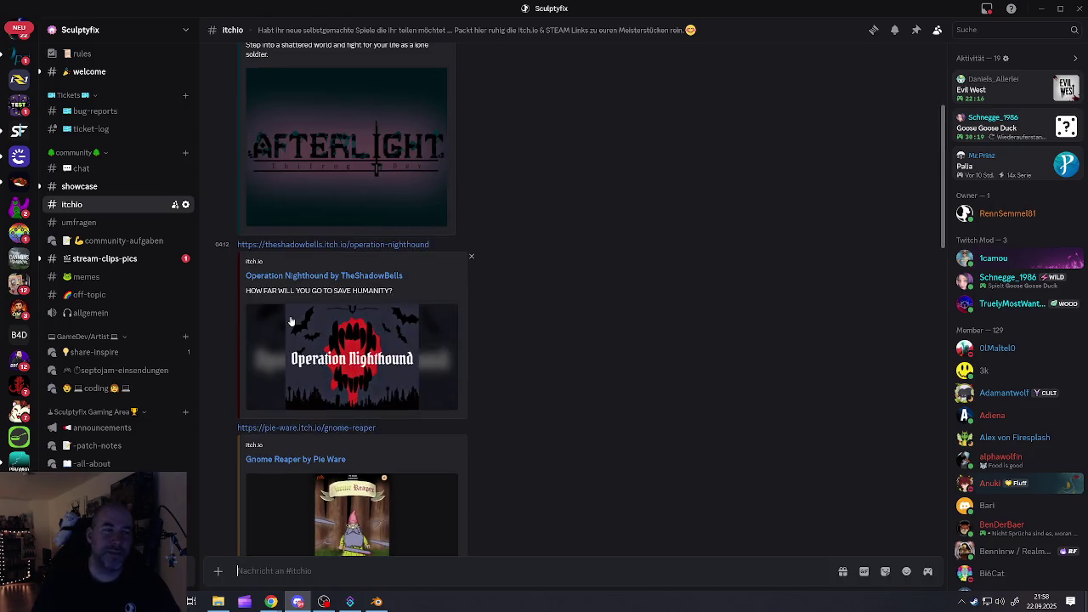
scroll(291, 321, down, 1)
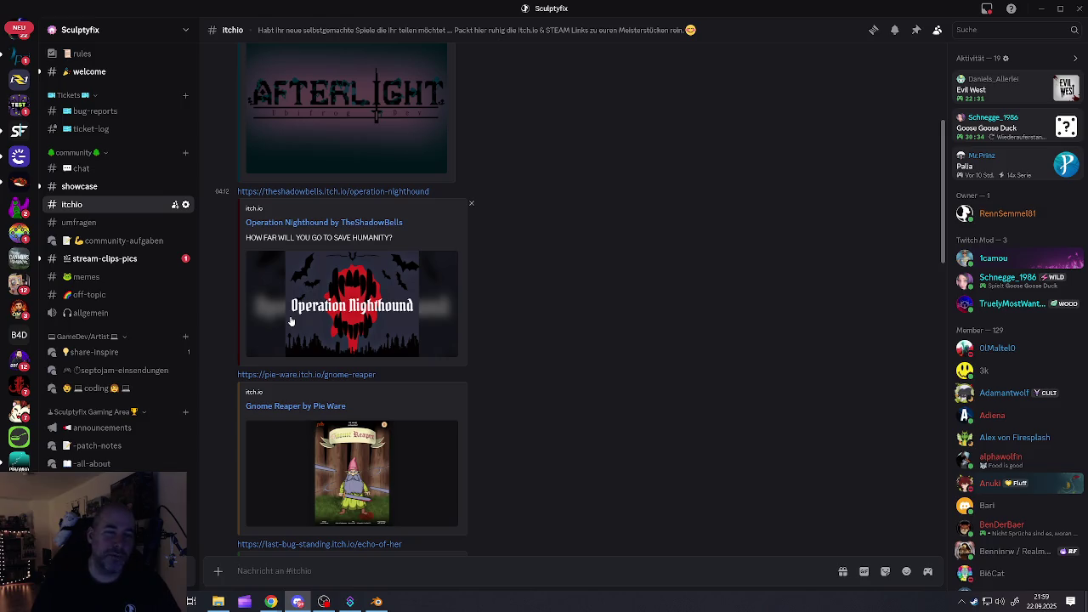
scroll(291, 321, down, 2)
scroll(290, 321, down, 2)
scroll(290, 321, down, 2)
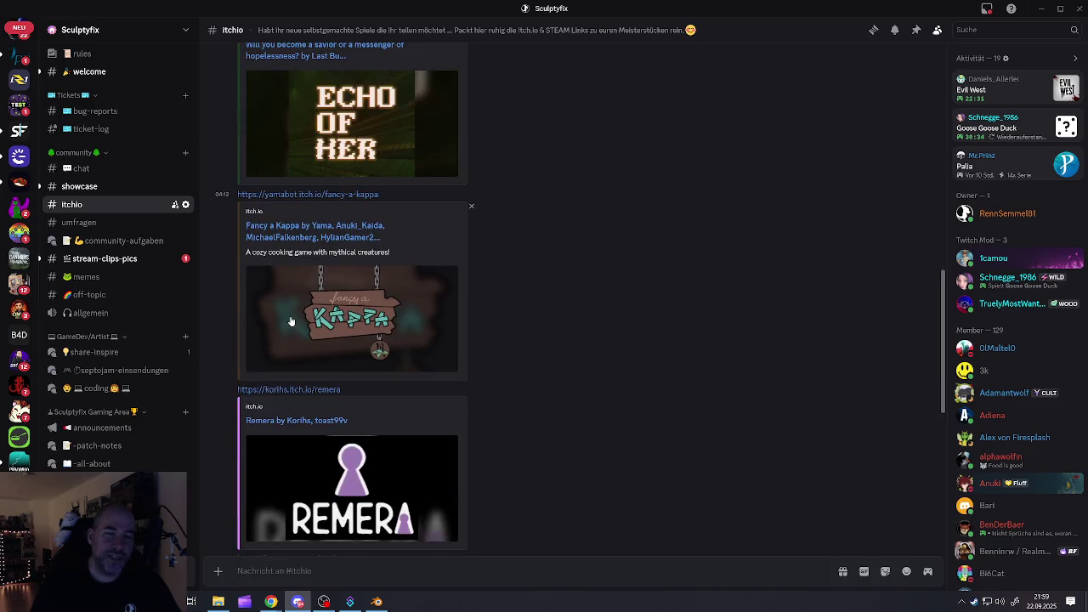
scroll(291, 321, down, 3)
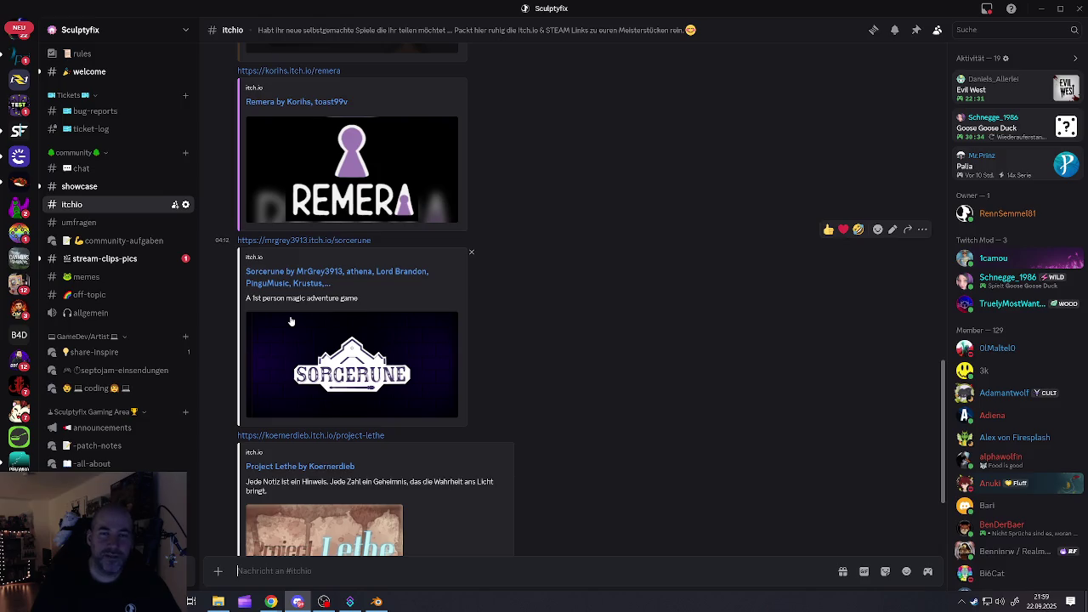
scroll(291, 321, down, 2)
scroll(291, 320, up, 1)
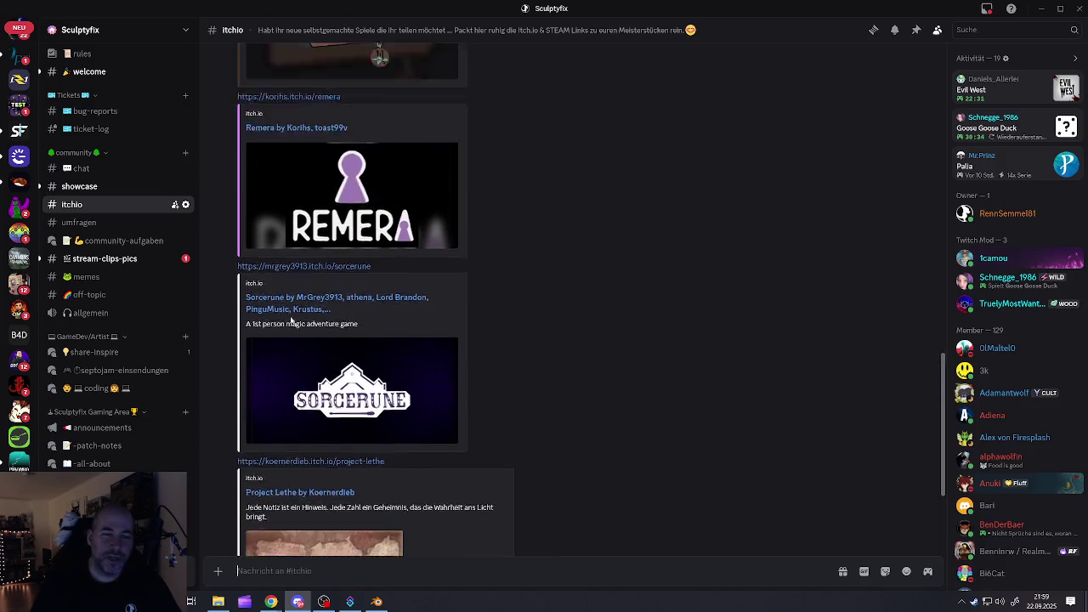
scroll(290, 319, up, 3)
scroll(290, 320, up, 2)
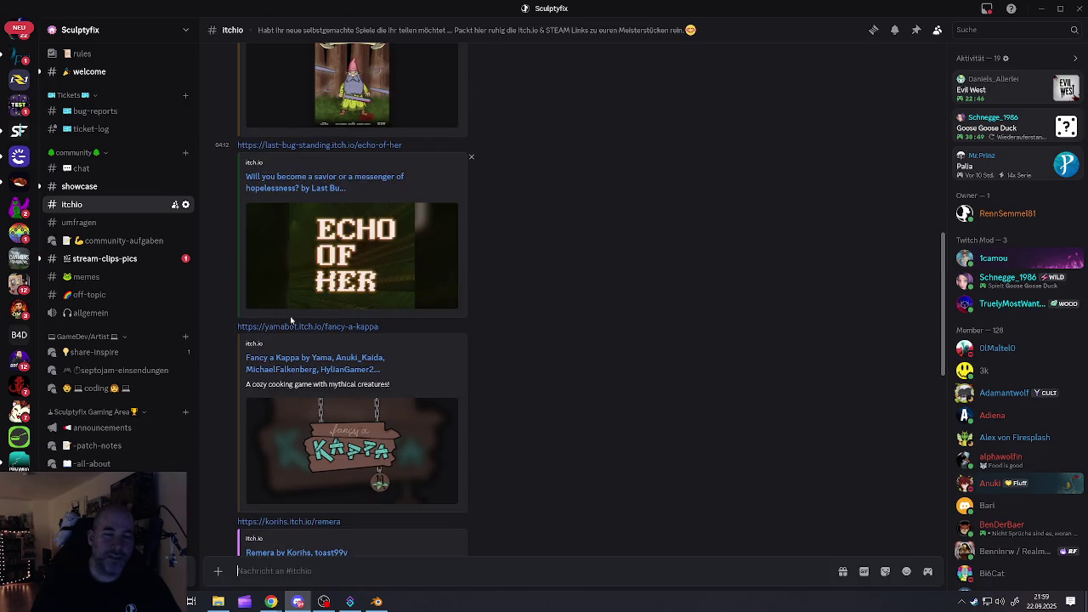
scroll(291, 320, down, 2)
scroll(291, 319, down, 2)
scroll(290, 322, down, 1)
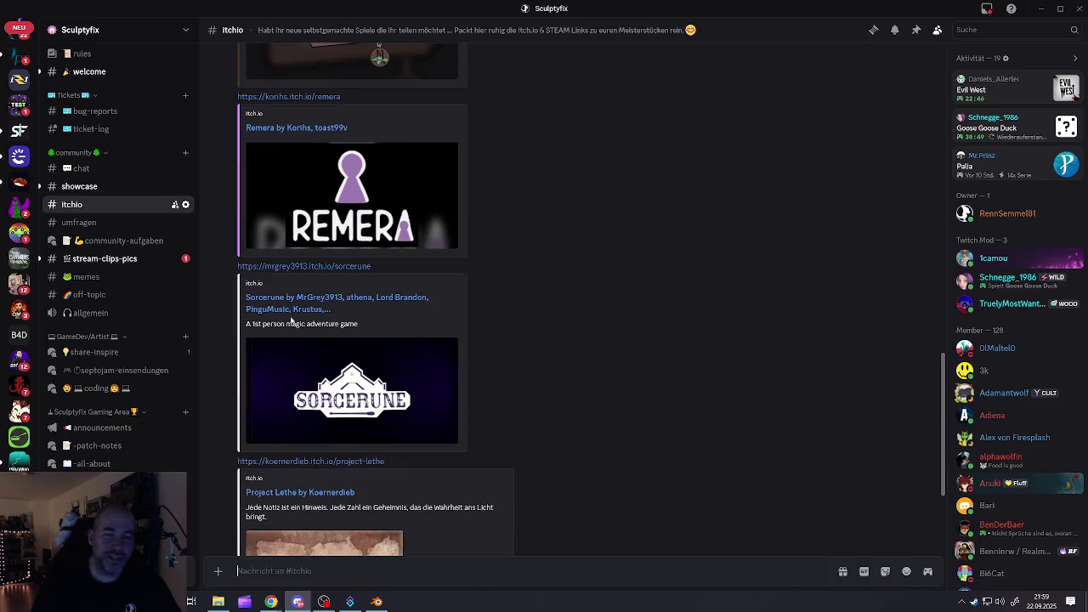
scroll(291, 321, up, 1)
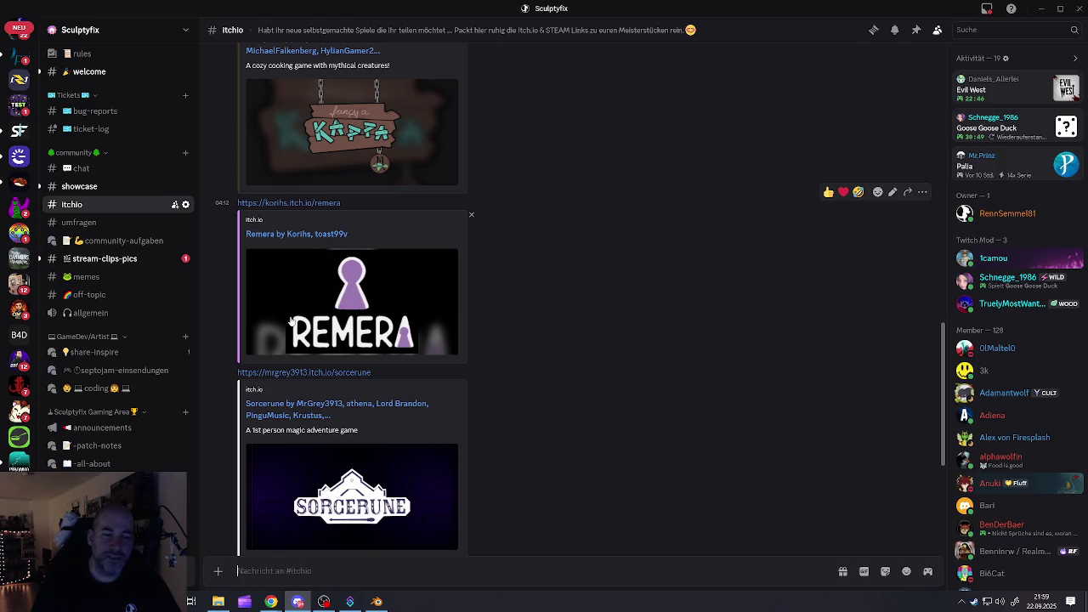
scroll(289, 321, up, 2)
scroll(290, 321, up, 2)
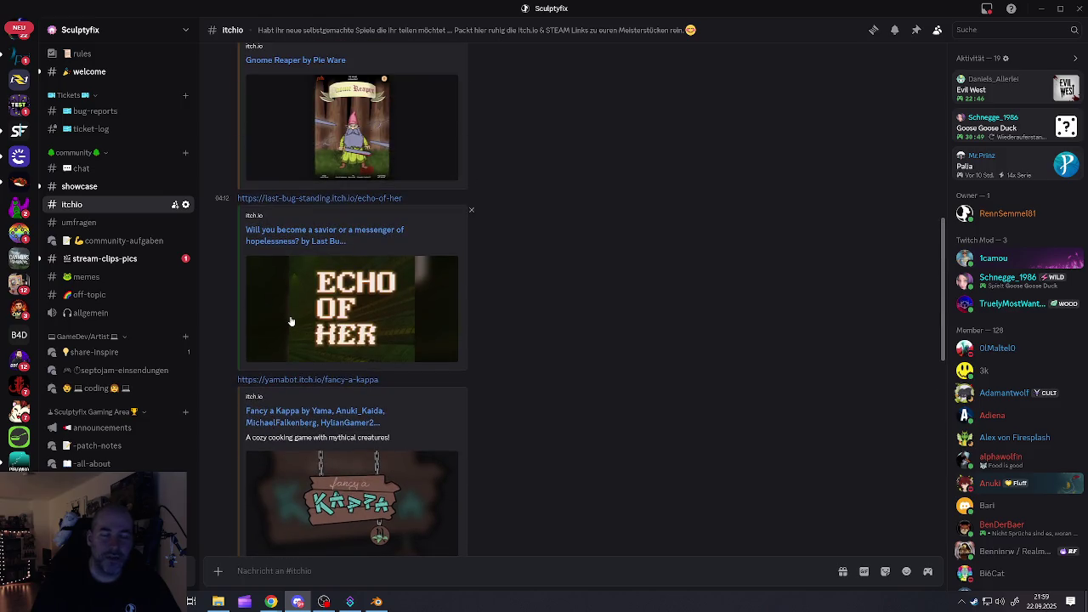
scroll(291, 321, down, 2)
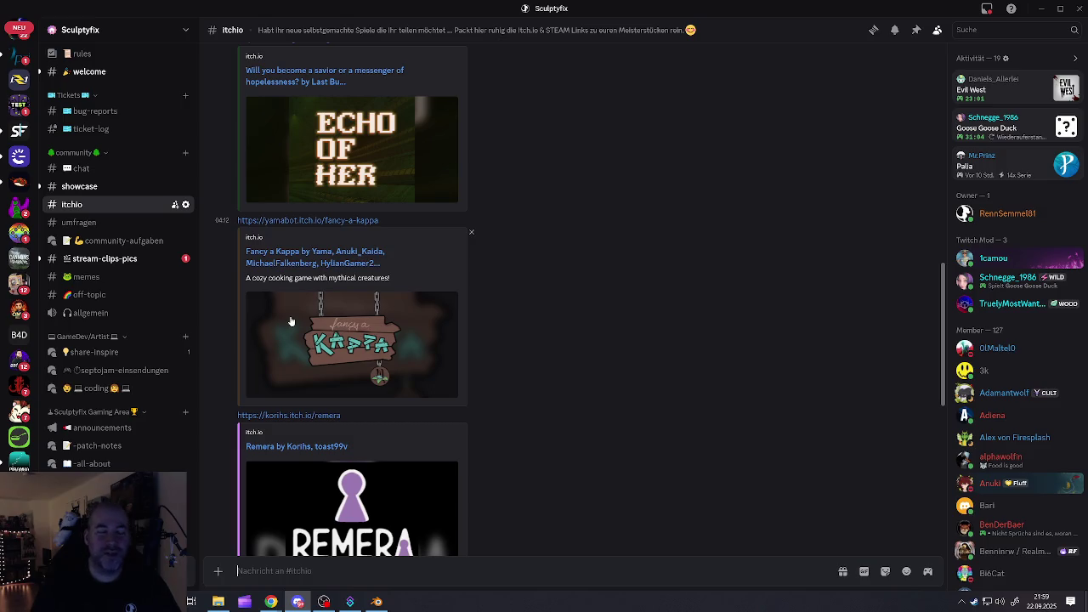
mouse_move(351, 502)
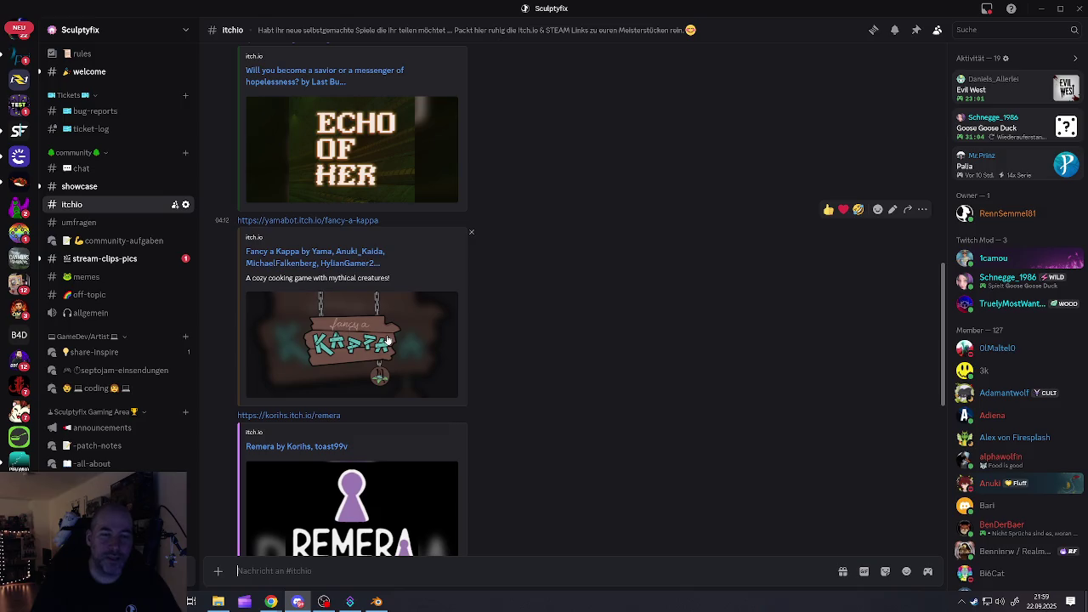
scroll(387, 340, down, 2)
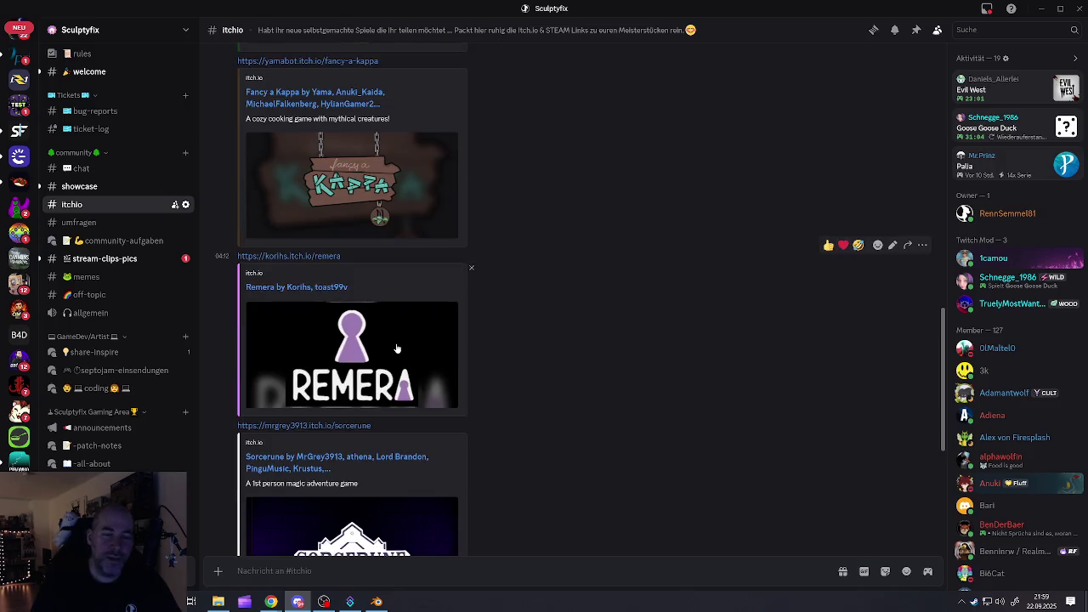
scroll(396, 348, down, 2)
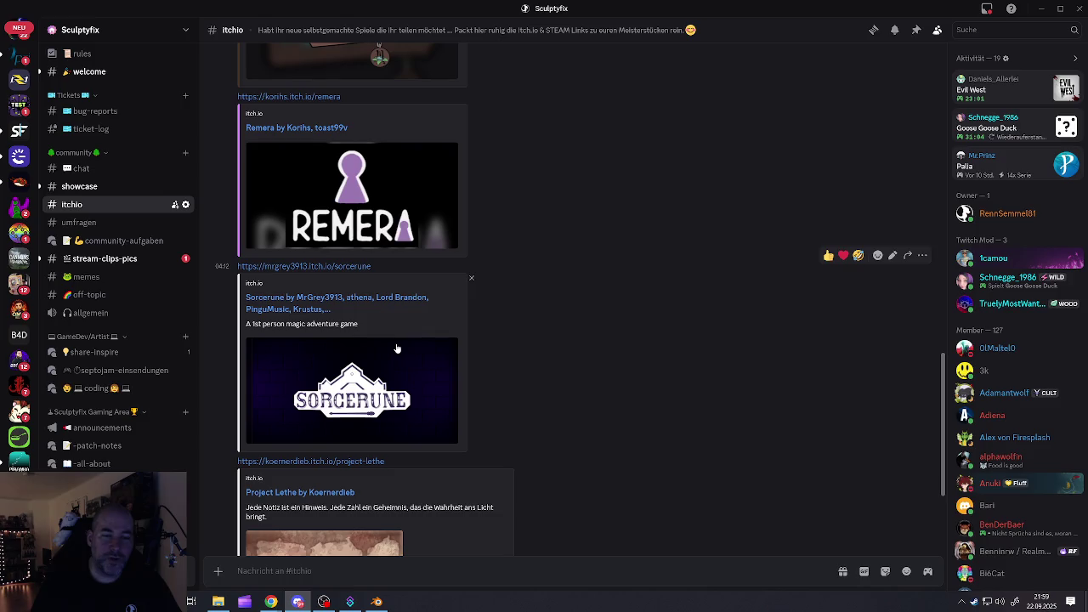
scroll(396, 349, down, 1)
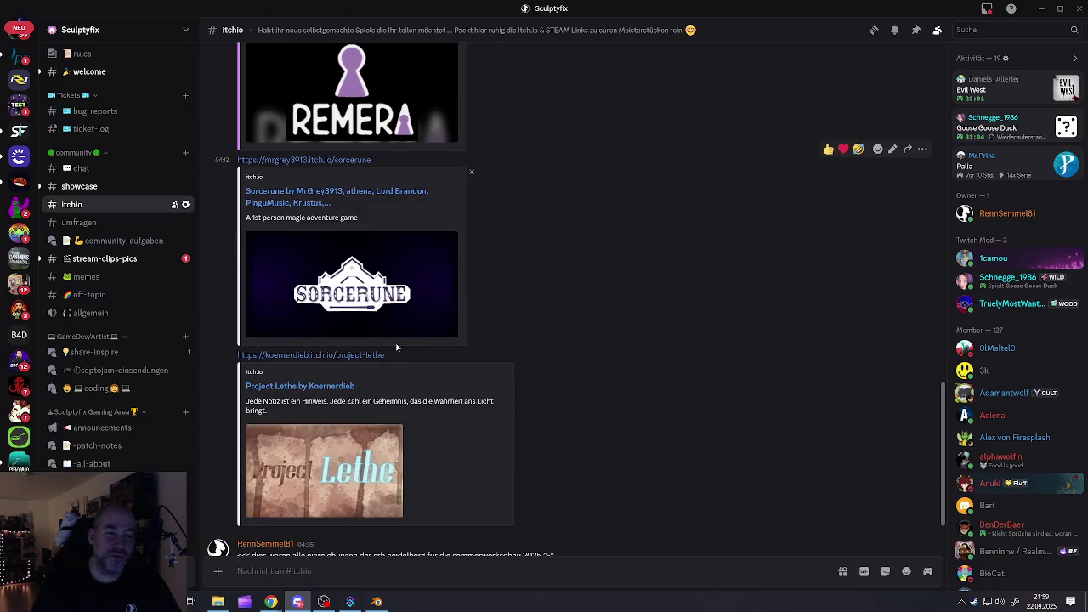
scroll(395, 347, down, 1)
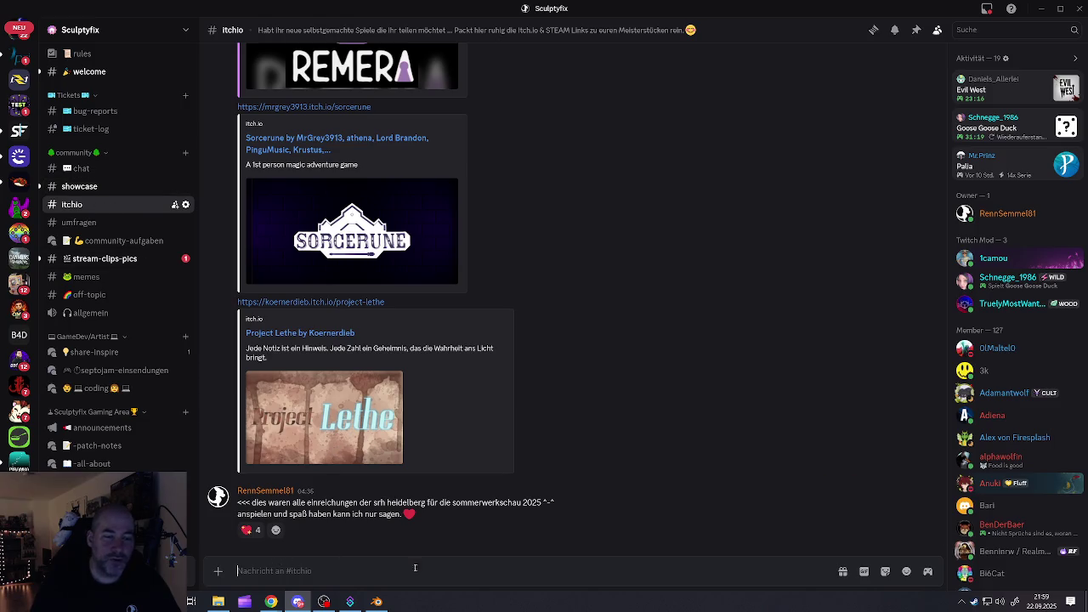
scroll(361, 328, up, 1)
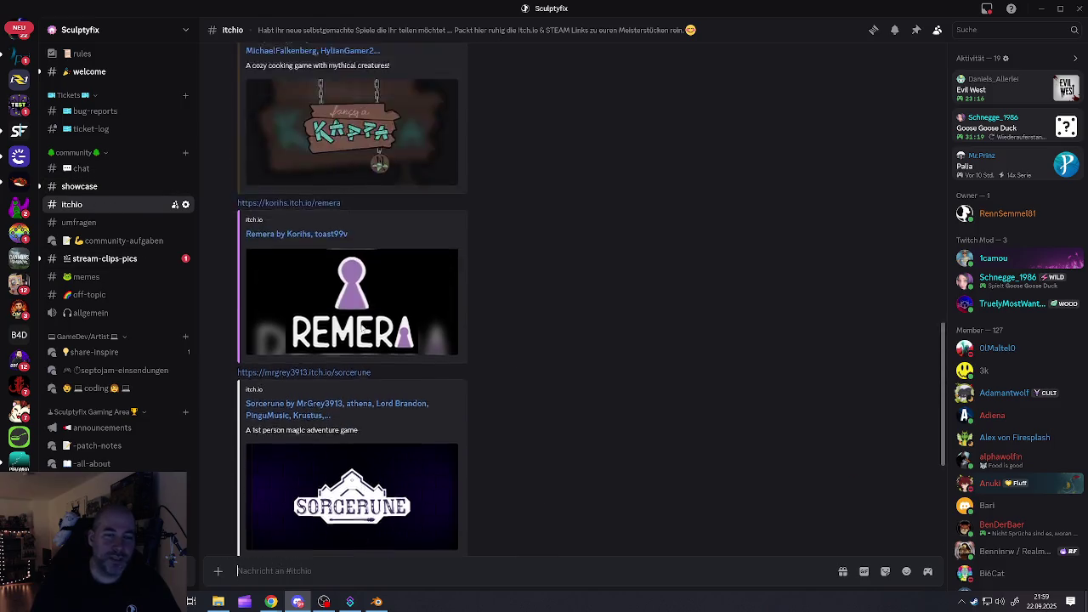
scroll(361, 329, up, 3)
scroll(361, 328, up, 4)
scroll(361, 329, up, 1)
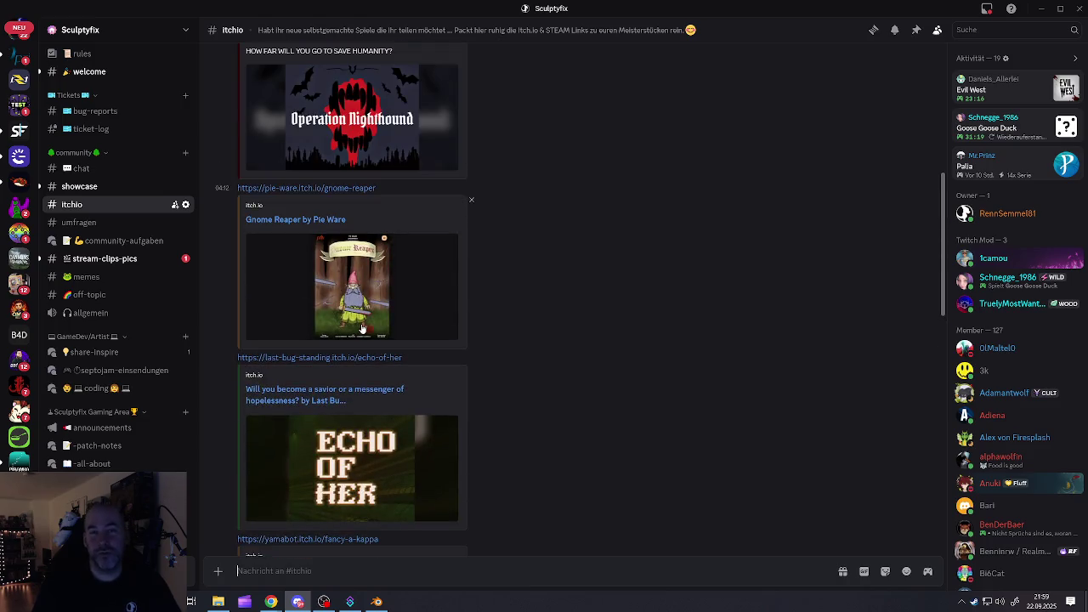
scroll(361, 329, up, 2)
scroll(361, 329, up, 1)
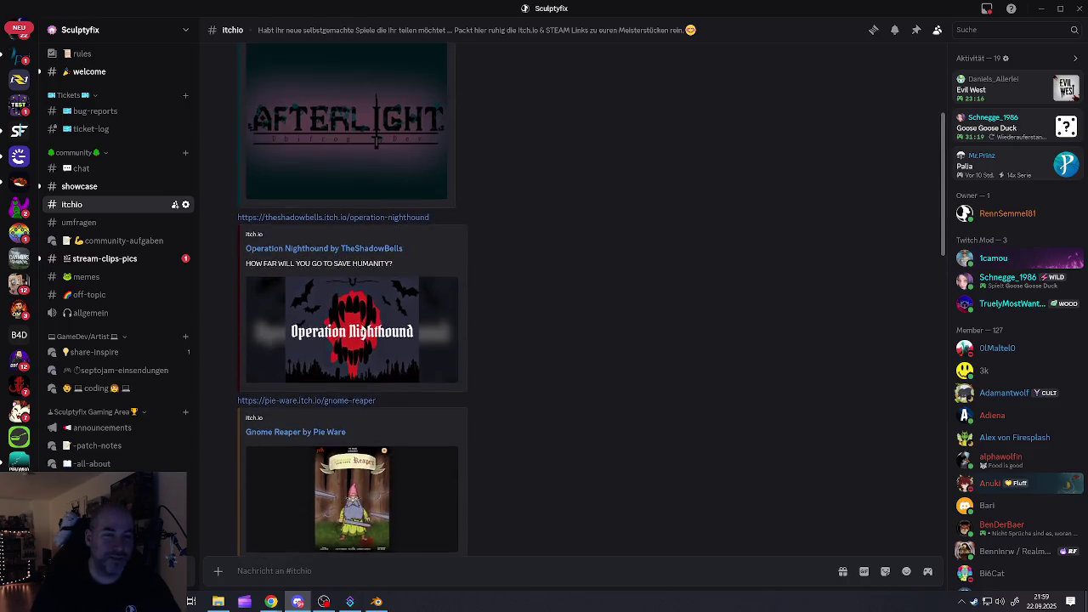
scroll(361, 329, up, 2)
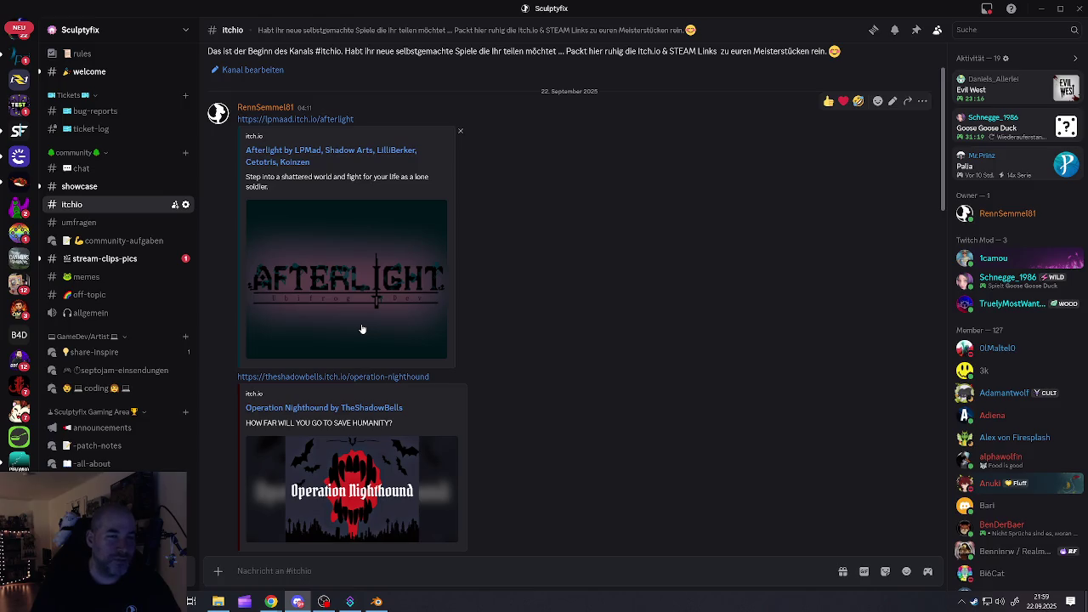
scroll(331, 288, down, 4)
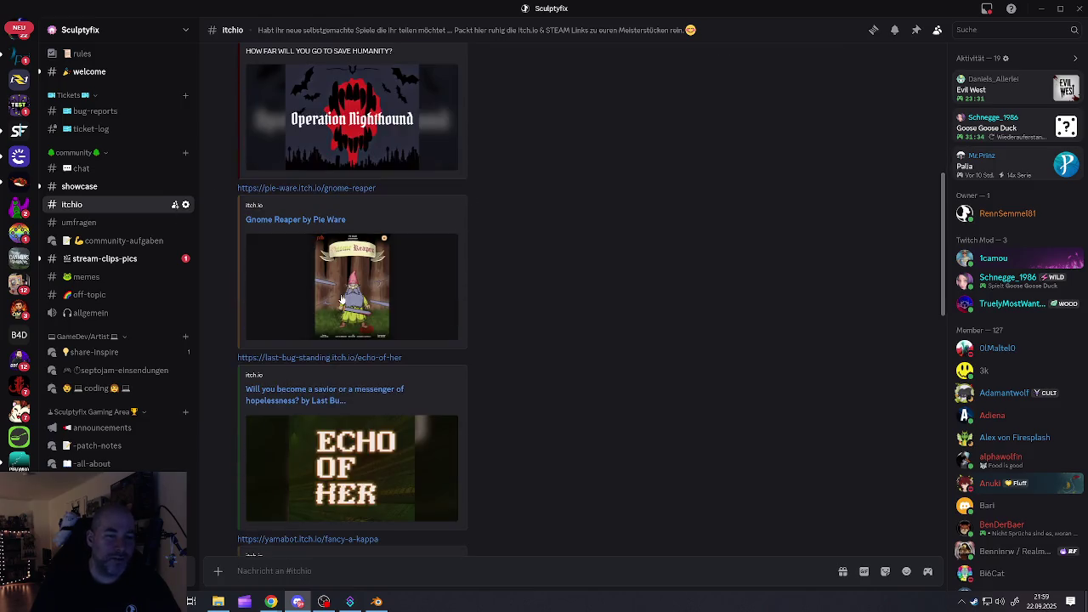
scroll(348, 304, down, 4)
scroll(357, 310, down, 3)
scroll(369, 318, down, 2)
mouse_move(369, 318)
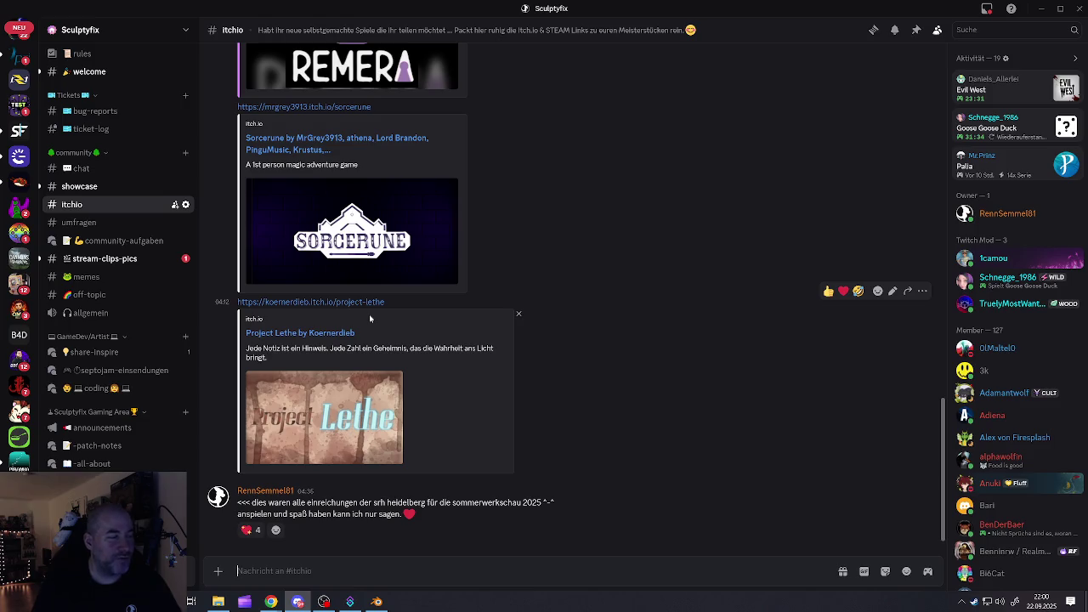
scroll(413, 345, up, 3)
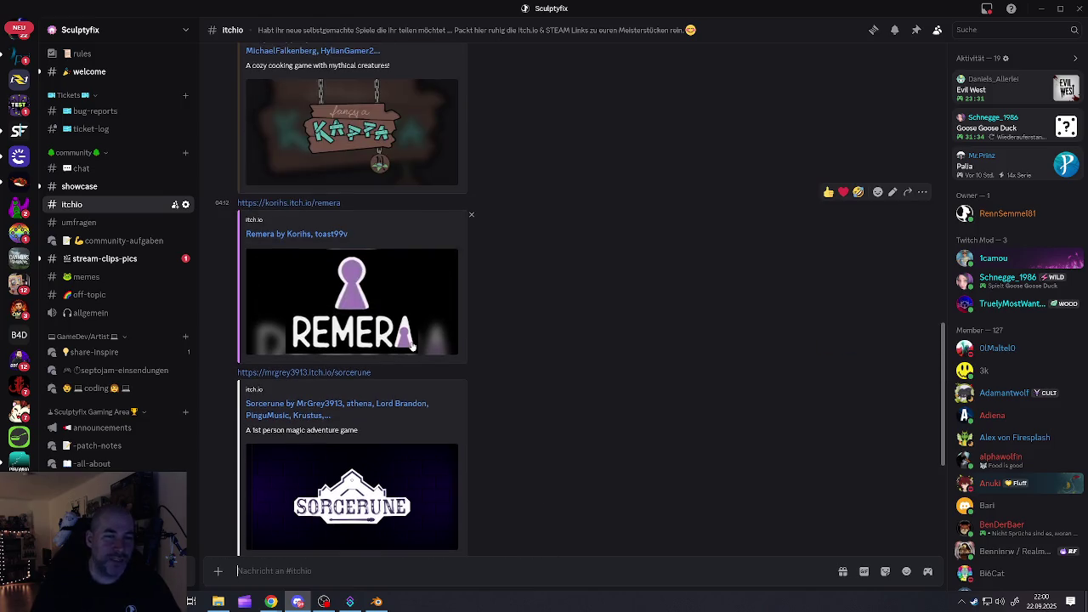
scroll(400, 336, up, 5)
scroll(395, 333, up, 3)
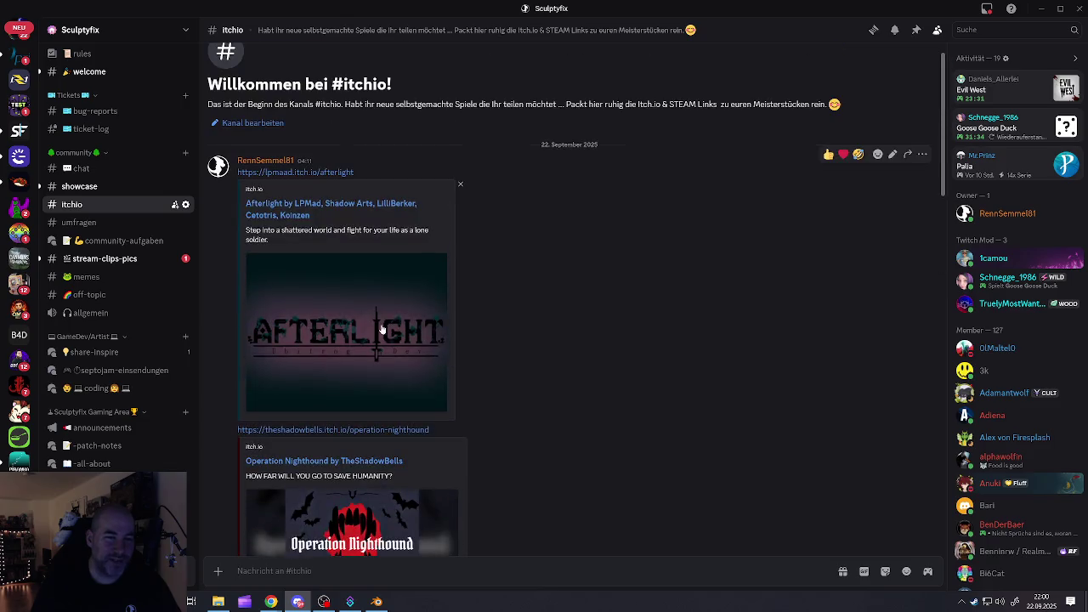
scroll(387, 329, down, 3)
scroll(387, 329, down, 3)
scroll(387, 329, down, 3)
scroll(387, 328, down, 3)
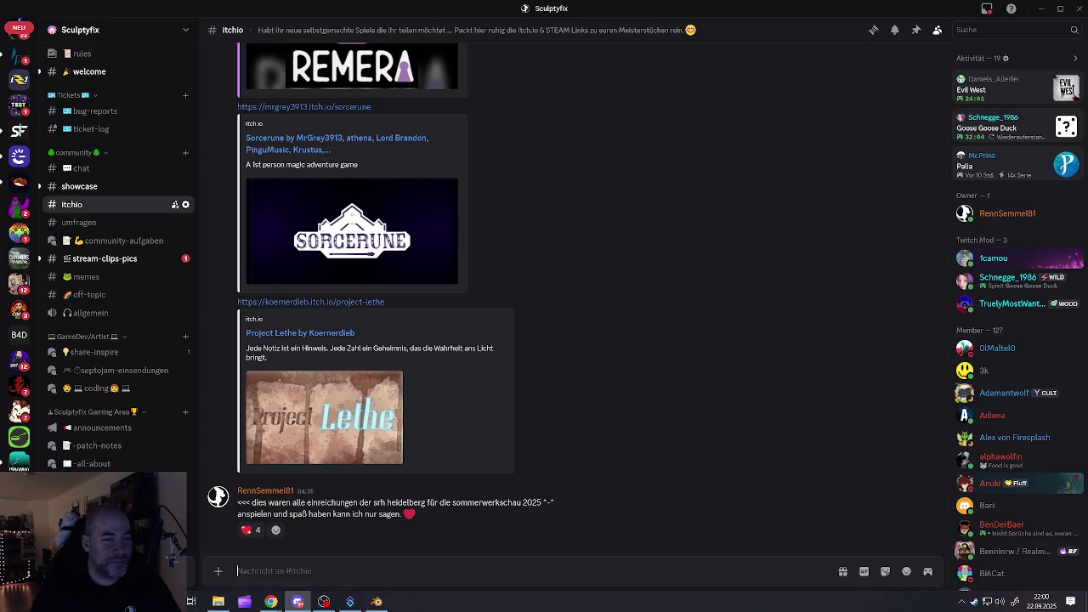
Play the newest Twitch clip in #stream-clips-pics at full volume, then replay it
click(104, 260)
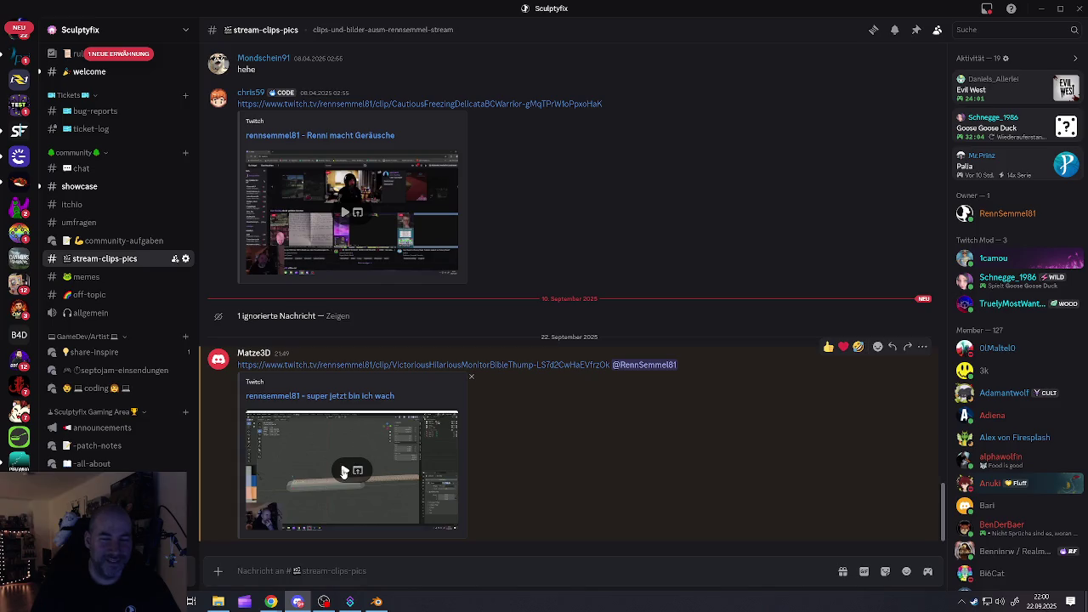
click(344, 471)
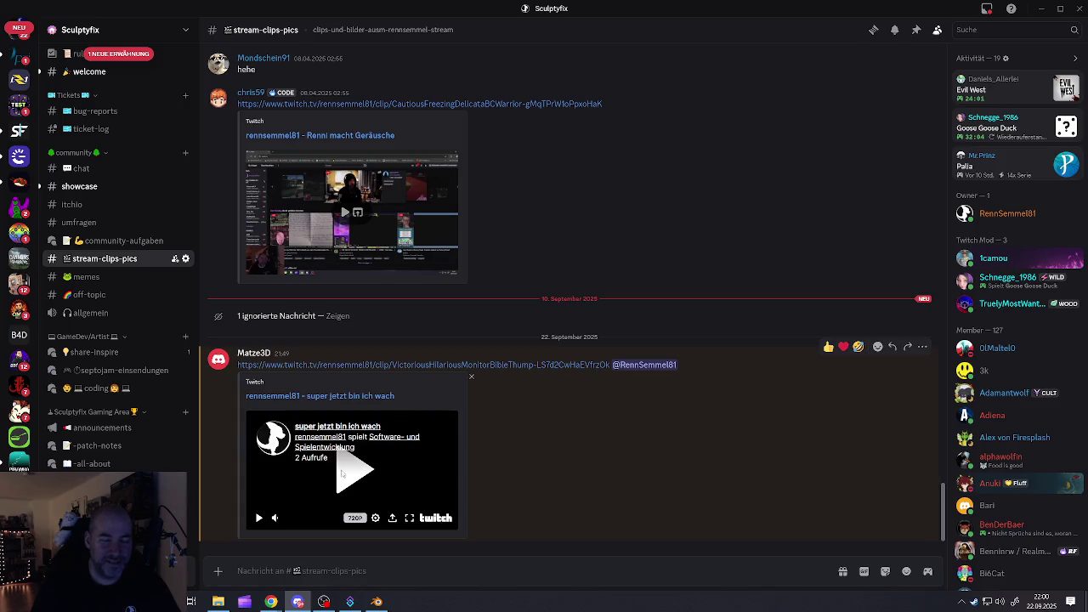
click(341, 483)
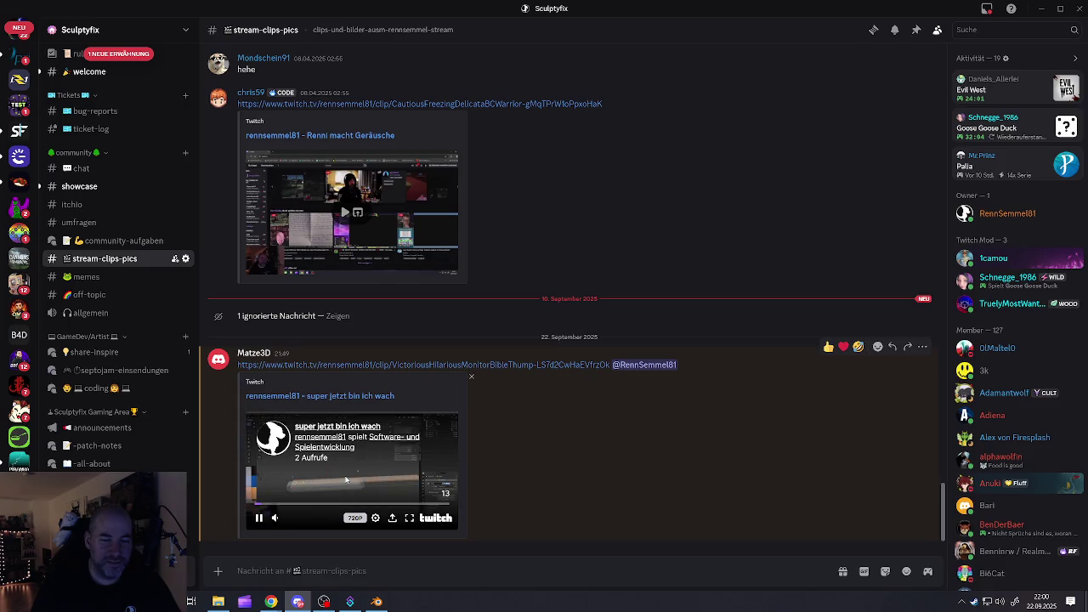
drag(311, 518, 353, 521)
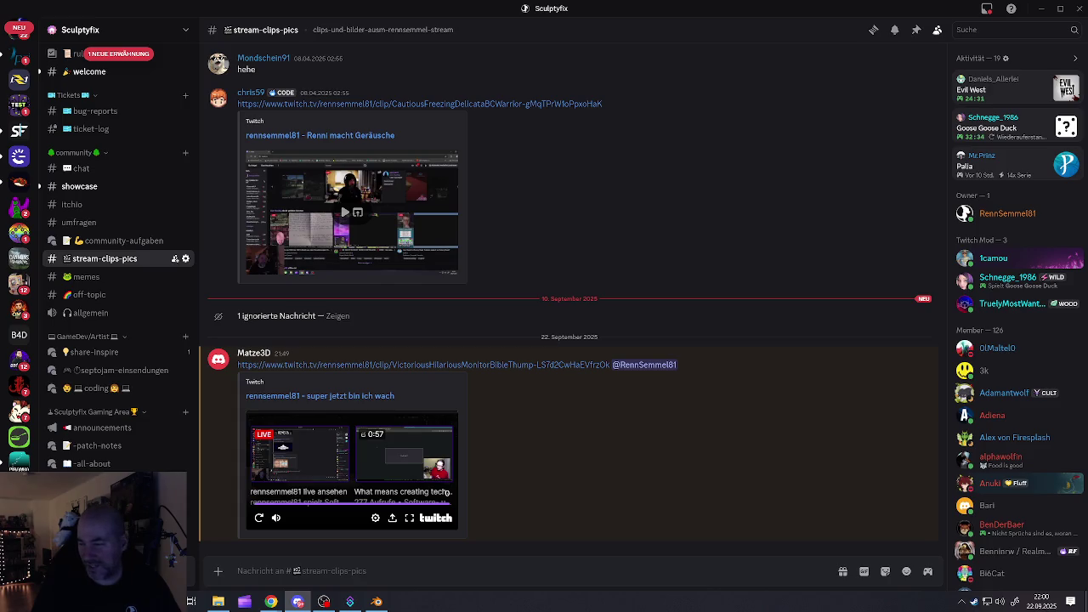
key(alt+Tab)
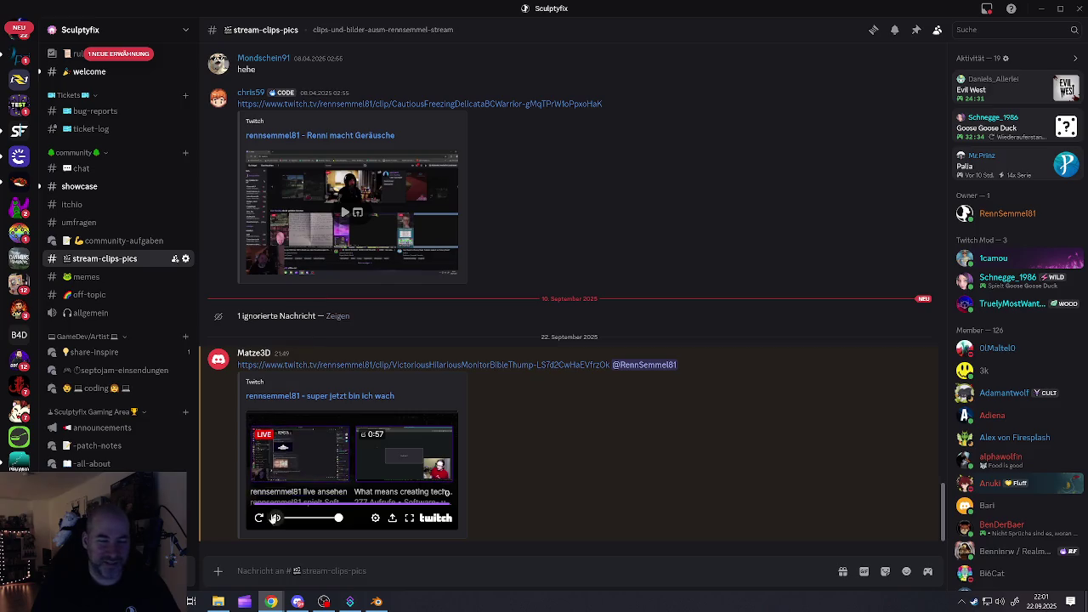
click(258, 516)
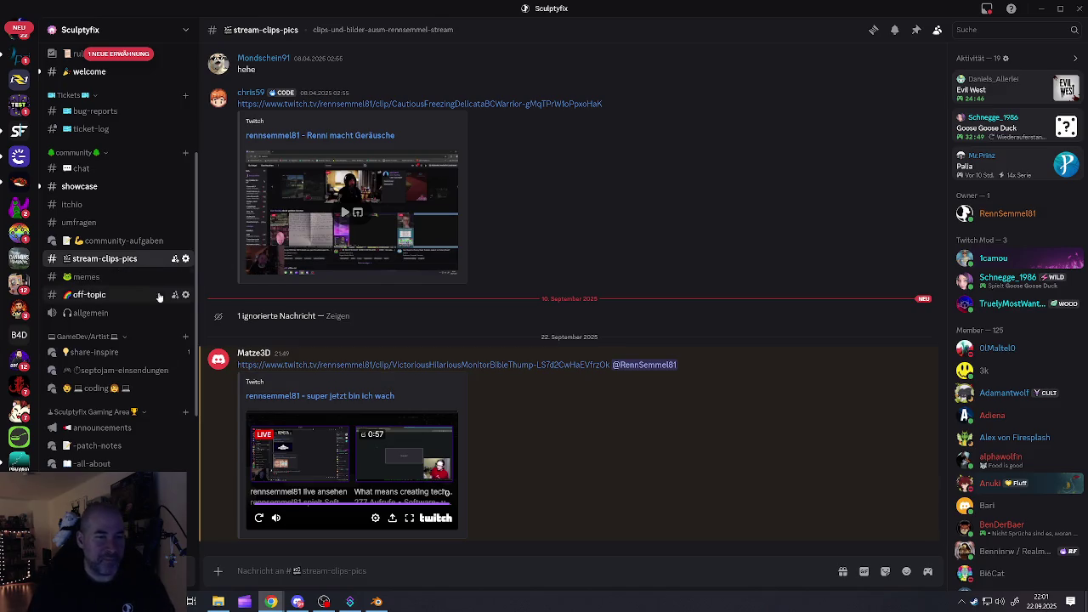
scroll(302, 297, up, 5)
scroll(301, 296, up, 2)
scroll(301, 297, up, 2)
scroll(301, 297, up, 2)
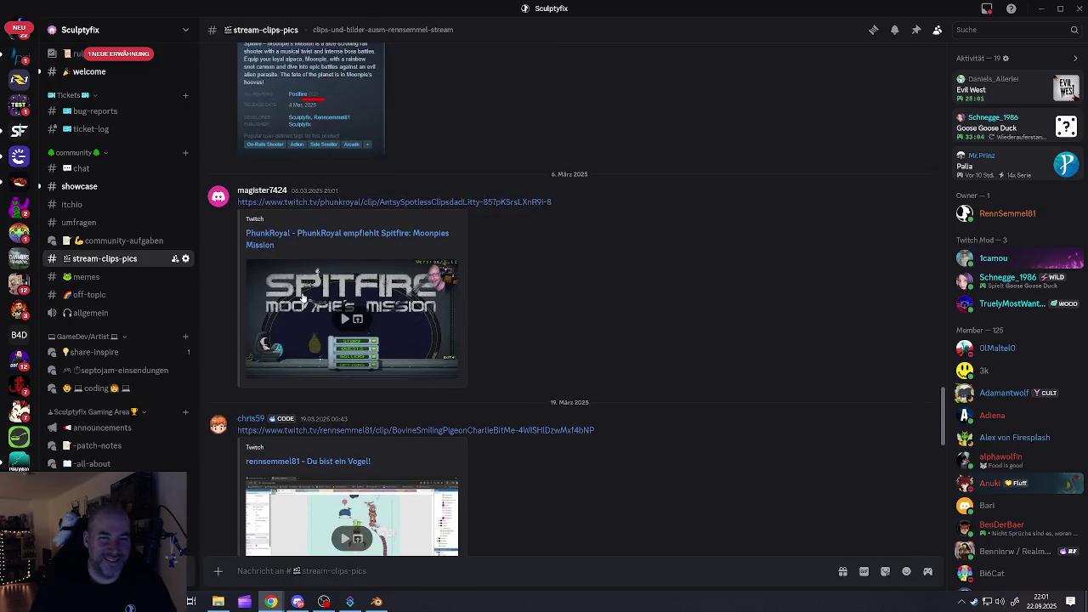
scroll(303, 298, down, 4)
scroll(303, 297, down, 4)
scroll(297, 304, down, 2)
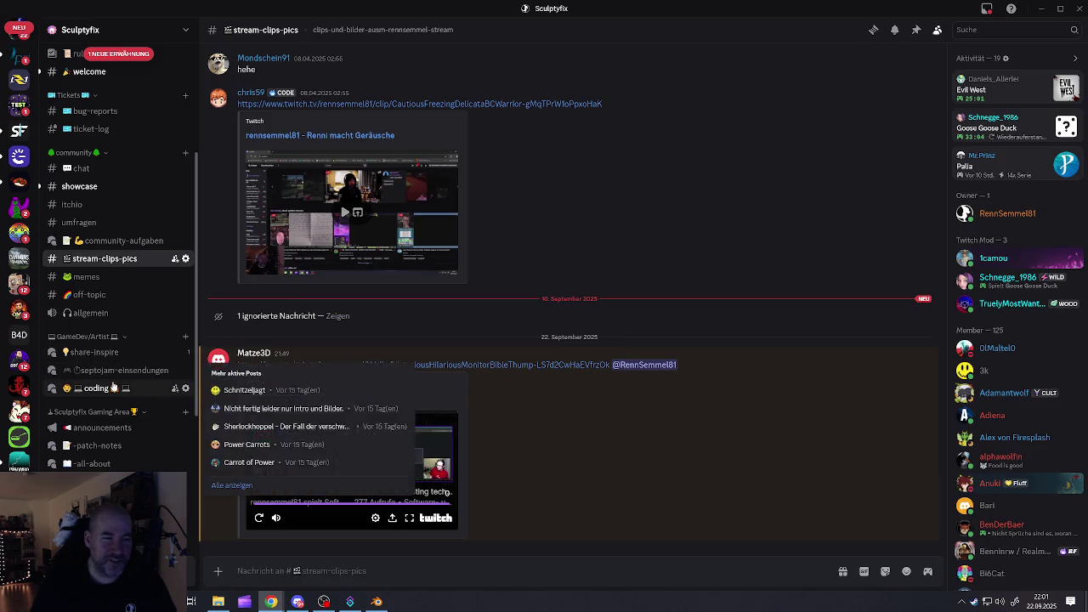
scroll(107, 373, up, 3)
scroll(106, 374, down, 5)
scroll(104, 371, down, 5)
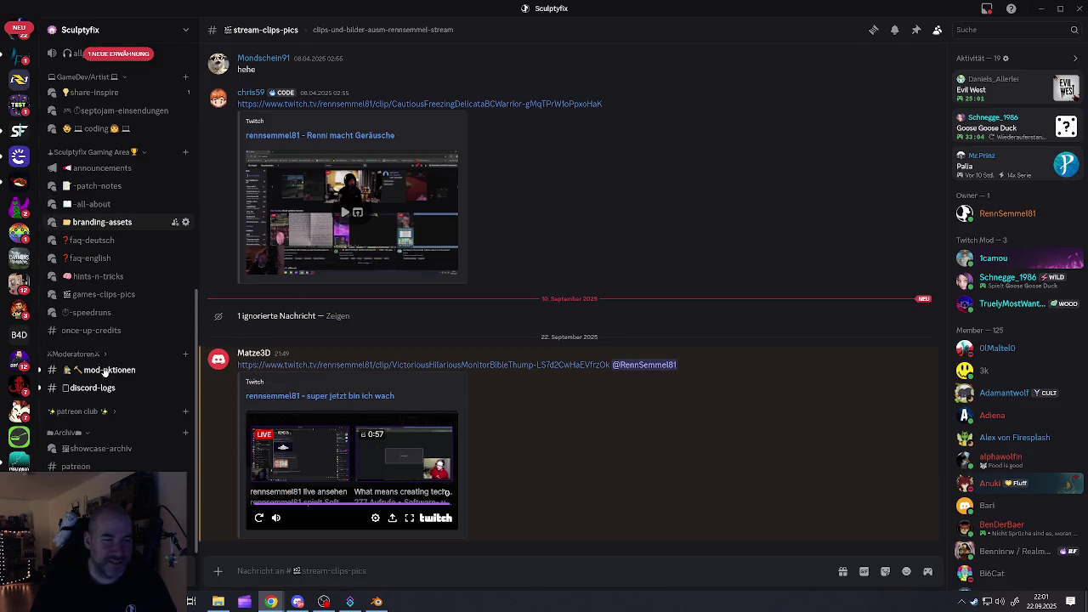
scroll(106, 371, up, 3)
scroll(106, 371, up, 6)
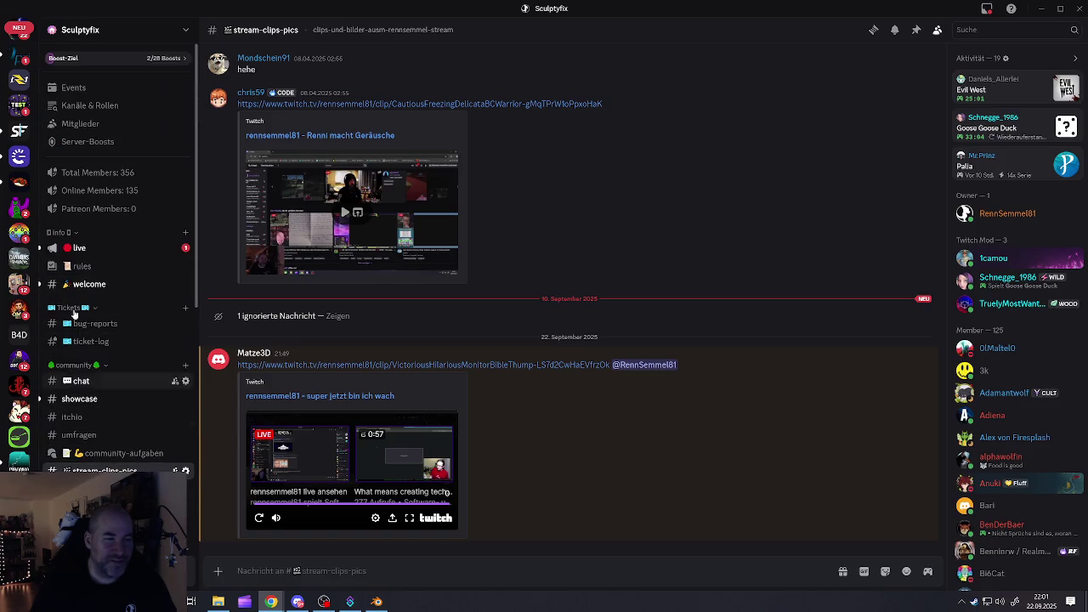
scroll(32, 246, down, 5)
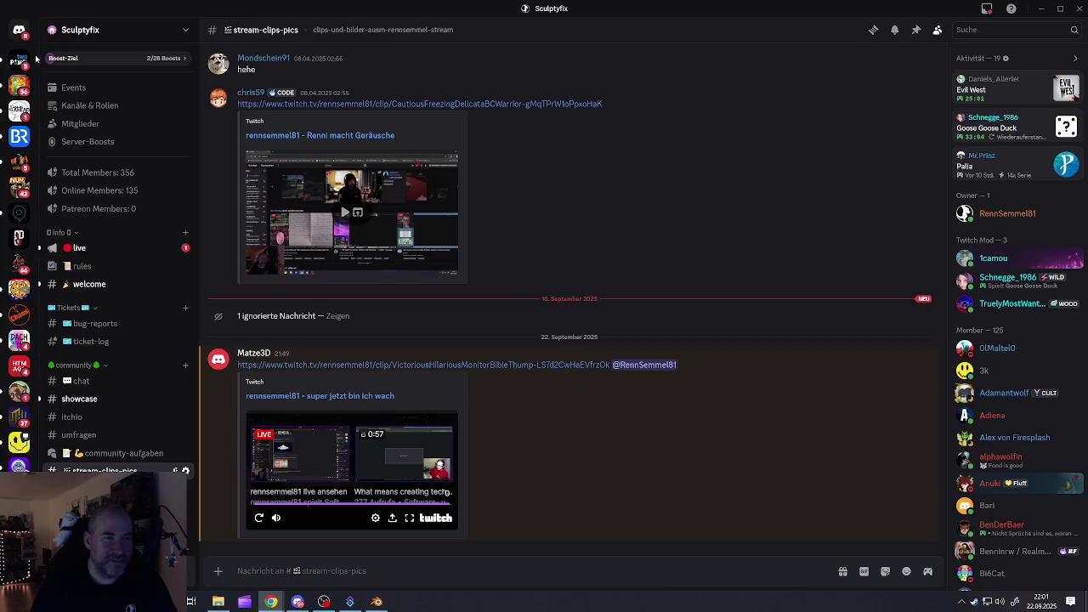
key(alt+Tab)
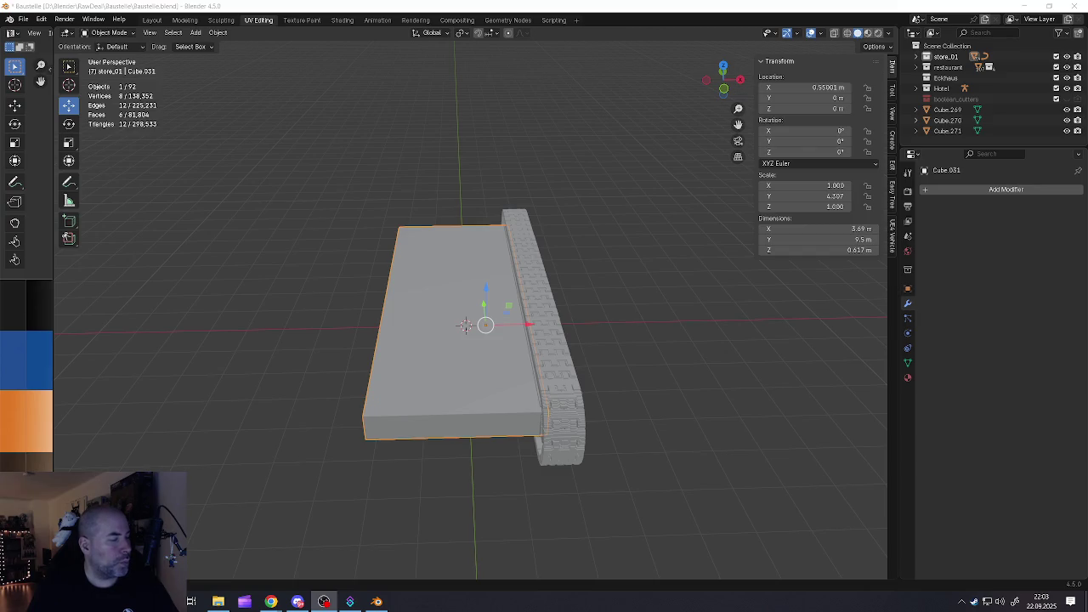
Scale the slab down to about 0.9 of its size and shift it left along X
scroll(476, 365, up, 3)
scroll(514, 352, up, 2)
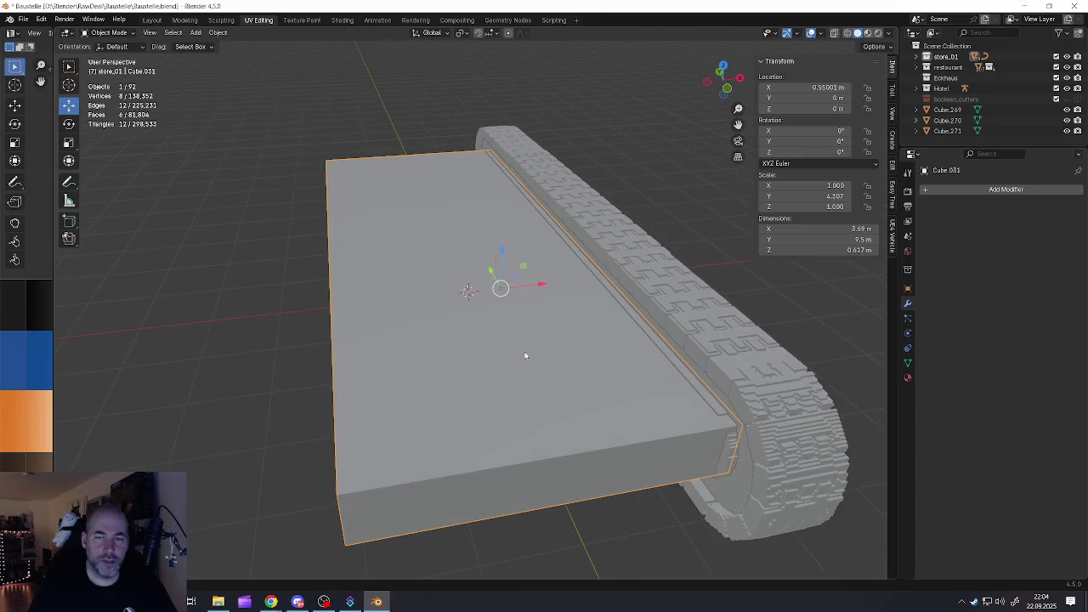
key(s)
click(701, 491)
mouse_move(700, 491)
middle_down()
mouse_move(537, 356)
mouse_move(539, 342)
mouse_move(594, 342)
mouse_move(615, 365)
middle_up()
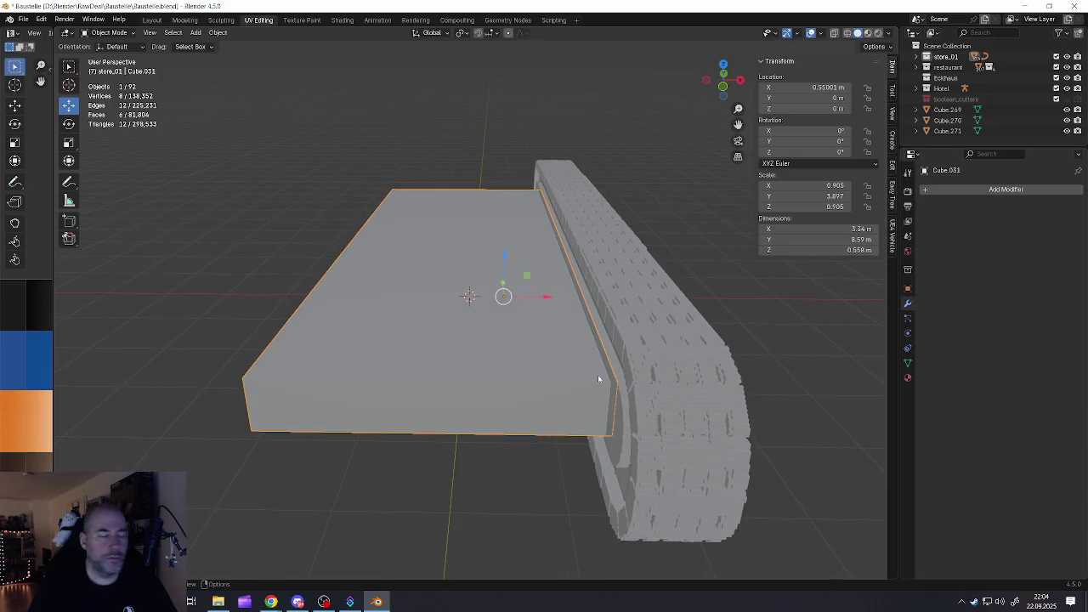
mouse_move(546, 298)
mouse_down()
mouse_move(520, 301)
mouse_move(552, 302)
mouse_up()
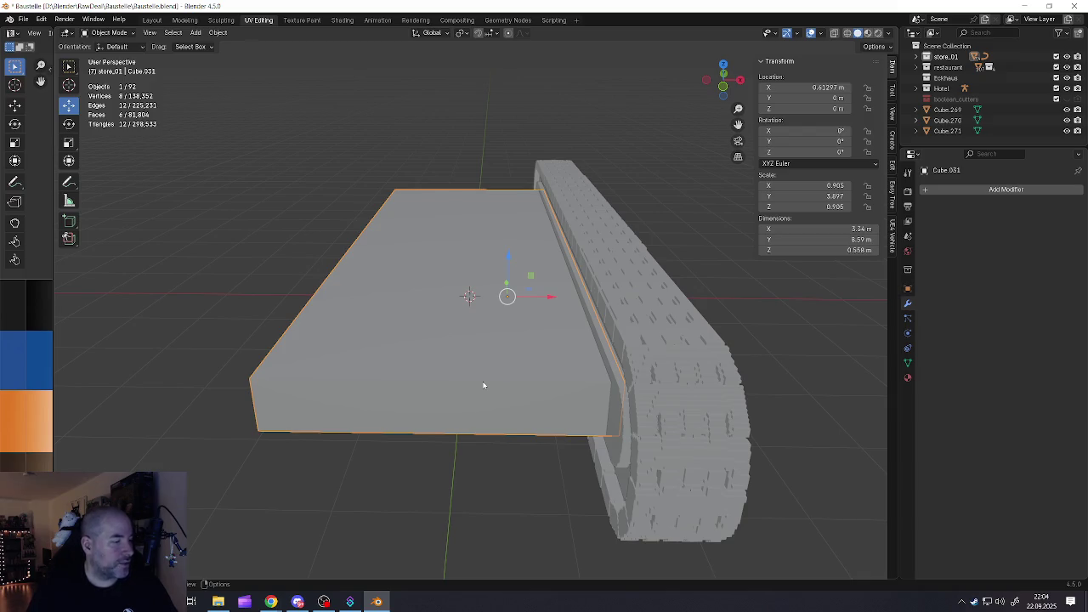
Inspect the track from several angles, clear the selection, and bring up the Add menu
middle_drag(532, 366, 458, 363)
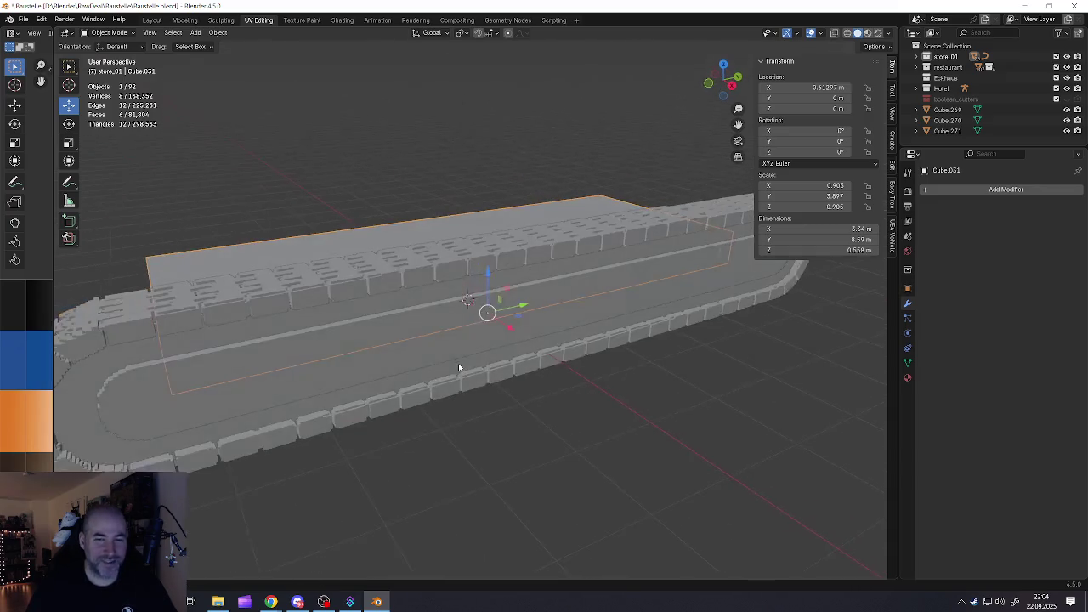
click(397, 280)
click(397, 280)
mouse_move(440, 301)
middle_down()
mouse_move(461, 315)
mouse_move(425, 311)
middle_up()
click(442, 354)
mouse_move(442, 354)
middle_down()
mouse_move(369, 325)
mouse_move(401, 357)
mouse_move(448, 358)
mouse_move(486, 330)
mouse_move(464, 338)
mouse_move(455, 360)
mouse_move(482, 365)
middle_up()
scroll(486, 329, up, 3)
middle_drag(474, 412, 474, 413)
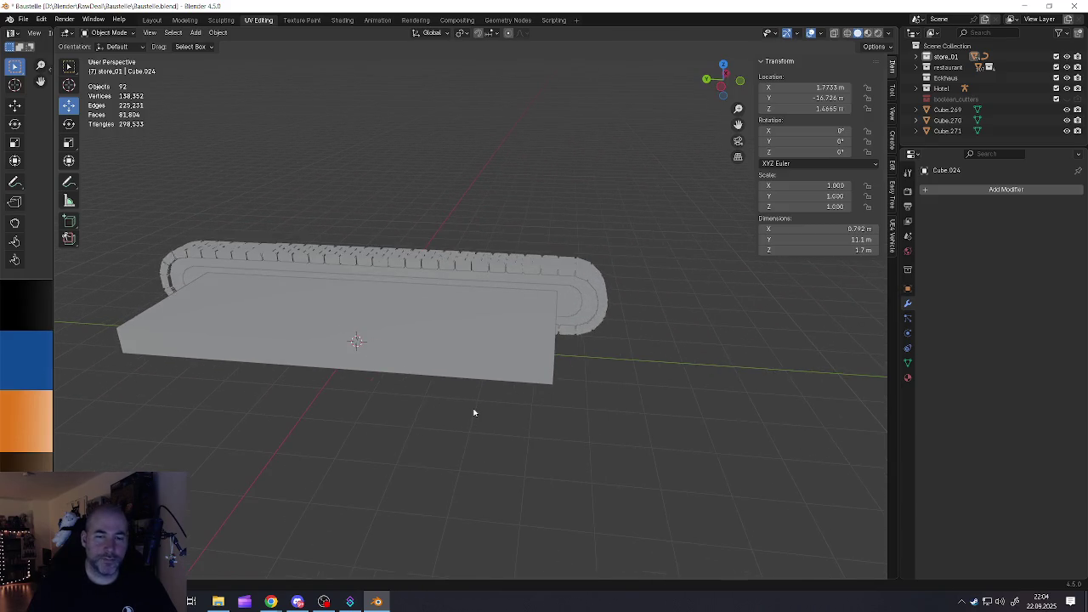
key(shift+a)
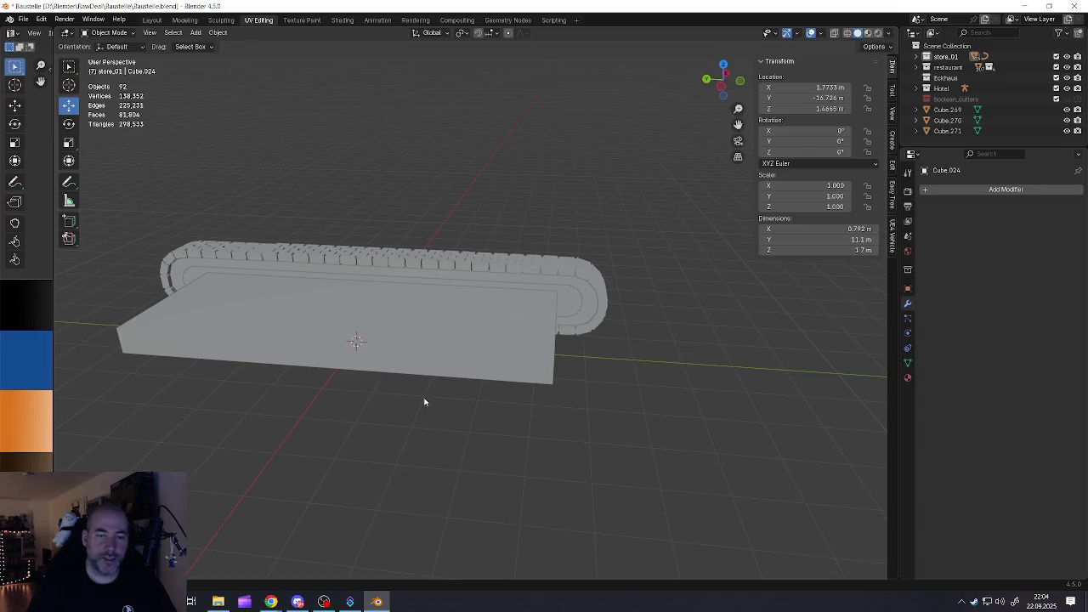
key(shift+a)
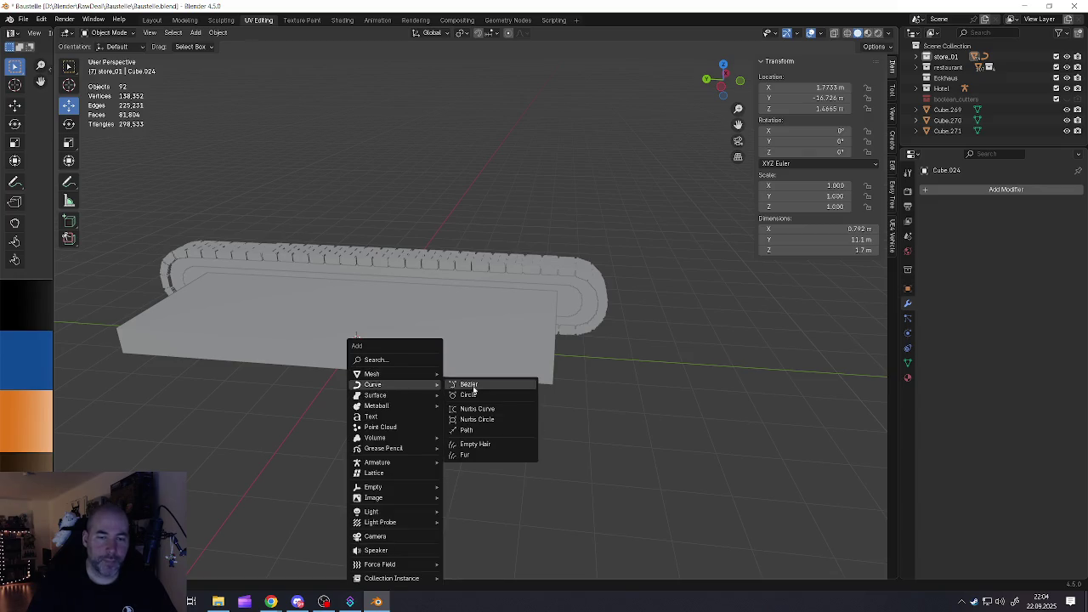
mouse_move(374, 385)
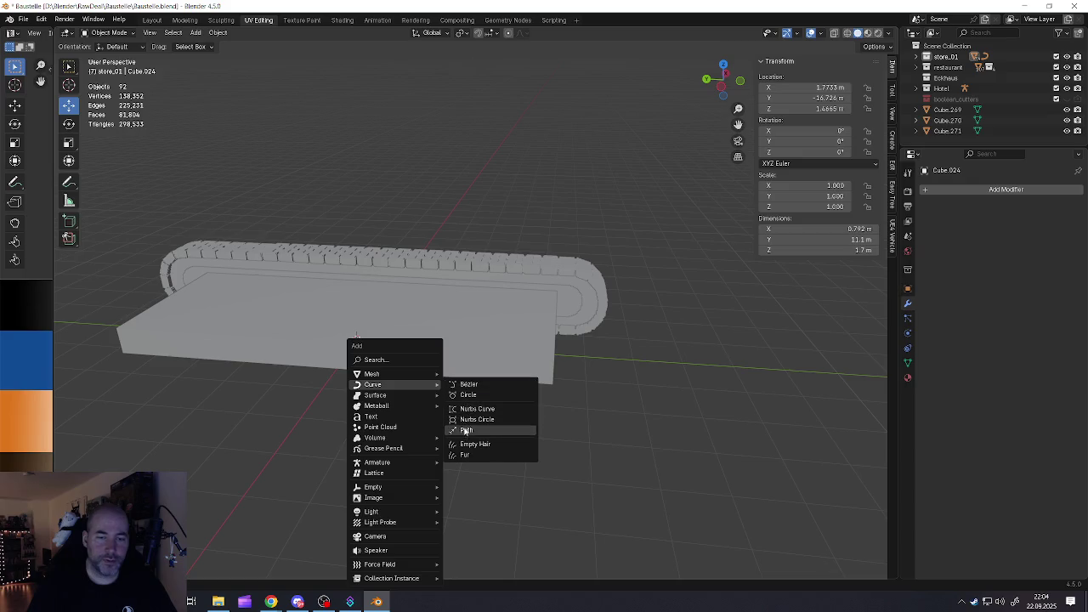
Add a NURBS path and move it along X to the left of the slab
click(465, 430)
middle_drag(431, 337, 334, 316)
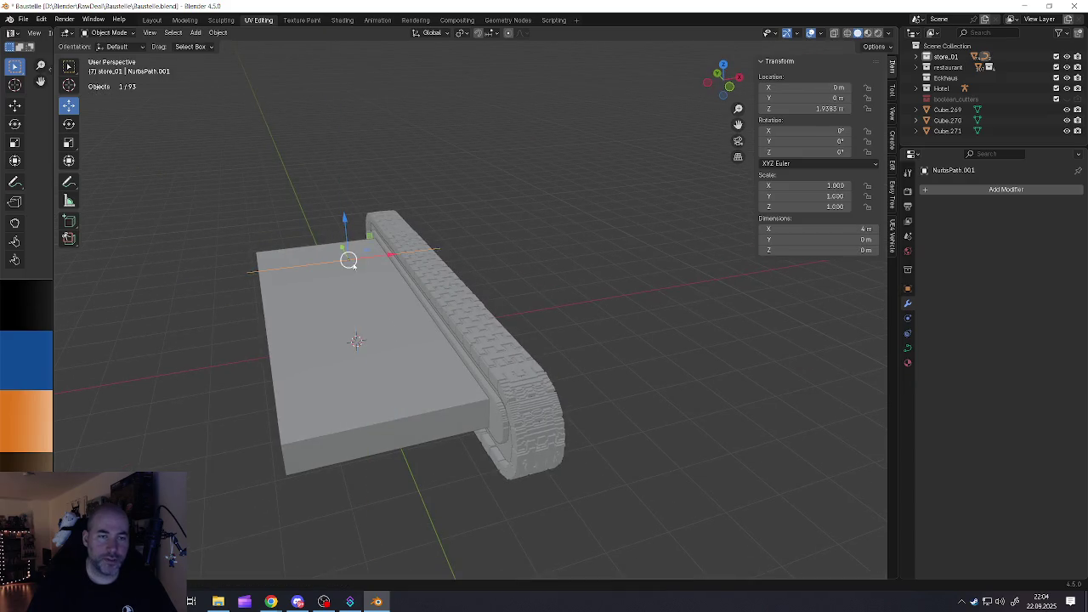
middle_drag(352, 250, 436, 284)
key(g)
click(255, 298)
scroll(298, 325, up, 4)
key(a)
click(494, 305)
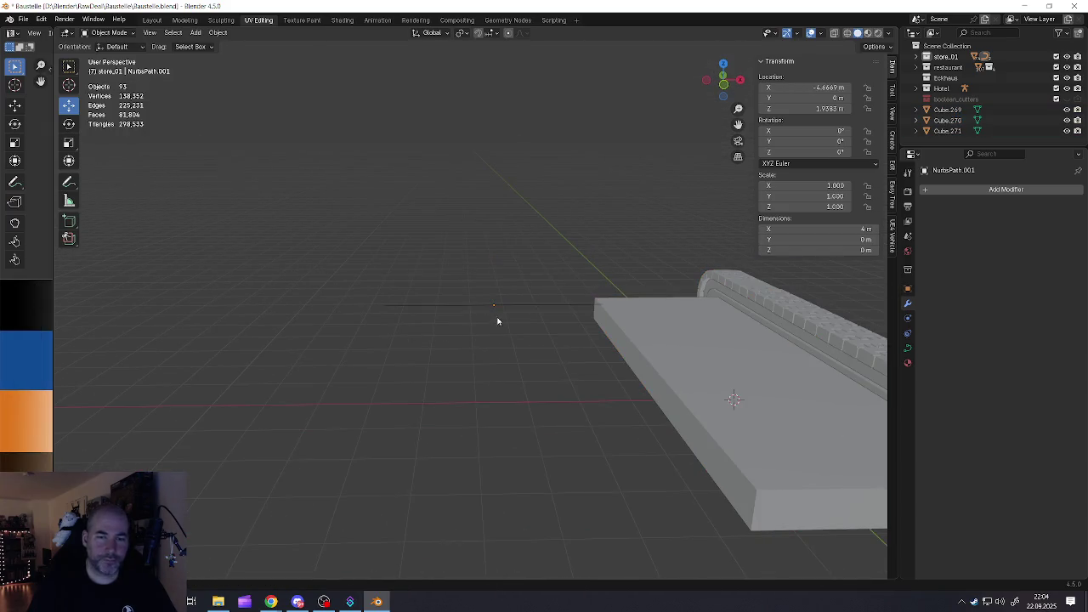
In Edit Mode, shift all the path's control points along the X axis
key(Tab)
scroll(502, 303, up, 2)
key(g)
key(x)
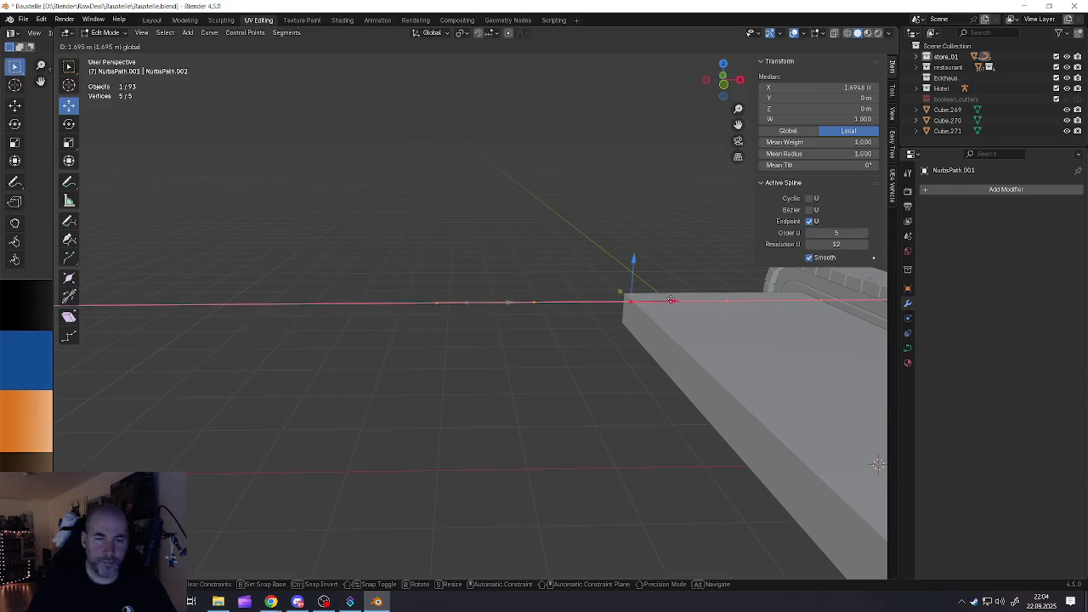
click(697, 298)
shift+middle_drag(697, 298, 460, 329)
key(Tab)
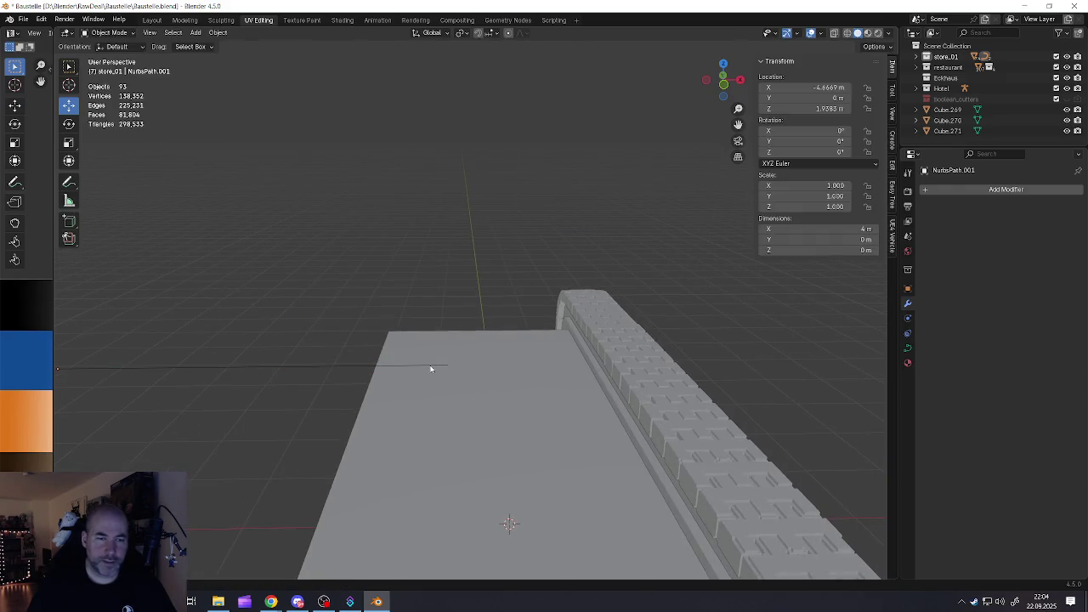
shift+middle_drag(431, 364, 454, 311)
key(Tab)
key(alt+a)
Raise one control point into a tall peak and pull the end points left toward the slab
click(411, 295)
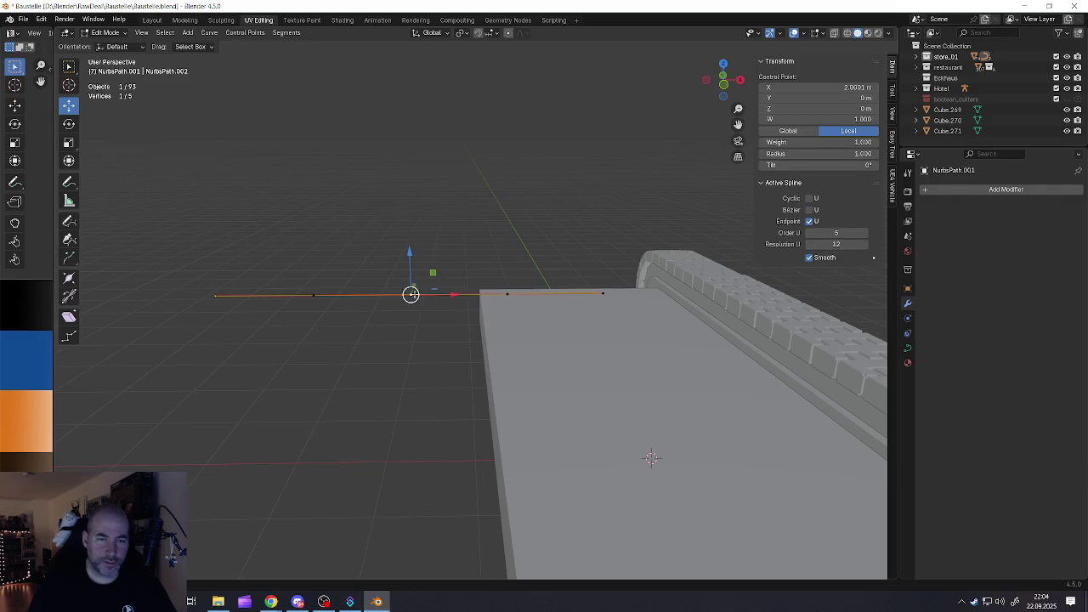
drag(409, 253, 393, 79)
click(508, 294)
drag(540, 292, 368, 286)
click(603, 293)
drag(644, 294, 476, 295)
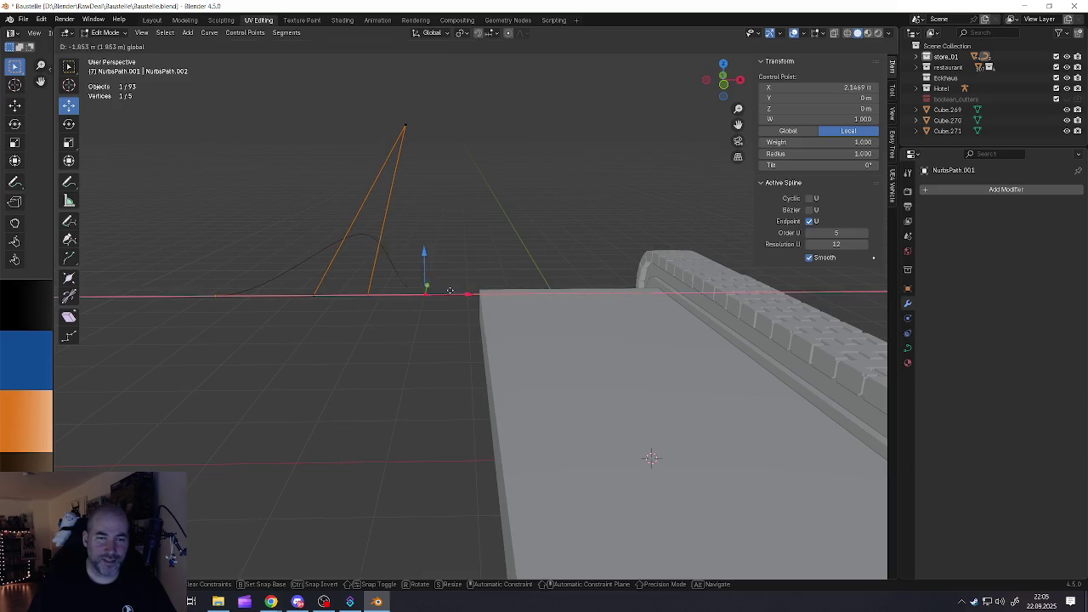
Extrude a series of new points forming the path's wave of peaks
key(e)
click(469, 287)
key(e)
click(456, 230)
key(e)
click(498, 197)
key(e)
click(504, 199)
key(e)
click(537, 223)
key(e)
click(533, 265)
key(e)
click(557, 272)
key(e)
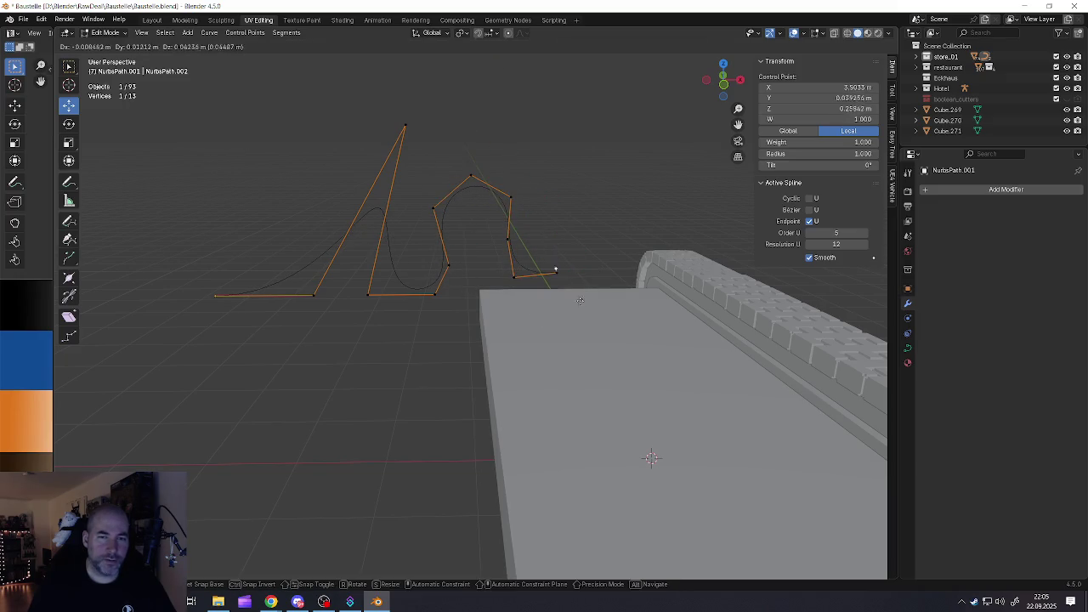
click(563, 222)
key(e)
click(575, 181)
Extrude the wave's down slope with points ending on the caterpillar track
key(e)
click(639, 210)
key(e)
click(675, 248)
key(e)
click(674, 292)
key(e)
key(e)
click(741, 335)
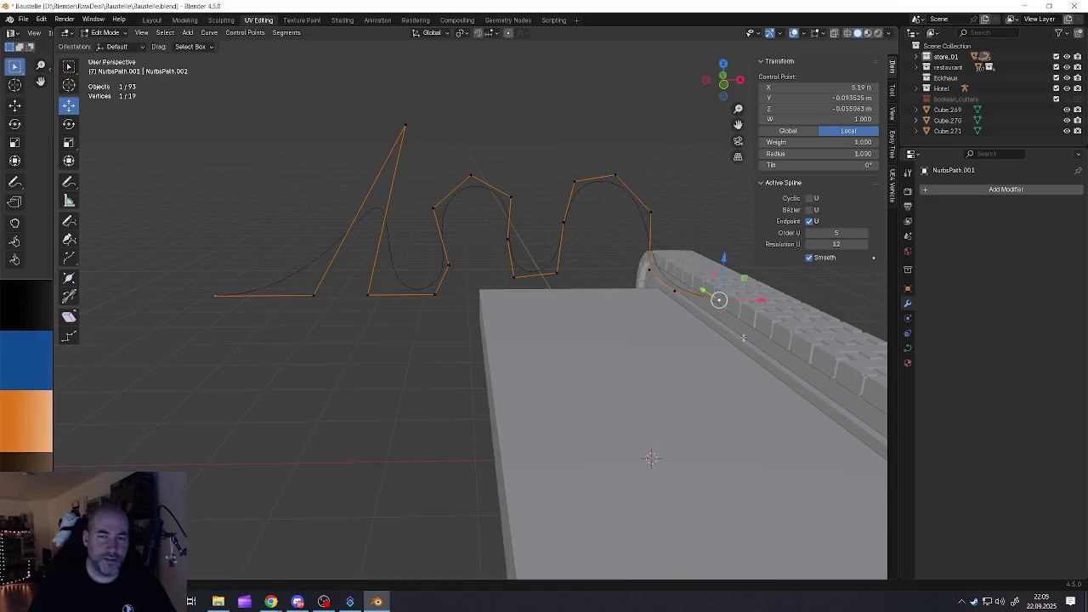
key(e)
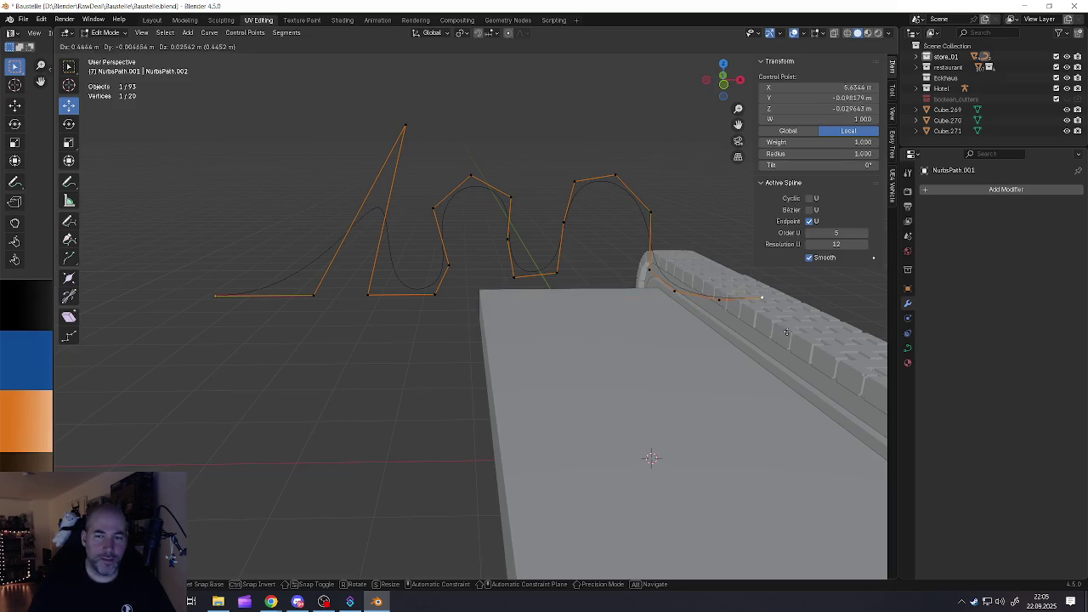
click(748, 331)
Leave Edit Mode and view the finished wavy path beside the slab
key(Tab)
scroll(516, 320, down, 3)
scroll(516, 320, up, 3)
middle_drag(528, 310, 523, 313)
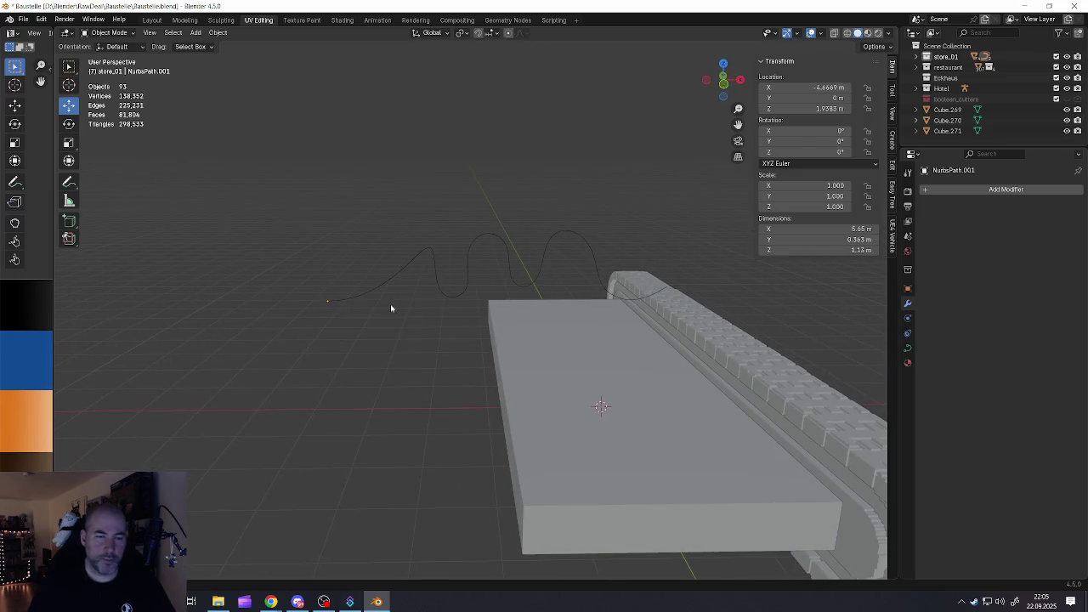
key(shift+a)
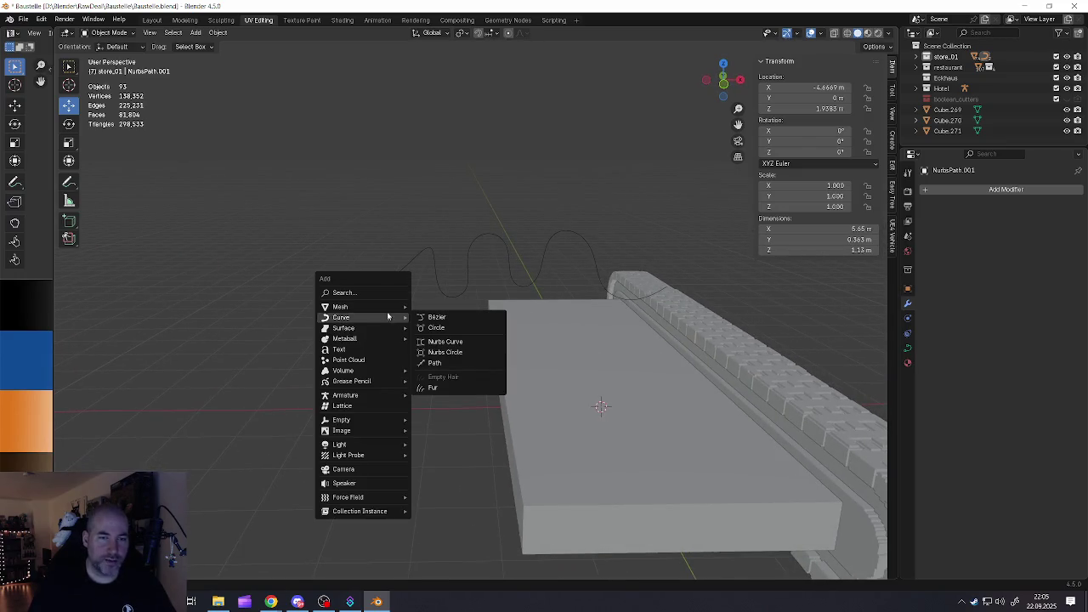
Add a new cube and place it to the left of the slab
mouse_move(340, 306)
click(431, 317)
scroll(431, 318, down, 3)
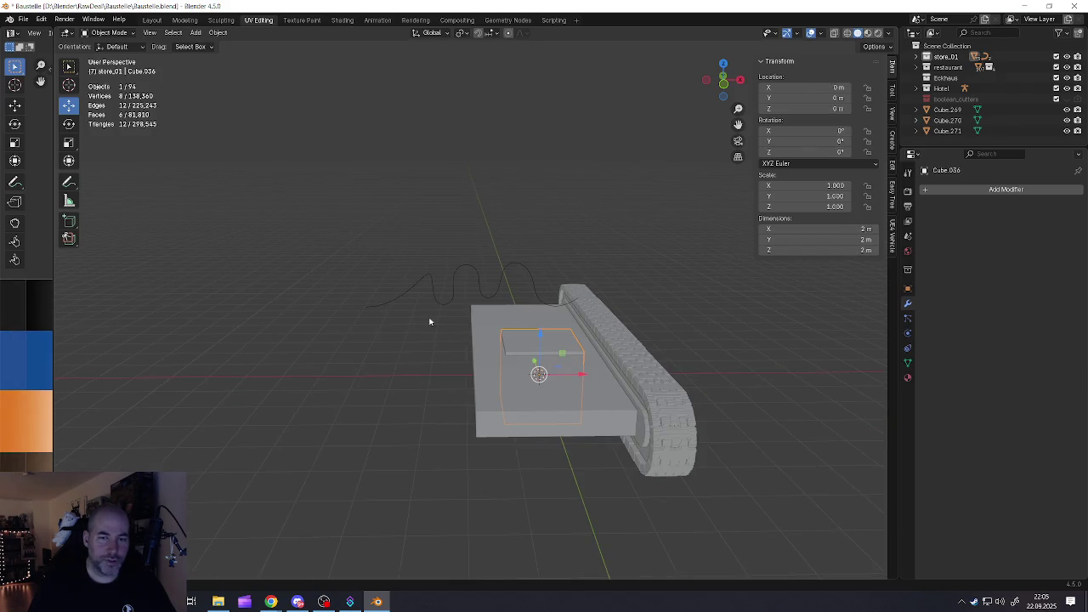
key(g)
click(405, 333)
scroll(391, 323, down, 3)
scroll(369, 308, down, 3)
scroll(370, 307, up, 5)
scroll(360, 296, up, 3)
Bevel the cube's edges in Edit Mode, then return to Object Mode
key(Tab)
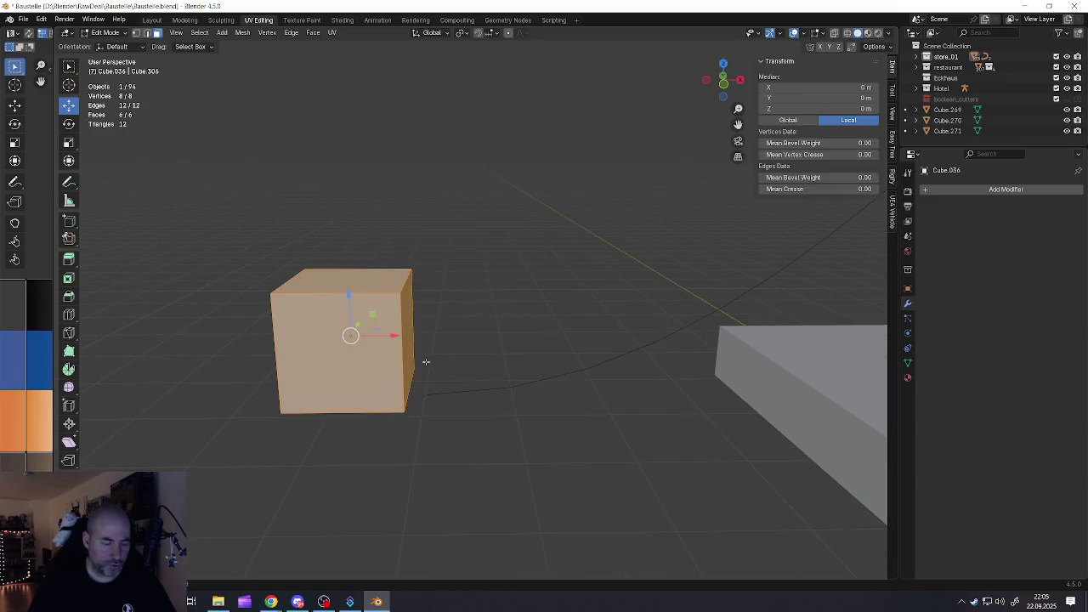
key(ctrl+b)
click(439, 366)
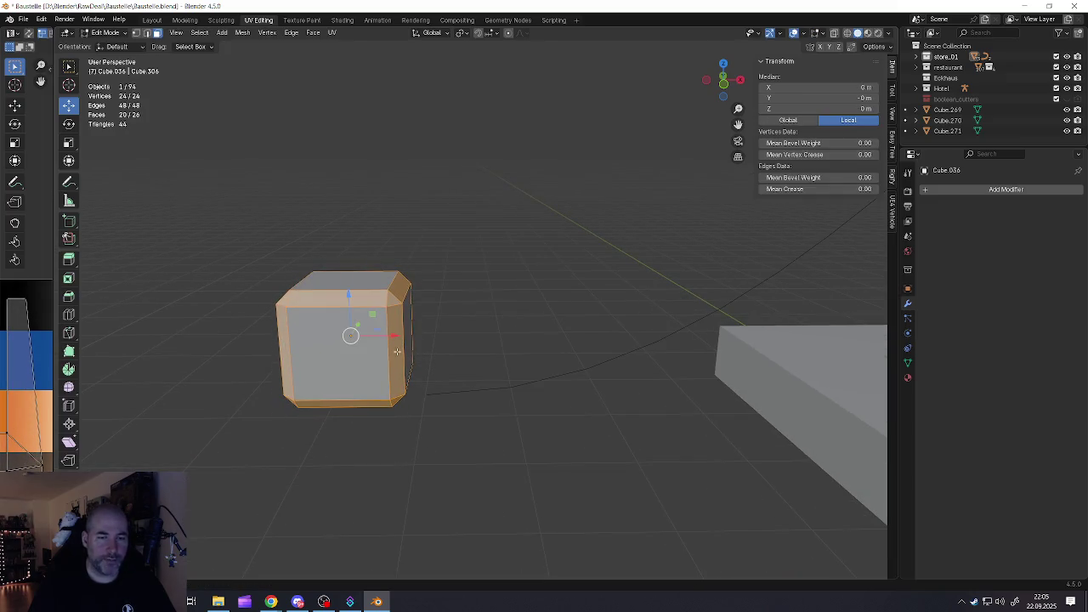
key(Tab)
Scale the cube down to 0.051, about 0.1 m across
key(s)
click(382, 350)
key(s)
click(403, 364)
Move the cube near the start of the wavy path and select the path
drag(391, 336, 458, 374)
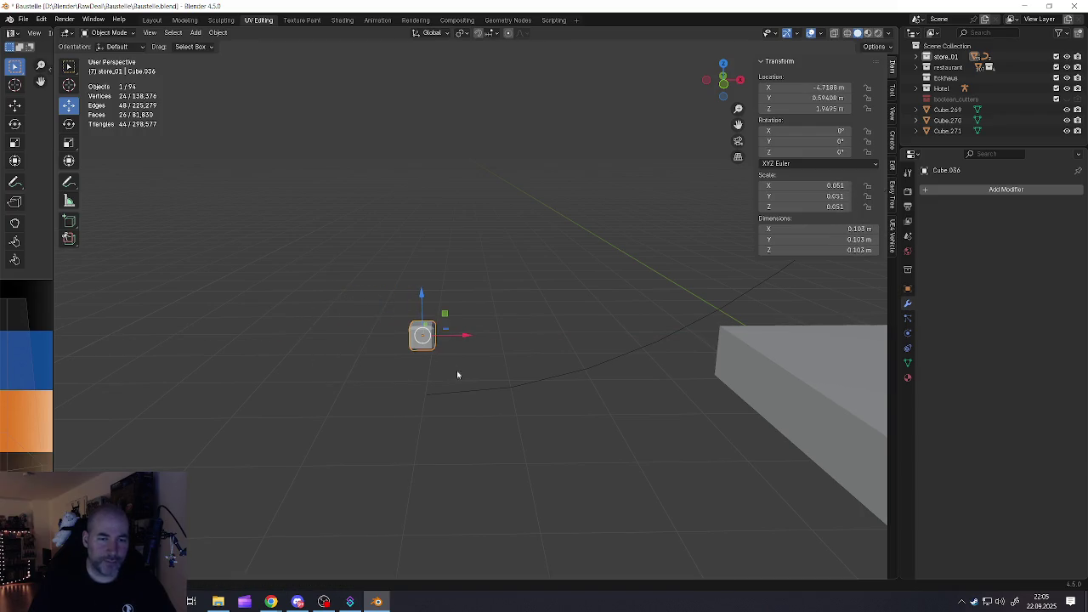
key(g)
click(423, 393)
click(439, 395)
scroll(428, 396, up, 2)
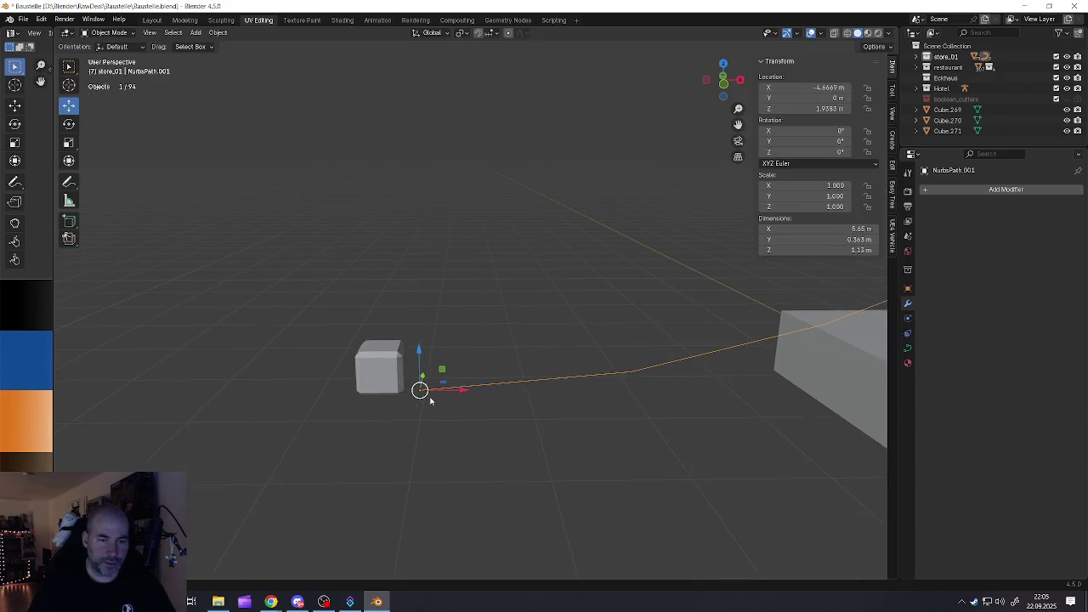
Set the path's origin to its geometry, then undo the change
scroll(422, 396, up, 2)
right_click(398, 375)
mouse_move(332, 375)
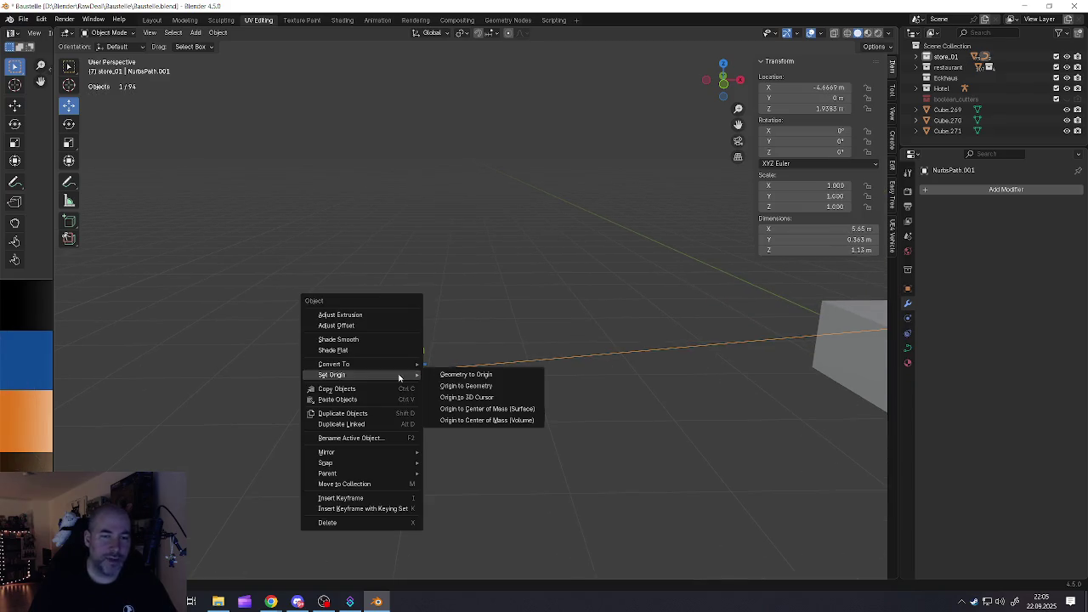
click(459, 388)
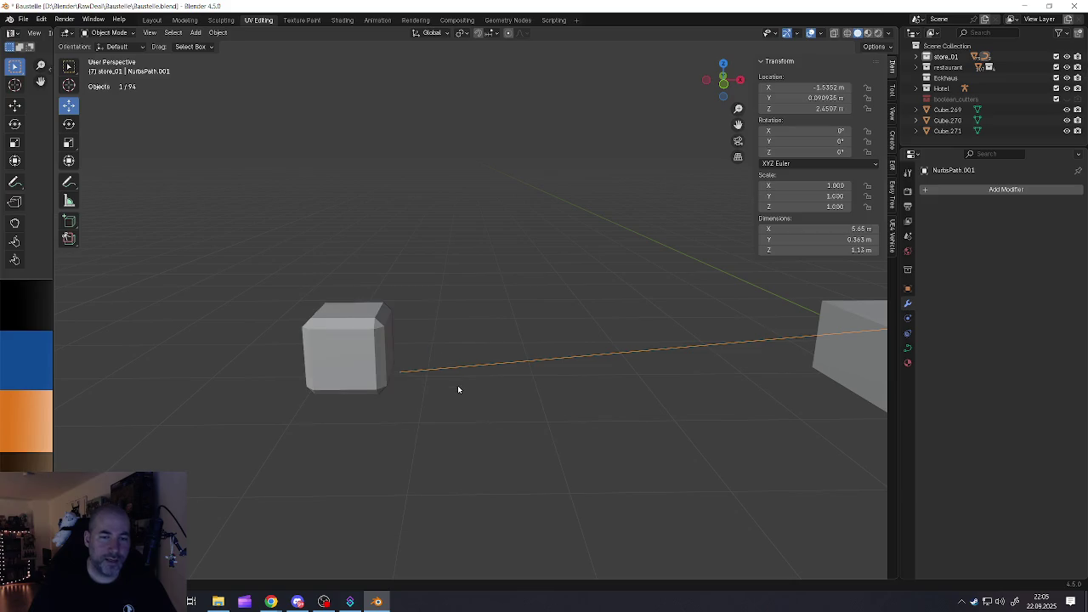
scroll(443, 387, down, 3)
key(ctrl+z)
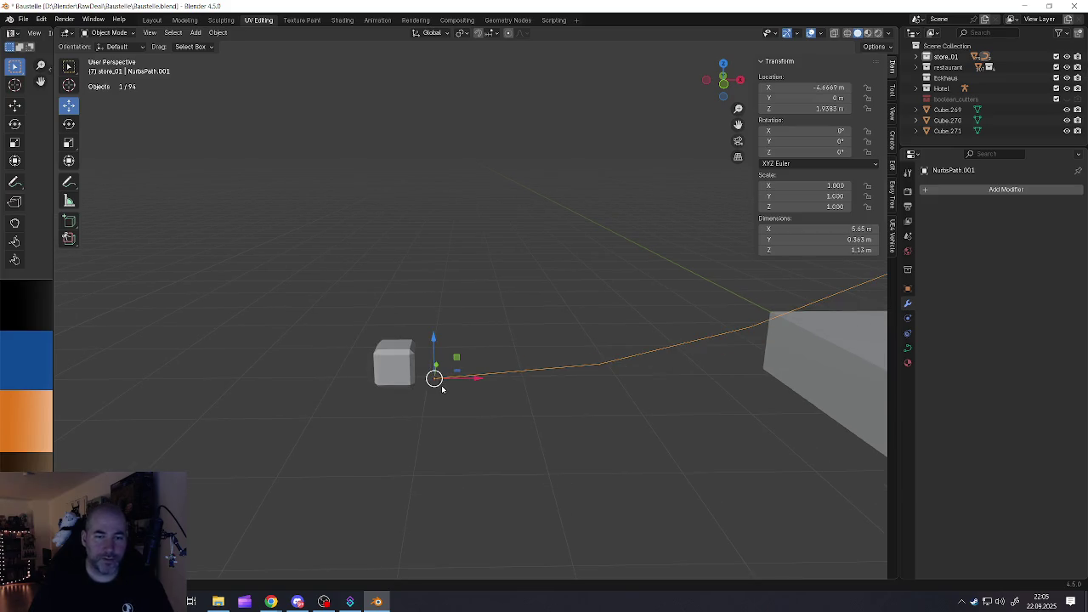
scroll(430, 374, up, 2)
scroll(428, 372, up, 1)
Move the path geometry to its origin, frame it, then undo the move
right_click(424, 377)
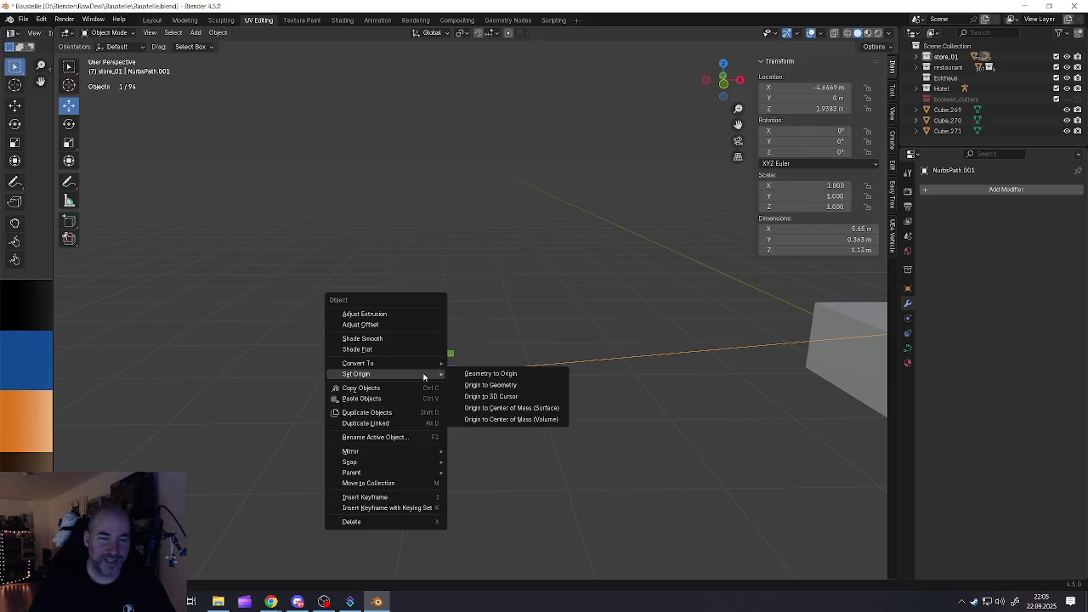
mouse_move(357, 374)
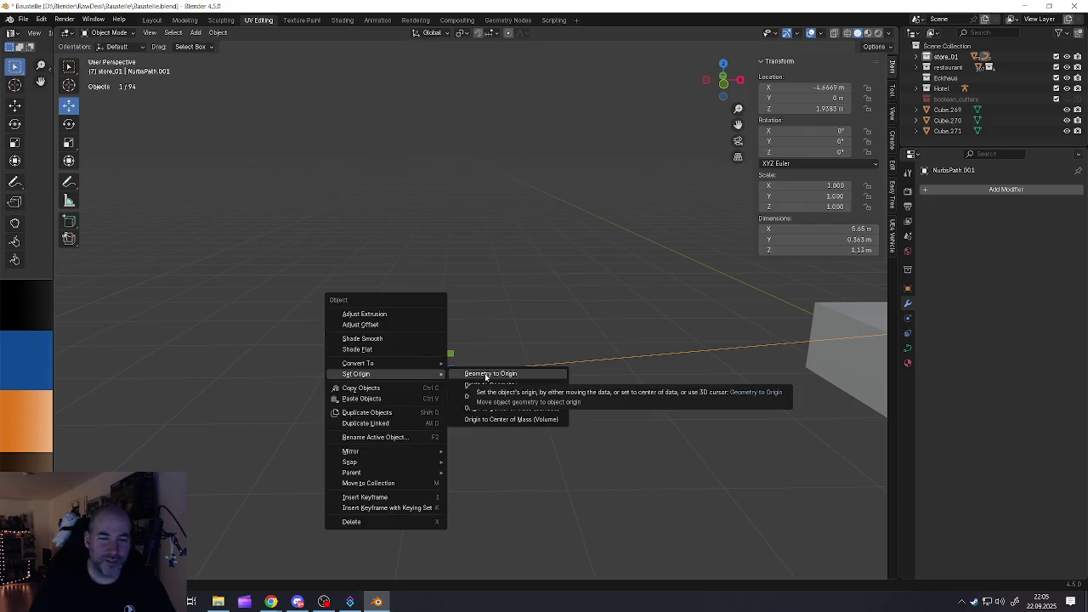
click(486, 377)
key(KP_Decimal)
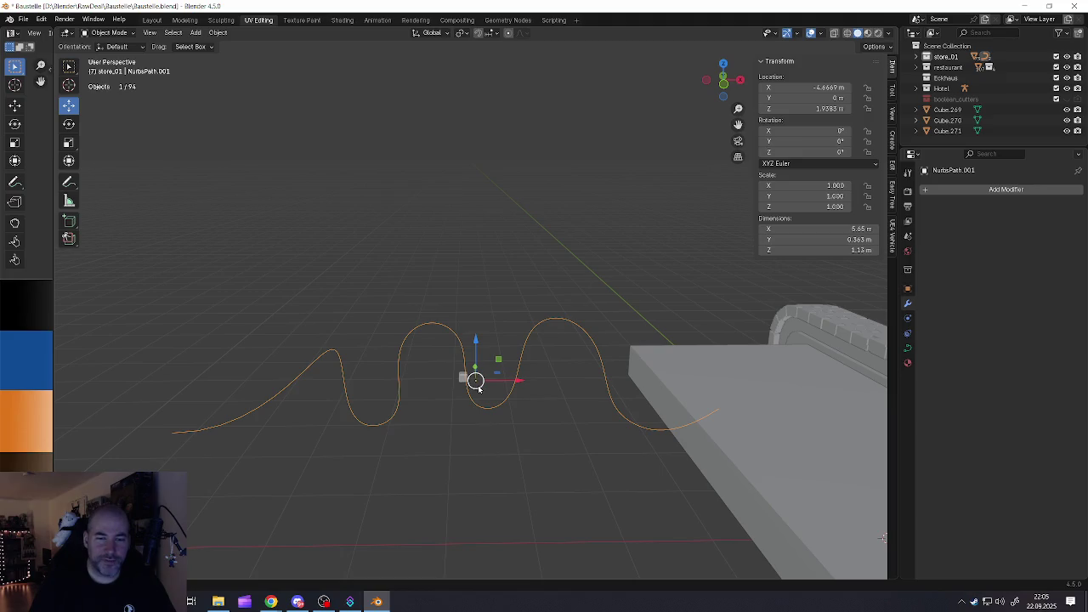
key(ctrl+z)
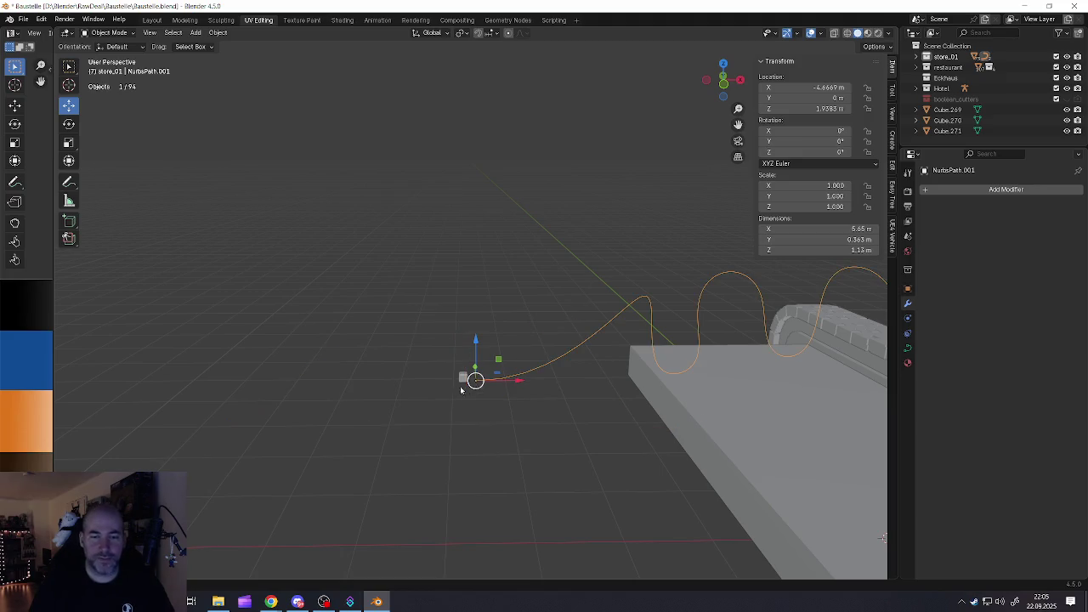
scroll(476, 387, up, 2)
key(ctrl+shift+z)
scroll(541, 381, down, 2)
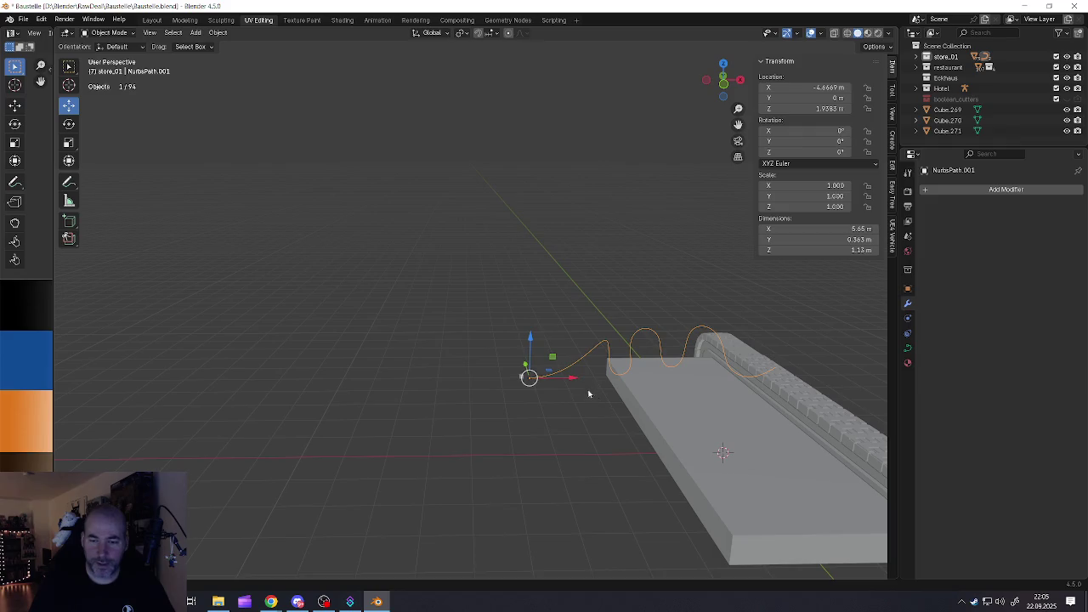
key(ctrl+z)
scroll(518, 400, up, 2)
Snap the 3D cursor to the path's origin
middle_drag(511, 411, 377, 313)
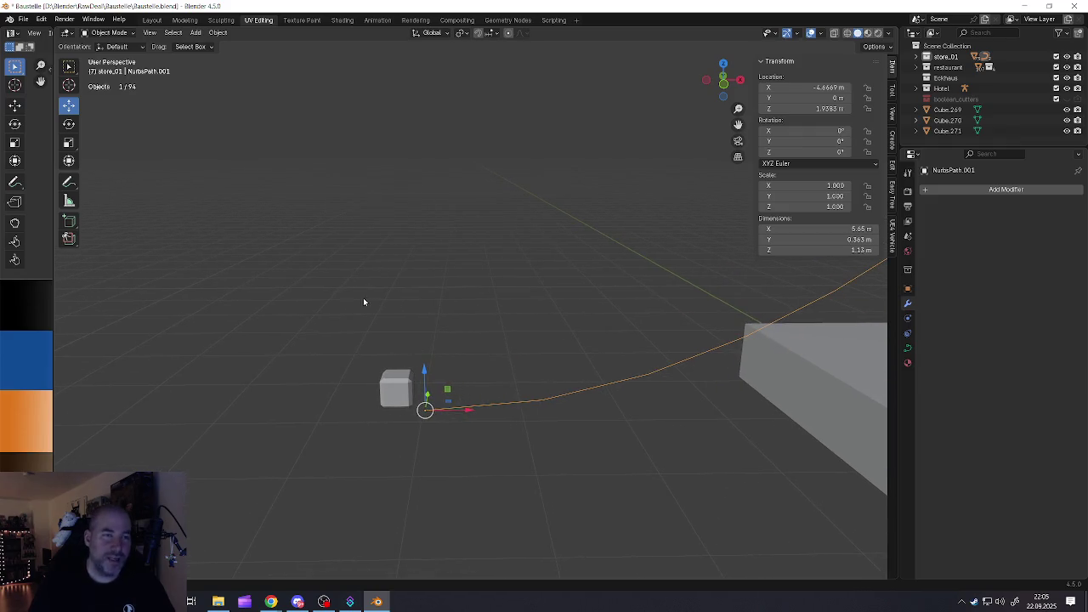
click(220, 33)
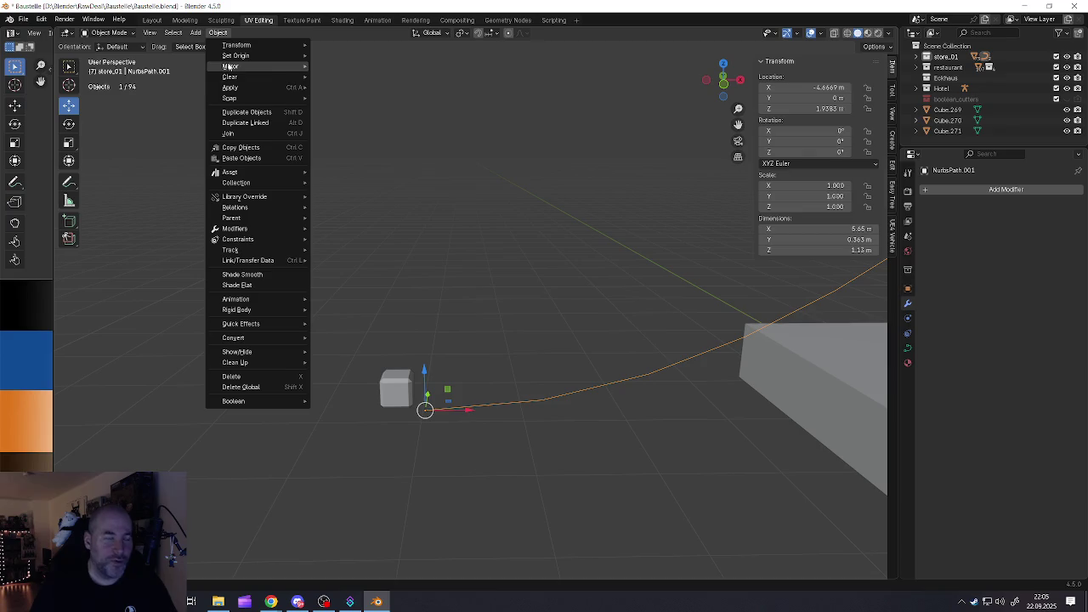
mouse_move(230, 97)
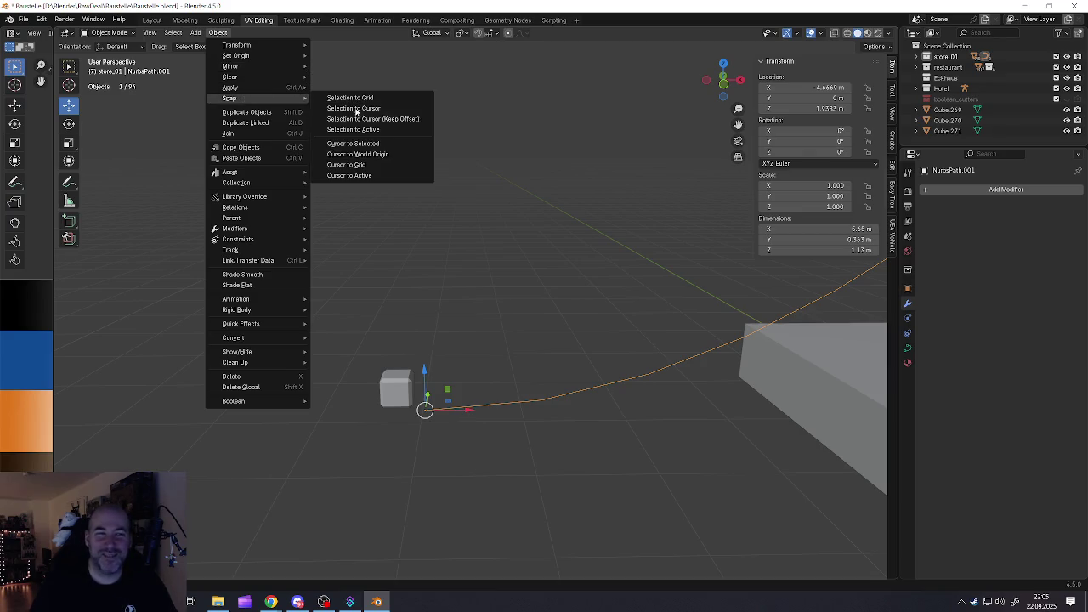
click(342, 144)
Snap the beveled cube onto the 3D cursor at -4.6669, 0, 1.9383
middle_drag(432, 363, 419, 418)
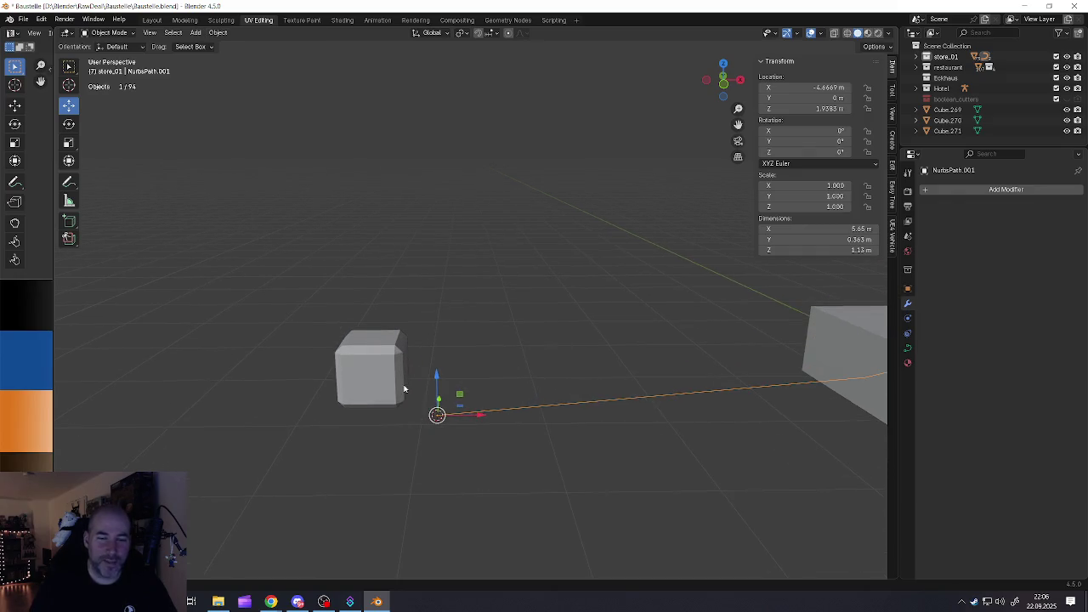
click(338, 374)
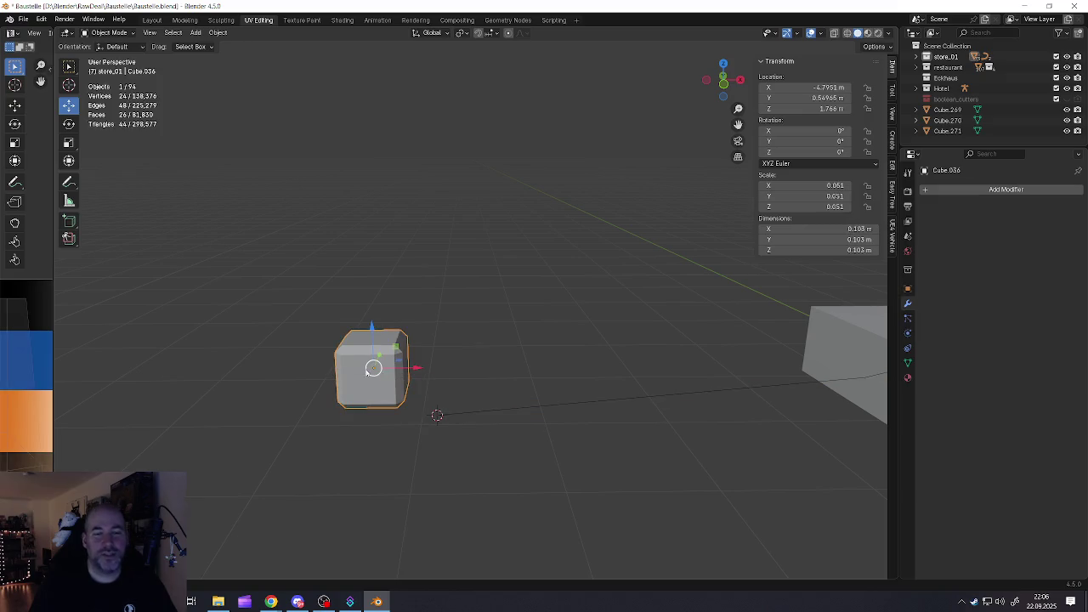
click(219, 33)
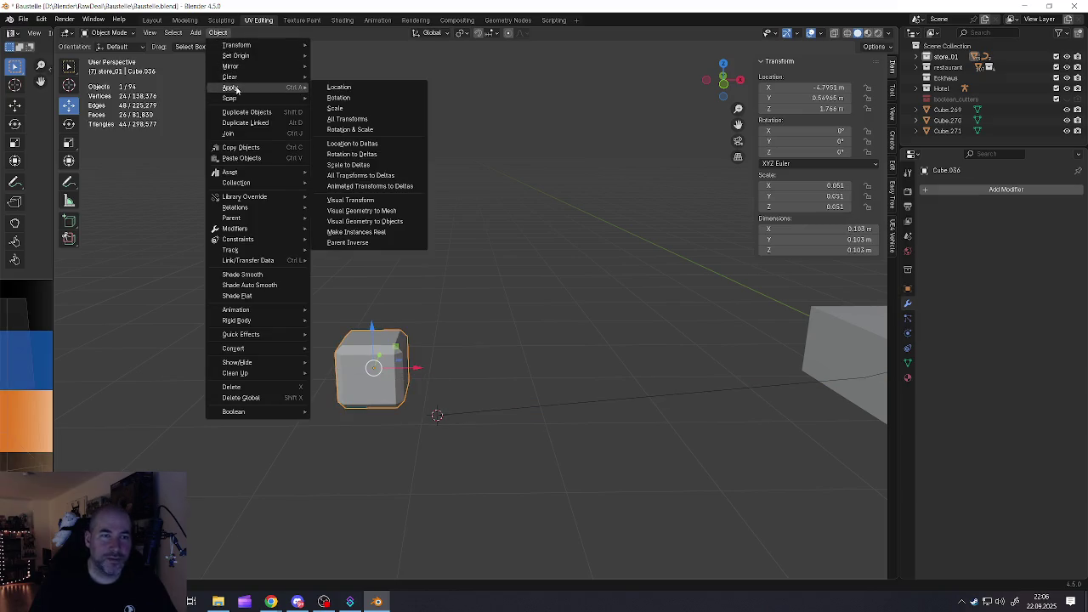
mouse_move(229, 98)
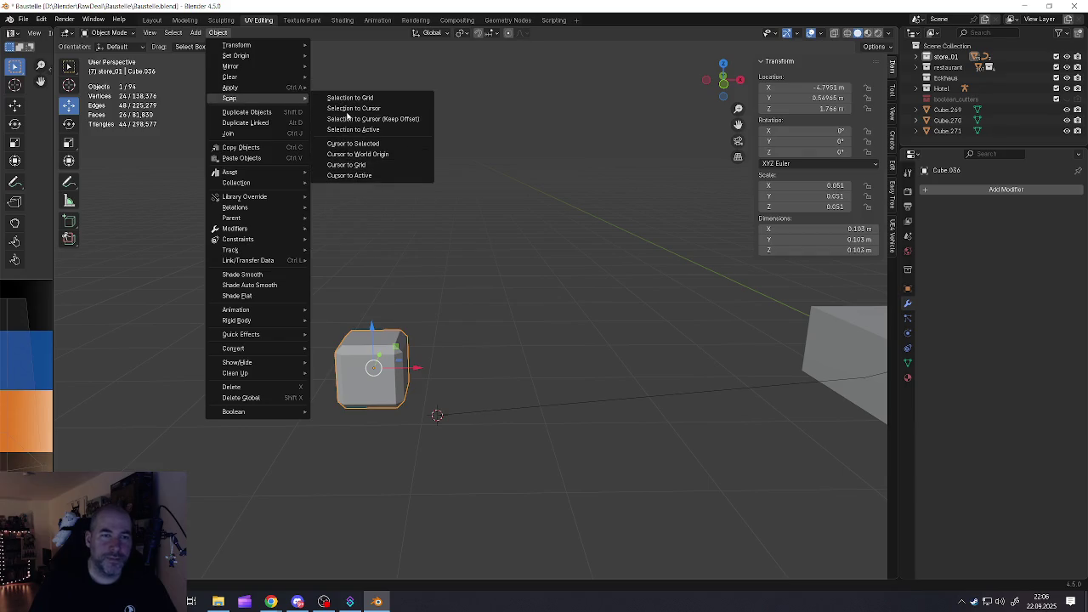
click(347, 110)
mouse_move(357, 255)
middle_down()
mouse_move(328, 290)
mouse_move(368, 308)
middle_up()
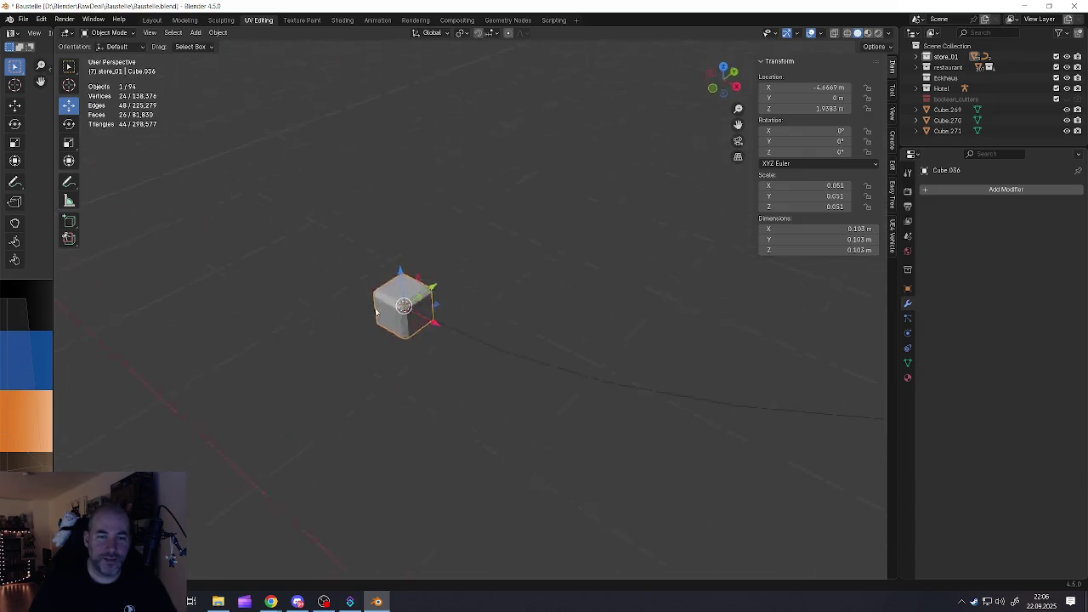
scroll(439, 302, up, 4)
scroll(439, 302, up, 4)
mouse_move(439, 302)
middle_down()
mouse_move(555, 253)
mouse_move(437, 243)
mouse_move(451, 260)
mouse_move(437, 292)
mouse_move(332, 317)
middle_up()
scroll(464, 279, down, 2)
scroll(482, 282, down, 5)
scroll(456, 267, up, 5)
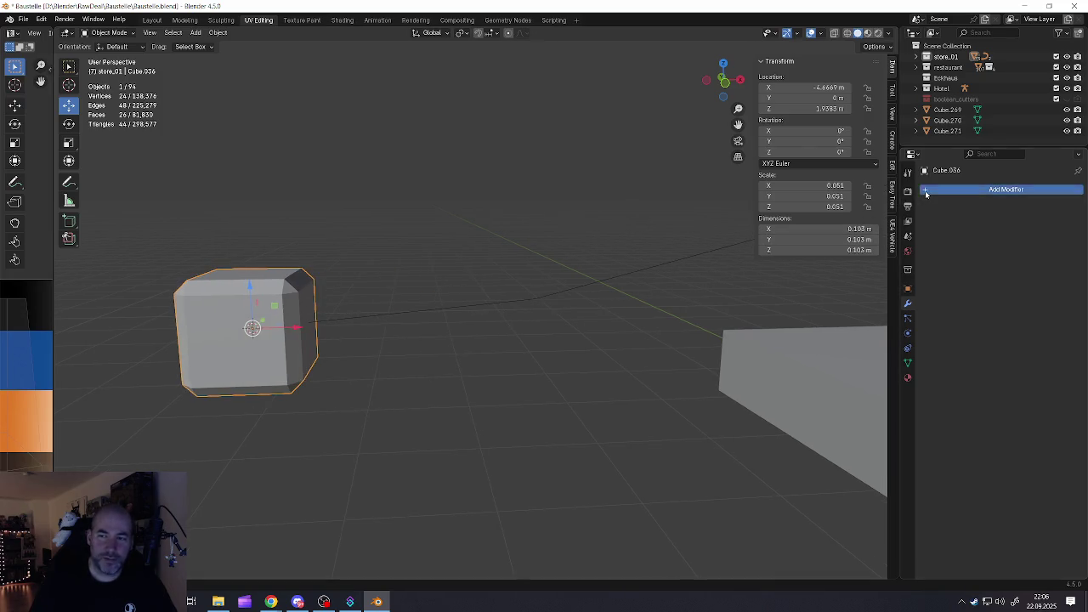
Apply the cube's scale so it reads 1.000
click(926, 192)
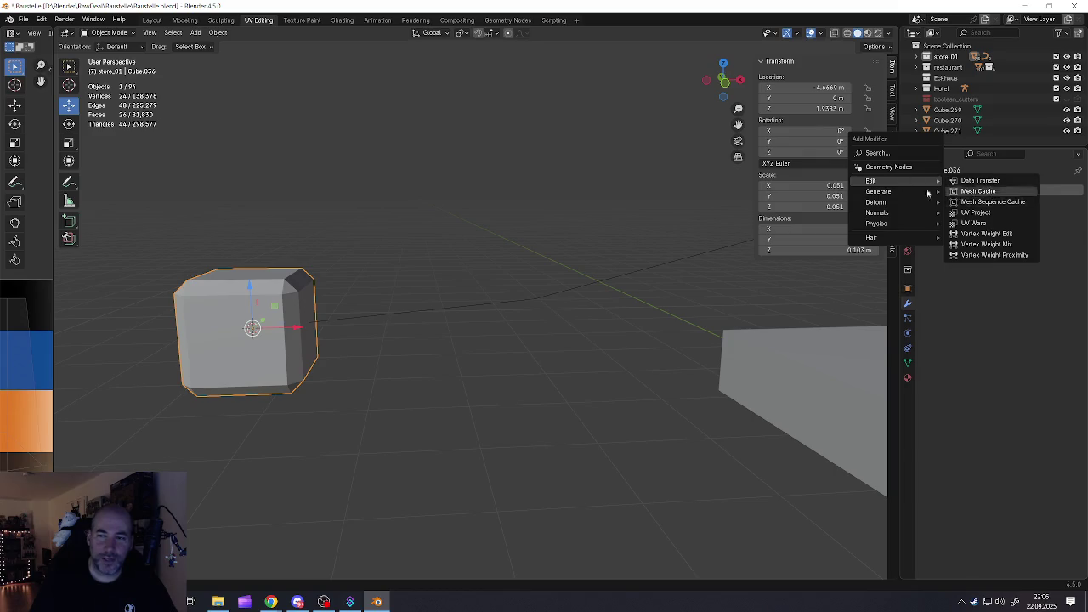
key(ctrl+a)
click(511, 244)
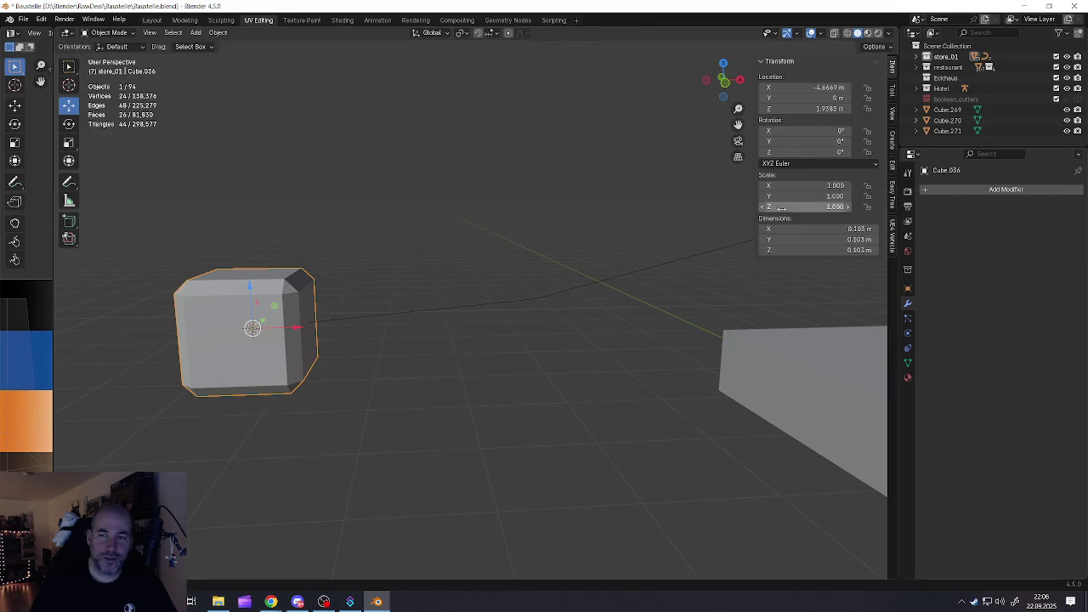
Add an Array modifier to the cube and raise its count to 27
click(956, 189)
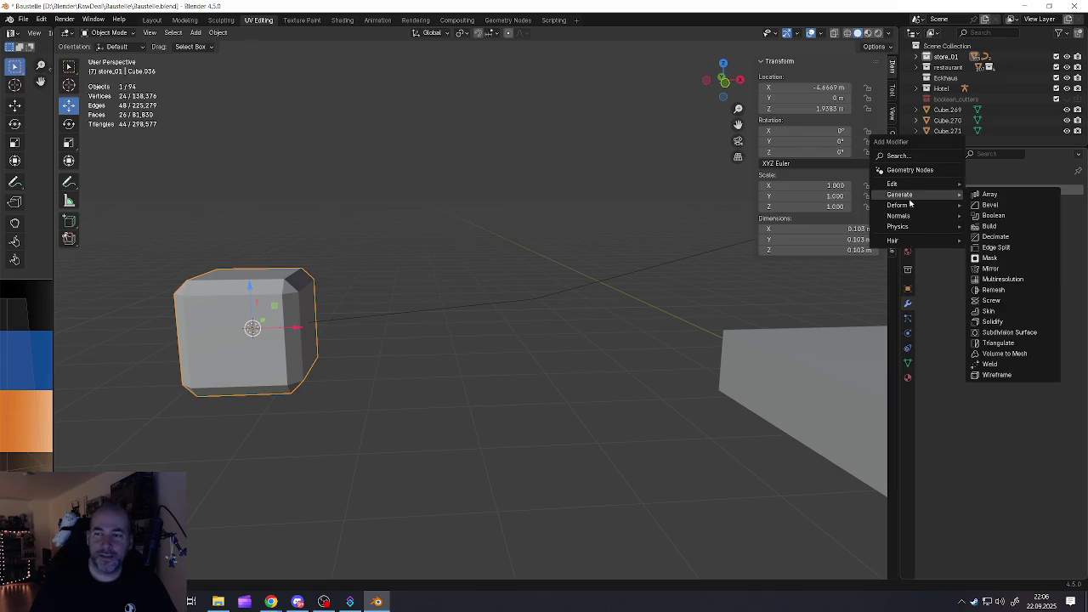
mouse_move(901, 194)
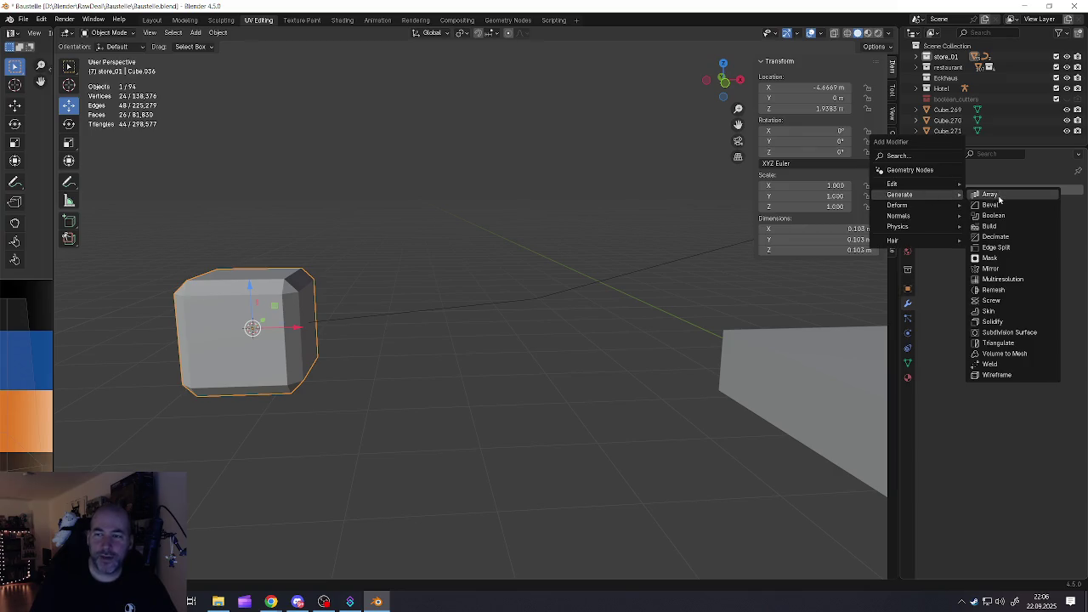
click(988, 193)
scroll(534, 303, down, 3)
scroll(685, 315, down, 2)
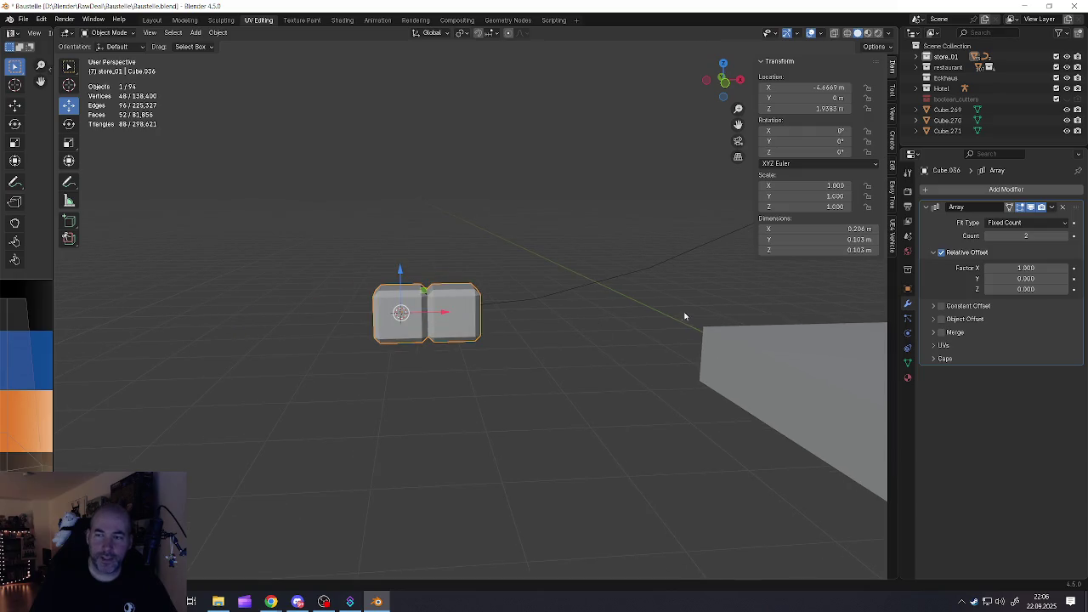
scroll(549, 315, up, 1)
scroll(549, 315, down, 3)
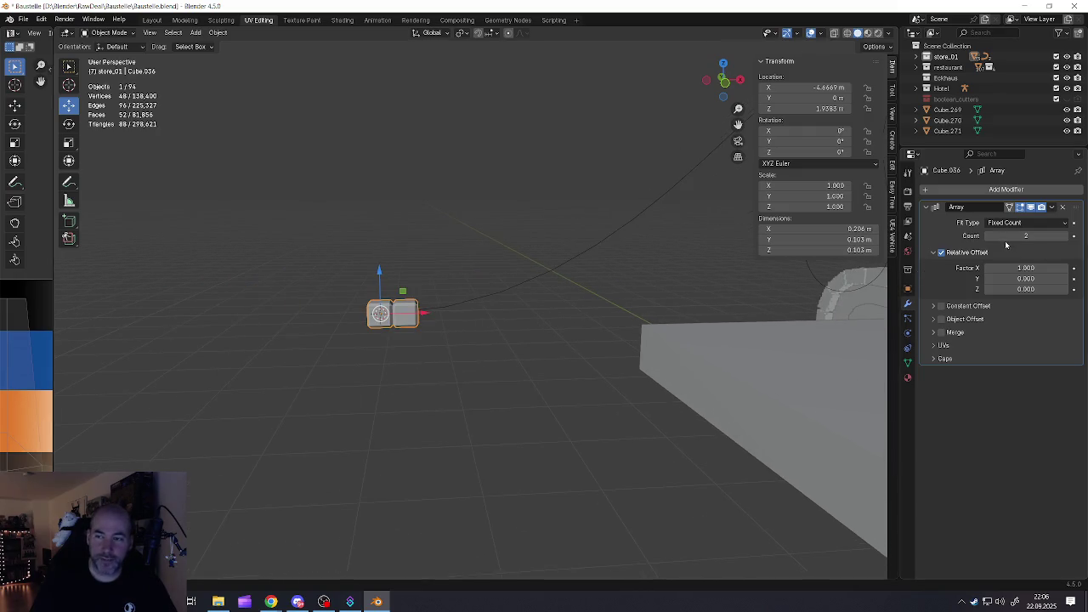
drag(1008, 237, 1008, 237)
mouse_move(595, 297)
middle_down()
mouse_move(495, 295)
mouse_move(578, 301)
middle_up()
scroll(464, 305, up, 2)
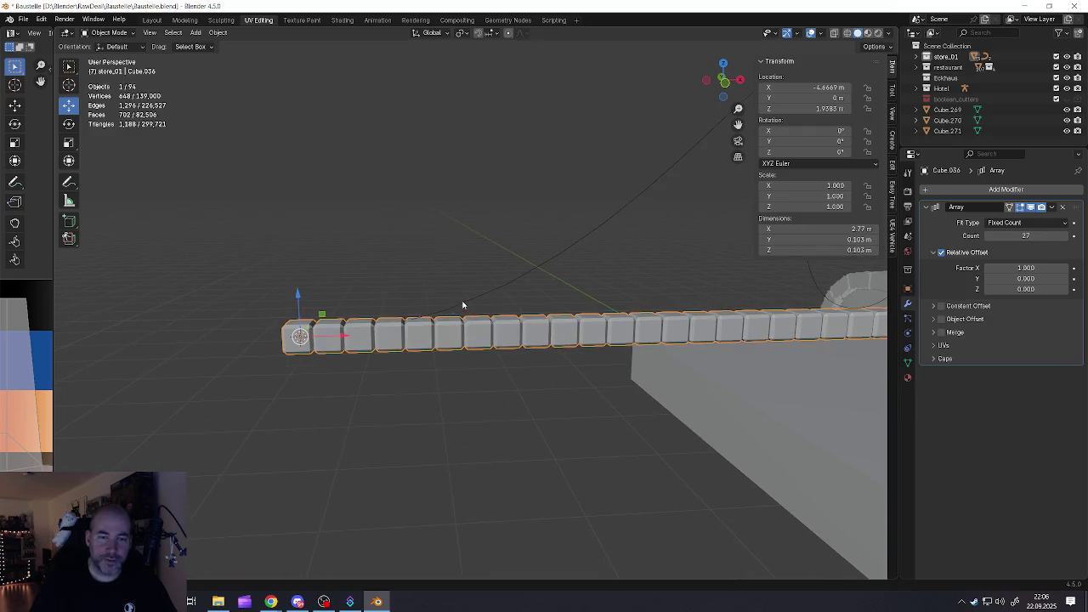
click(961, 189)
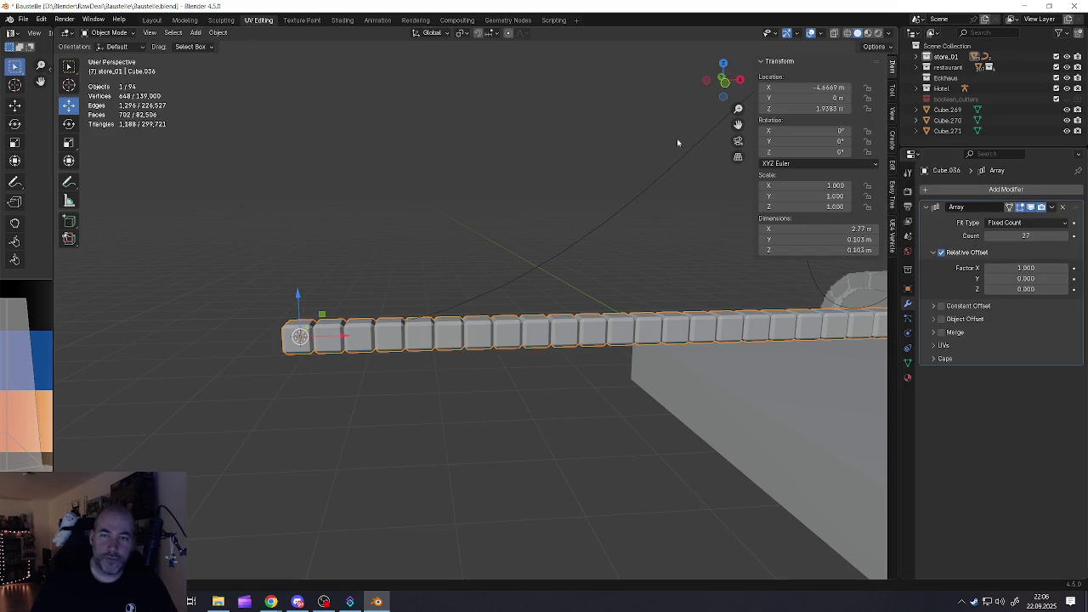
click(948, 190)
mouse_move(904, 201)
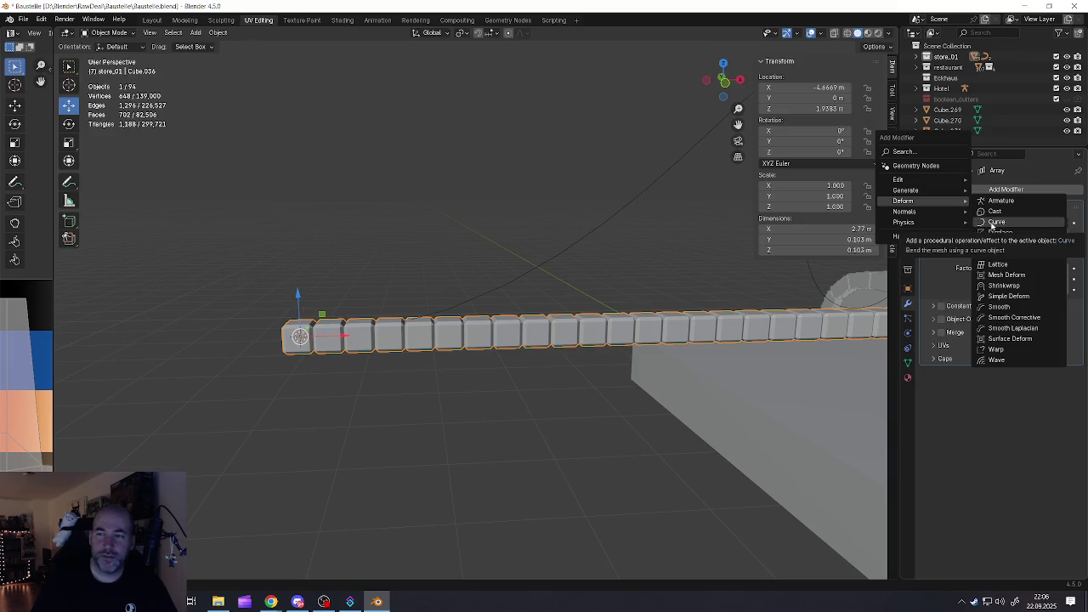
Add a Curve modifier following NurbsPath.001 and raise the array count to 83
click(994, 222)
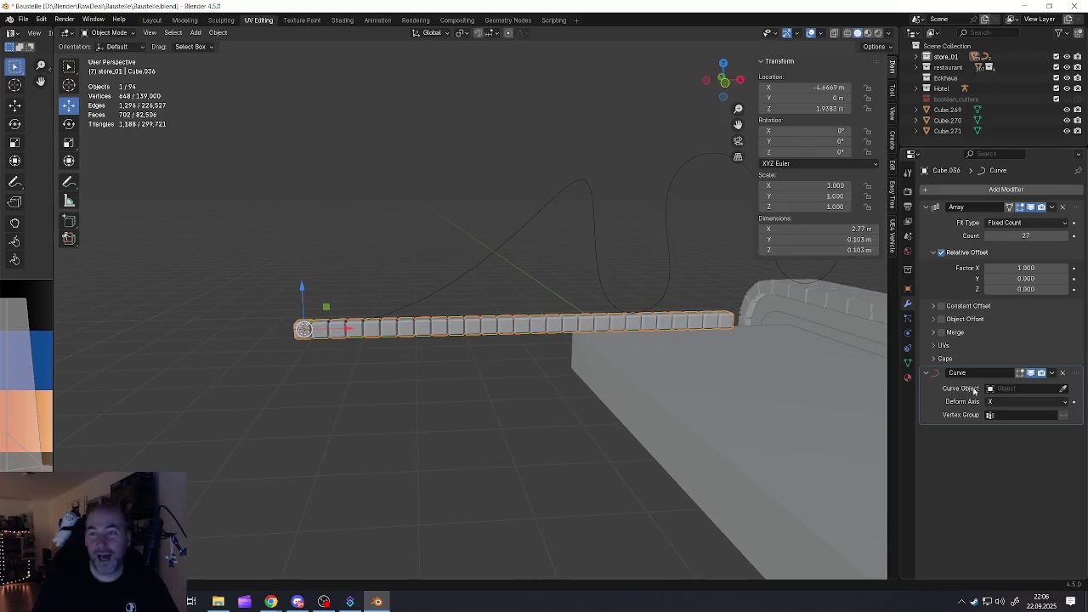
click(1063, 390)
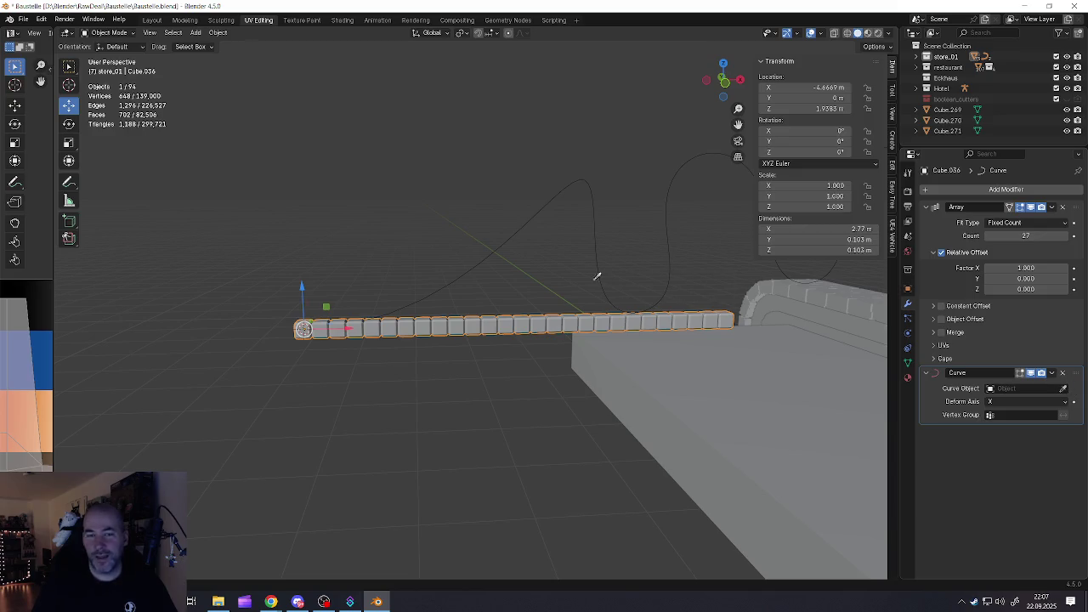
click(524, 219)
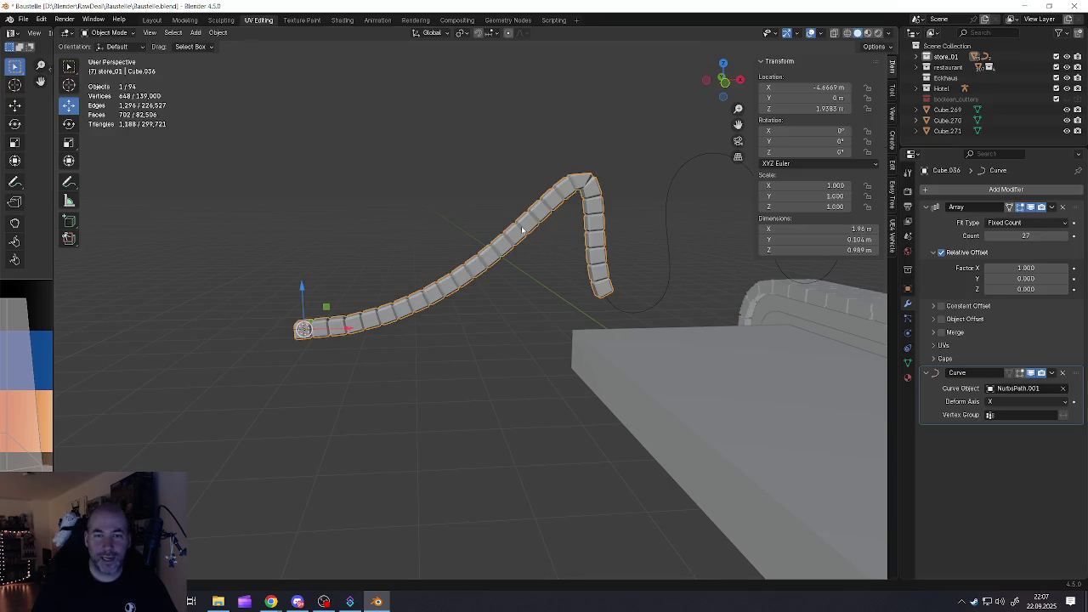
mouse_move(461, 282)
shift+middle_down()
mouse_move(672, 315)
mouse_move(590, 309)
mouse_move(597, 284)
mouse_move(623, 285)
shift+middle_up()
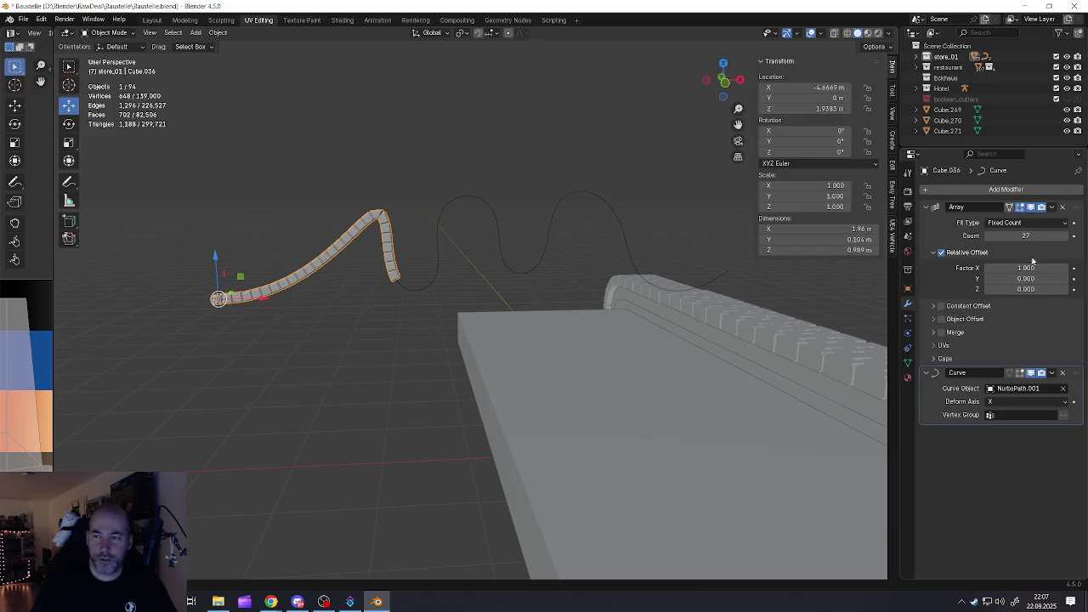
drag(1026, 236, 1054, 235)
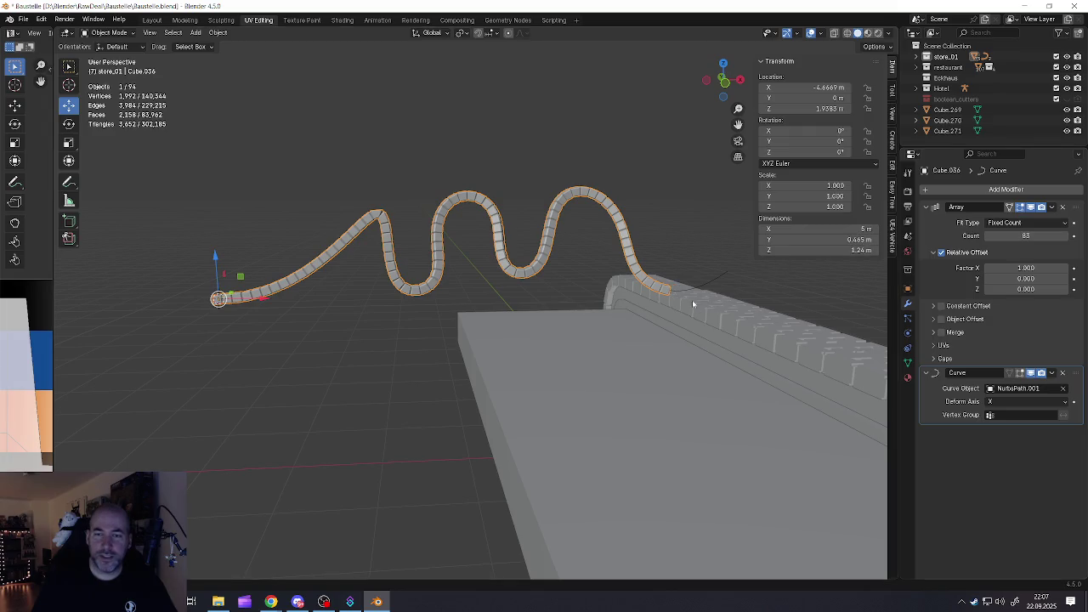
shift+middle_drag(693, 307, 640, 298)
click(640, 298)
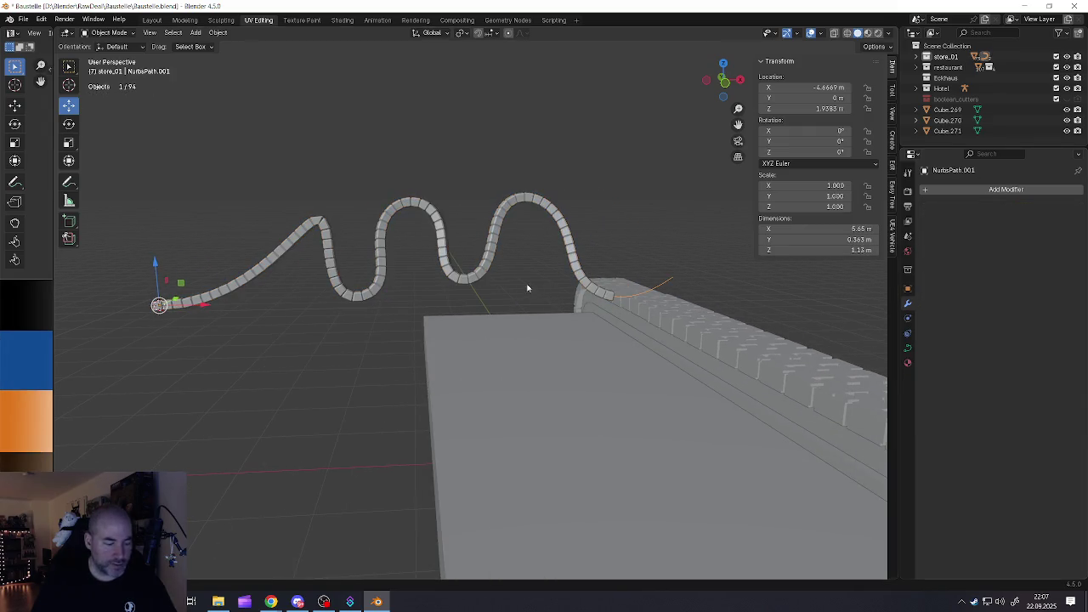
Edit NurbsPath.001 and move a control point down to the curve's bottom dip
click(458, 278)
click(629, 298)
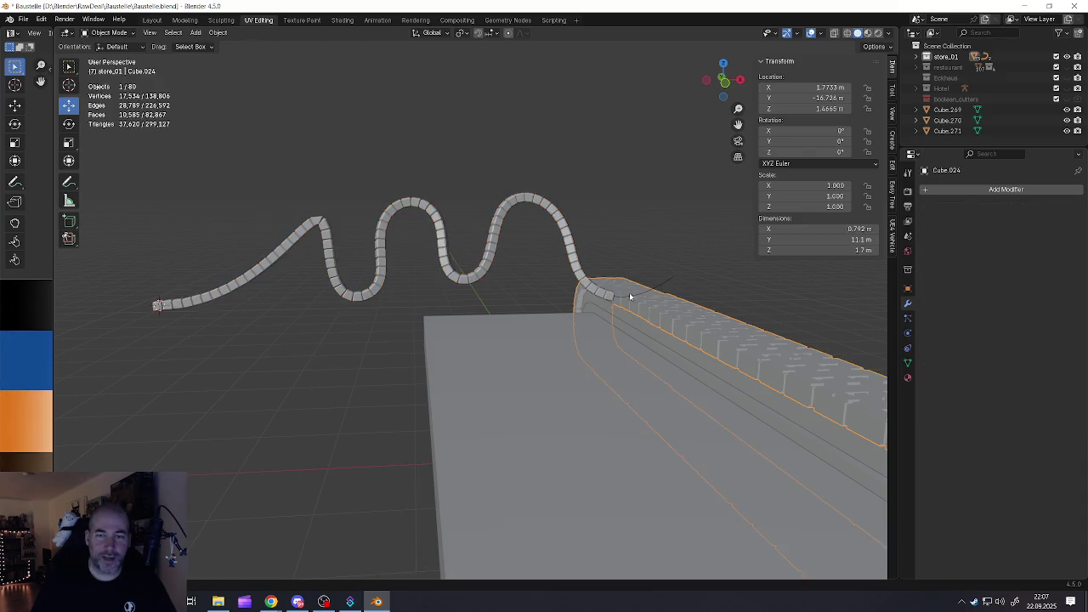
click(664, 290)
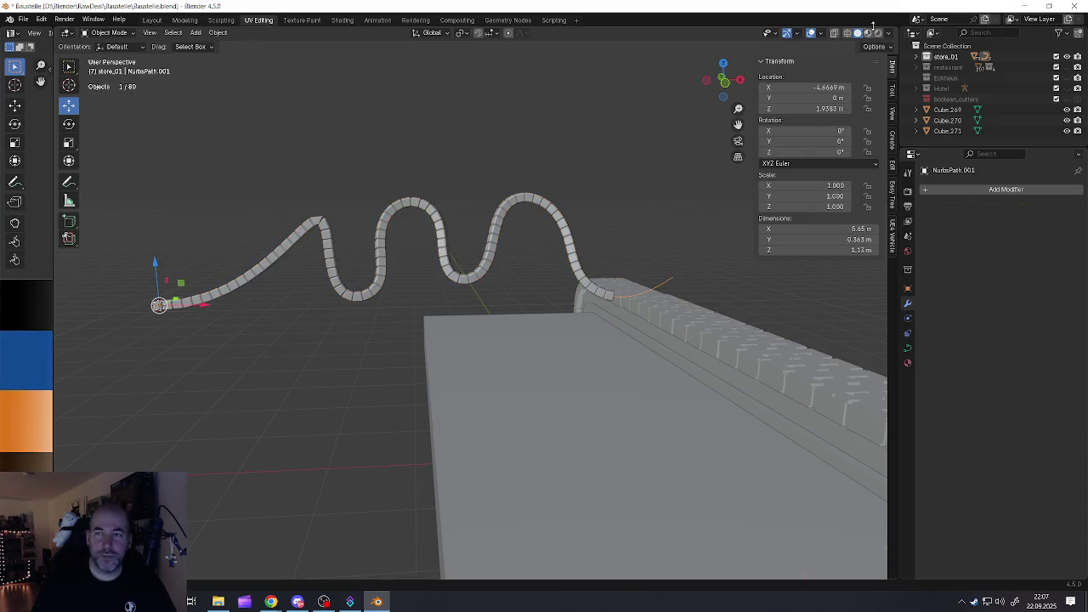
key(Tab)
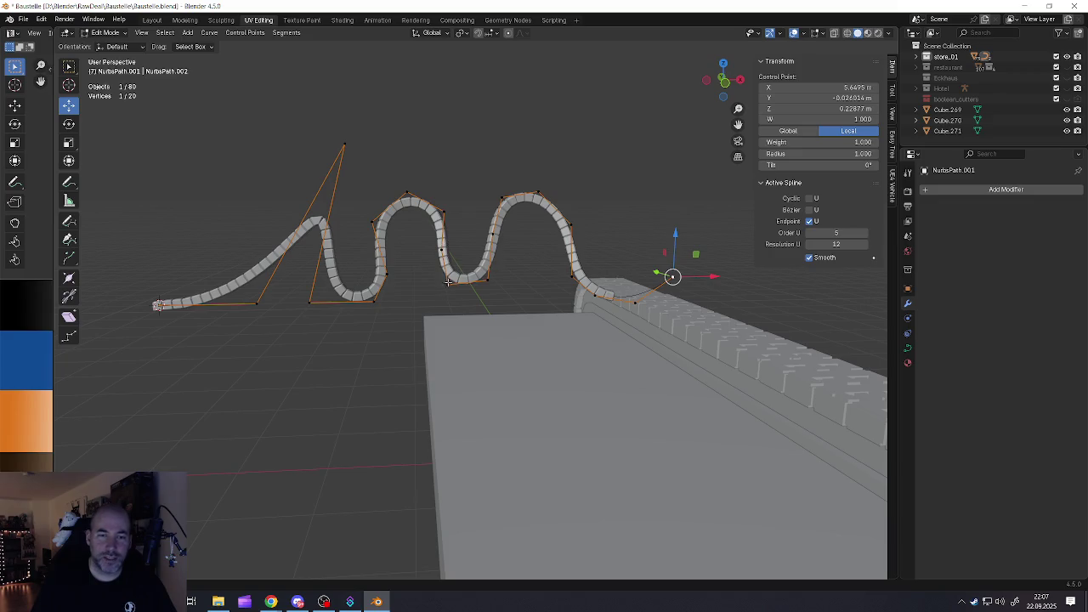
key(g)
alt+scroll(445, 253, up, 2)
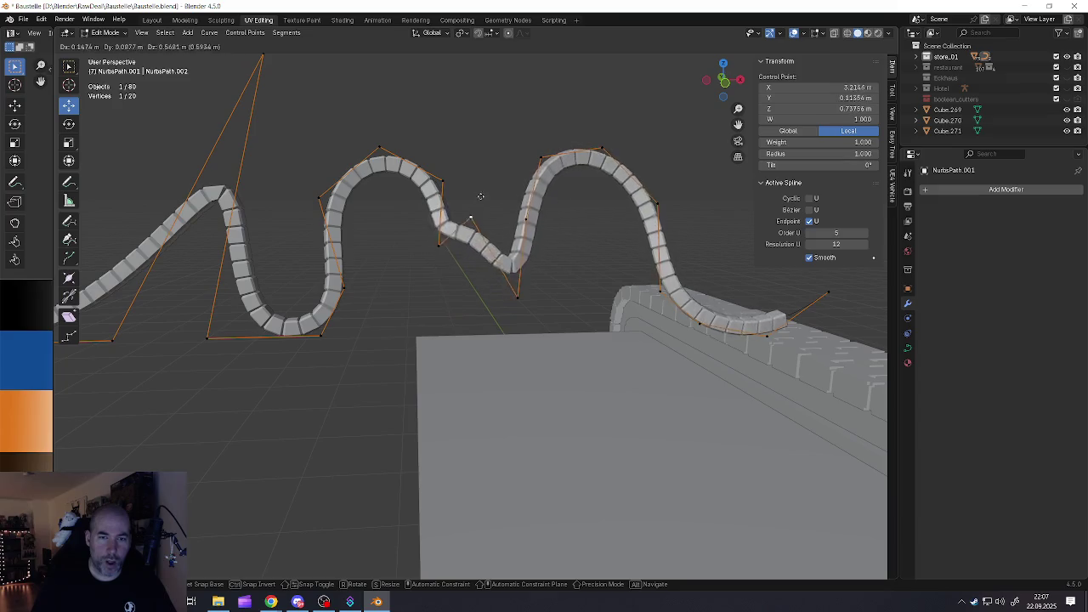
click(451, 306)
Move the upper-left control point, then select the curve's starting point
click(379, 148)
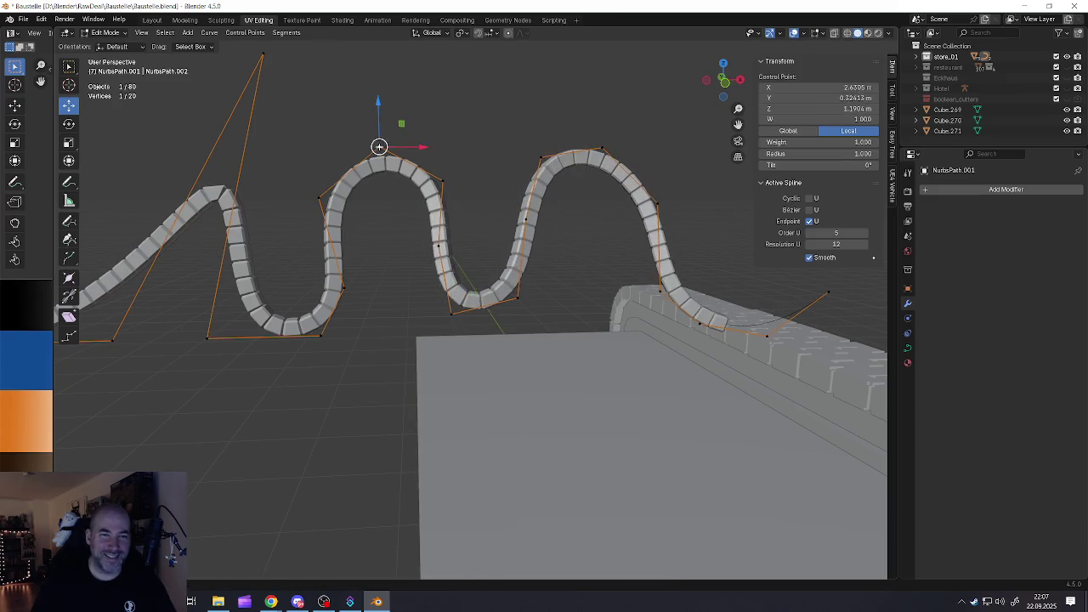
key(g)
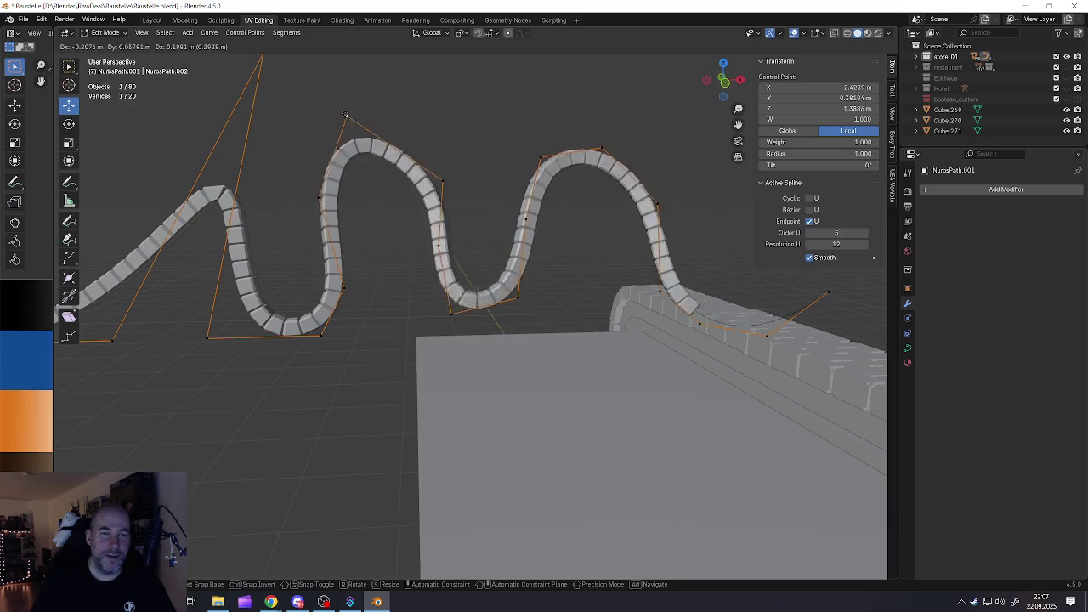
click(351, 119)
scroll(350, 119, down, 3)
middle_drag(350, 119, 407, 242)
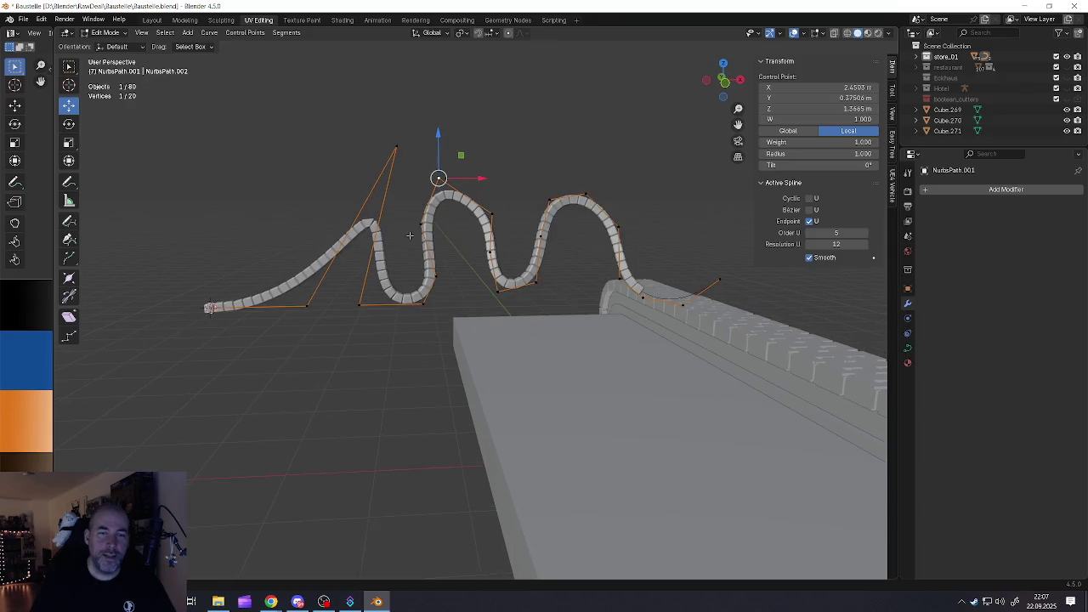
scroll(406, 241, up, 1)
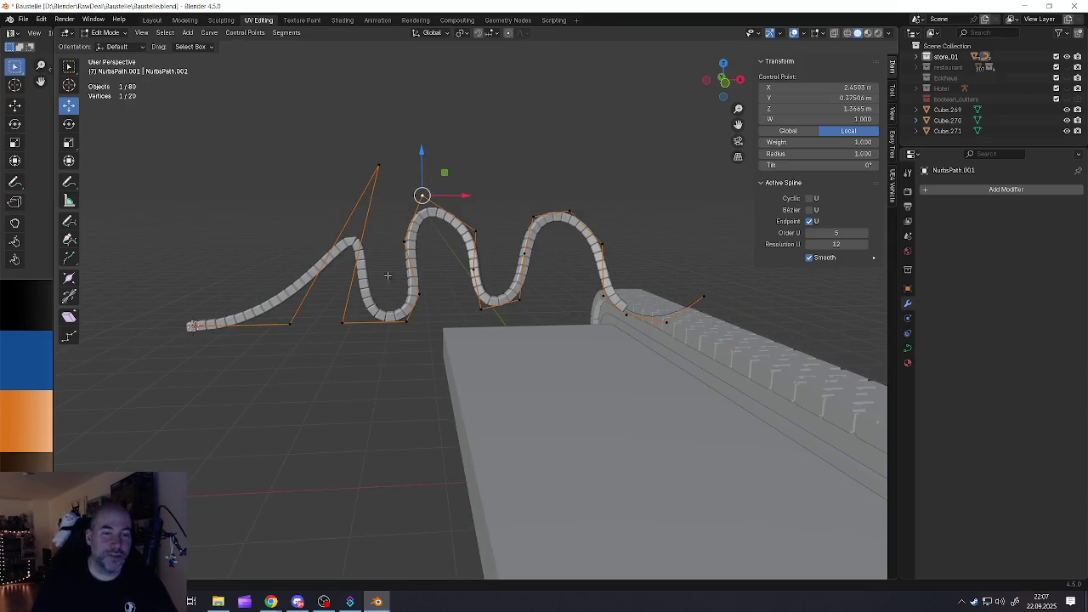
click(193, 326)
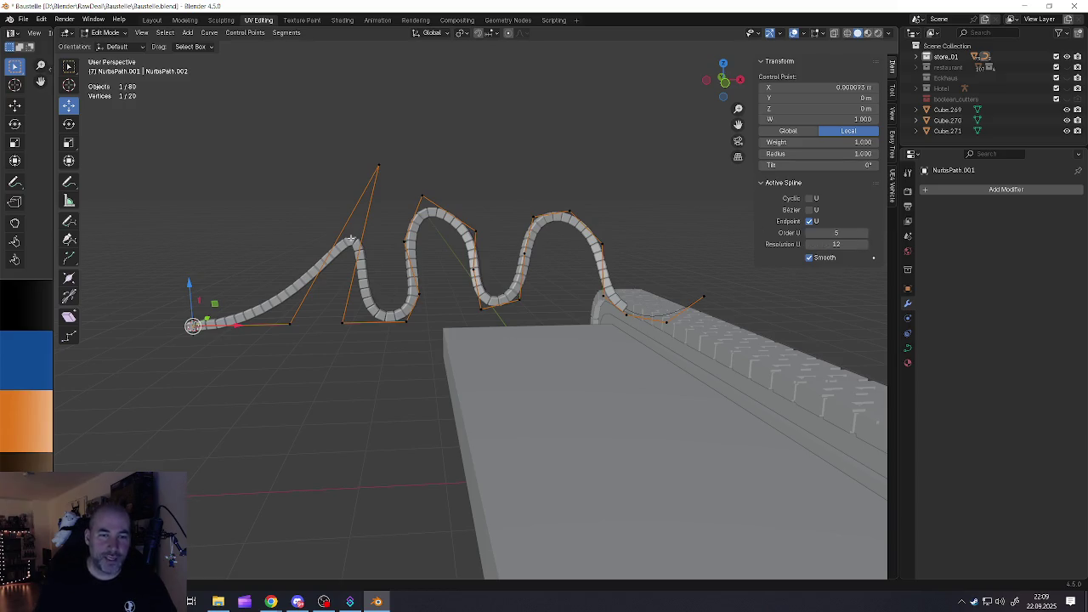
Lower the control point near the path start to X 1.4537, Z -0.35064
click(343, 323)
mouse_move(343, 323)
mouse_down()
mouse_move(351, 476)
mouse_move(559, 114)
mouse_move(390, 430)
mouse_up()
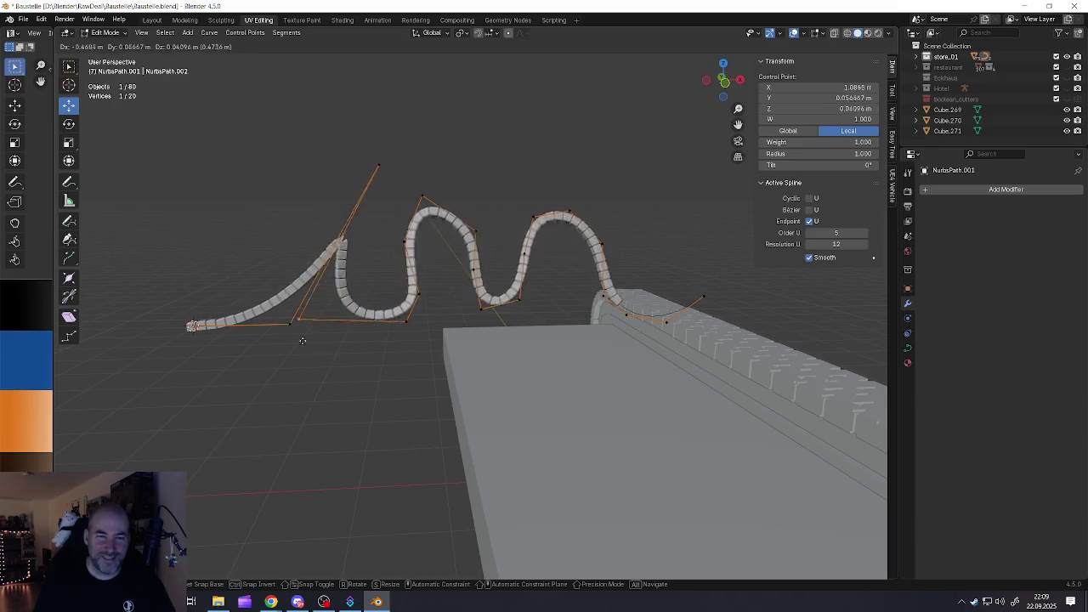
drag(391, 430, 344, 353)
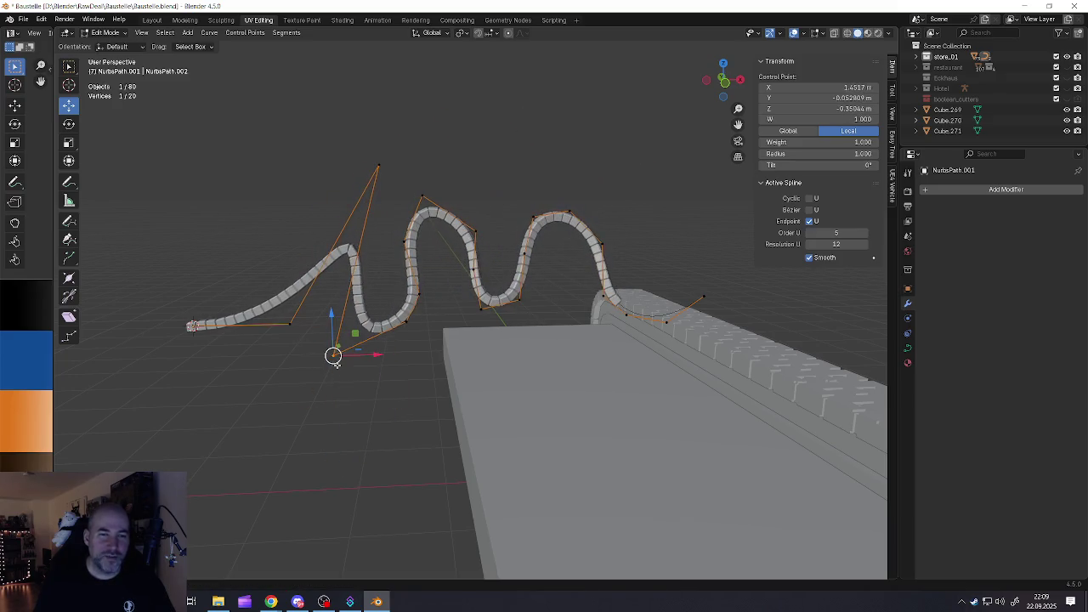